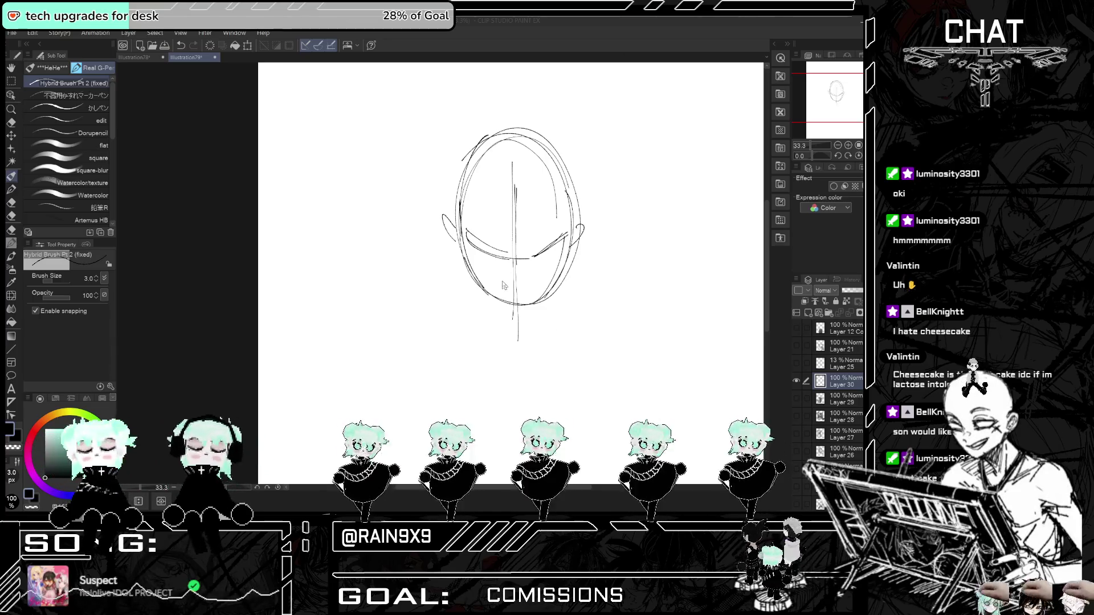
- Add an arc over the head top, extend the ear line, and sketch the jaw, cheek and chin strokes
left_click(506, 249)
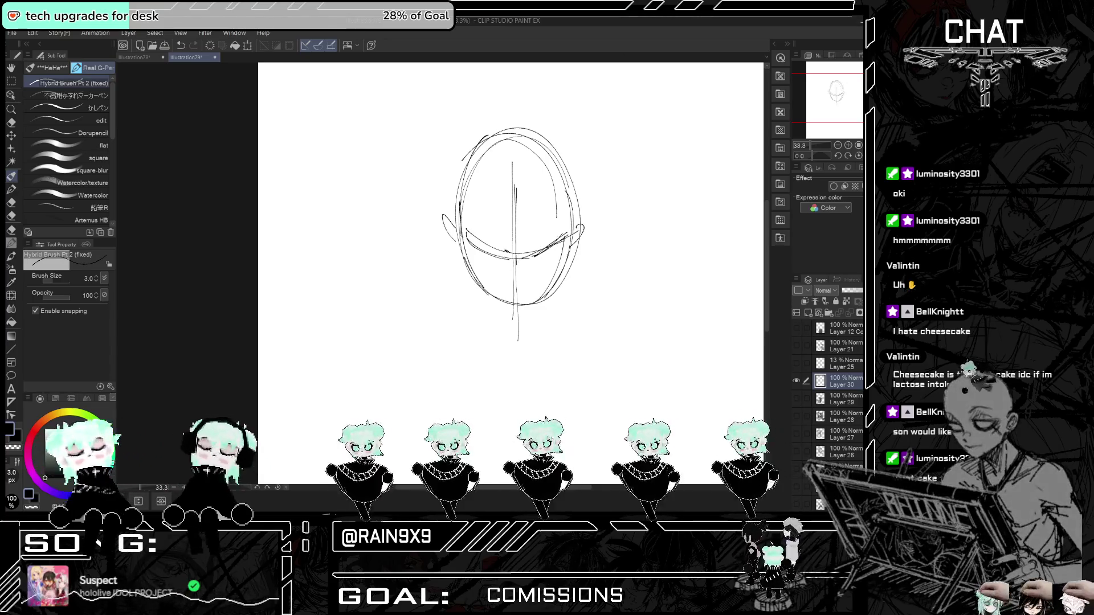
left_click_drag(475, 185, 564, 192)
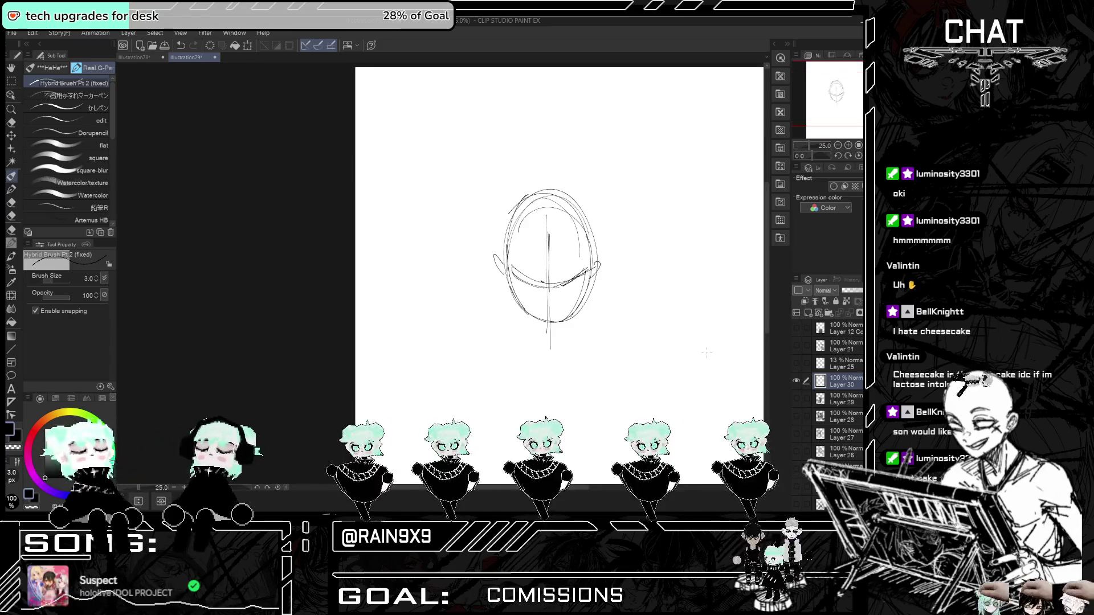
left_click_drag(561, 227, 562, 250)
left_click_drag(433, 228, 472, 311)
left_click_drag(550, 238, 533, 294)
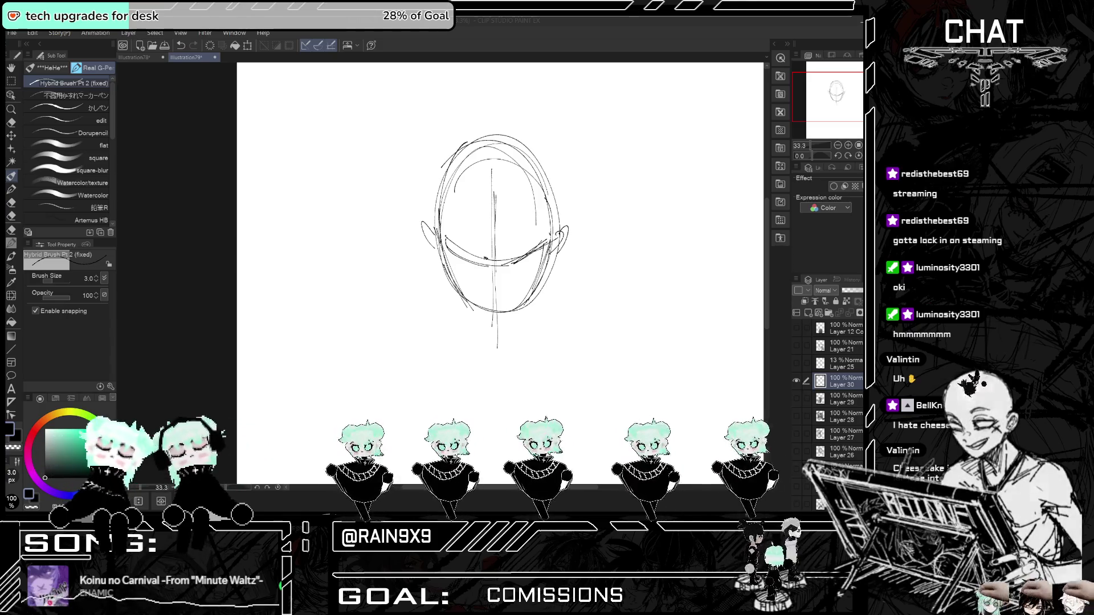
mouse_move(548, 221)
left_mouse_down()
mouse_move(530, 318)
mouse_move(499, 318)
left_mouse_up()
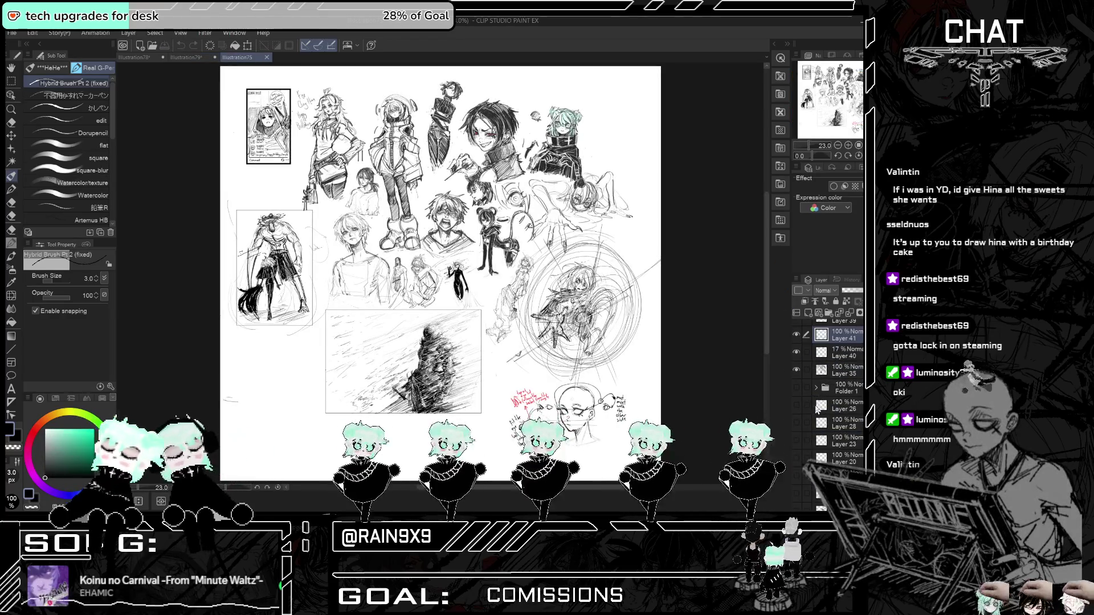
- Select Layer 41, briefly show then hide the Folder 2 sketches, and switch to Discord's SON artwork
left_click(796, 387)
scroll(821, 387, "down", 5)
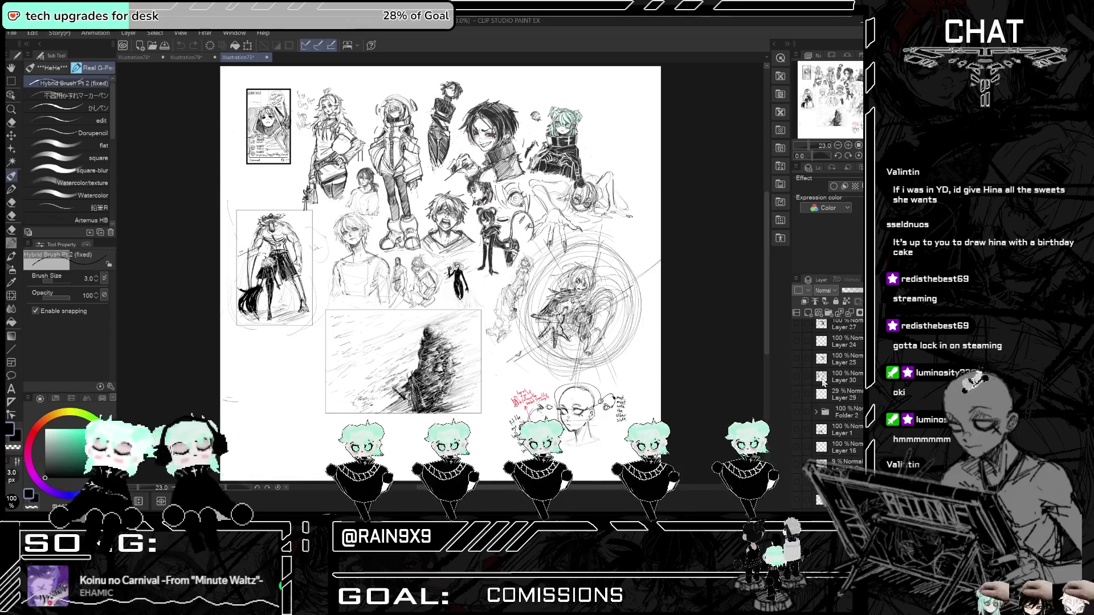
left_click(797, 398)
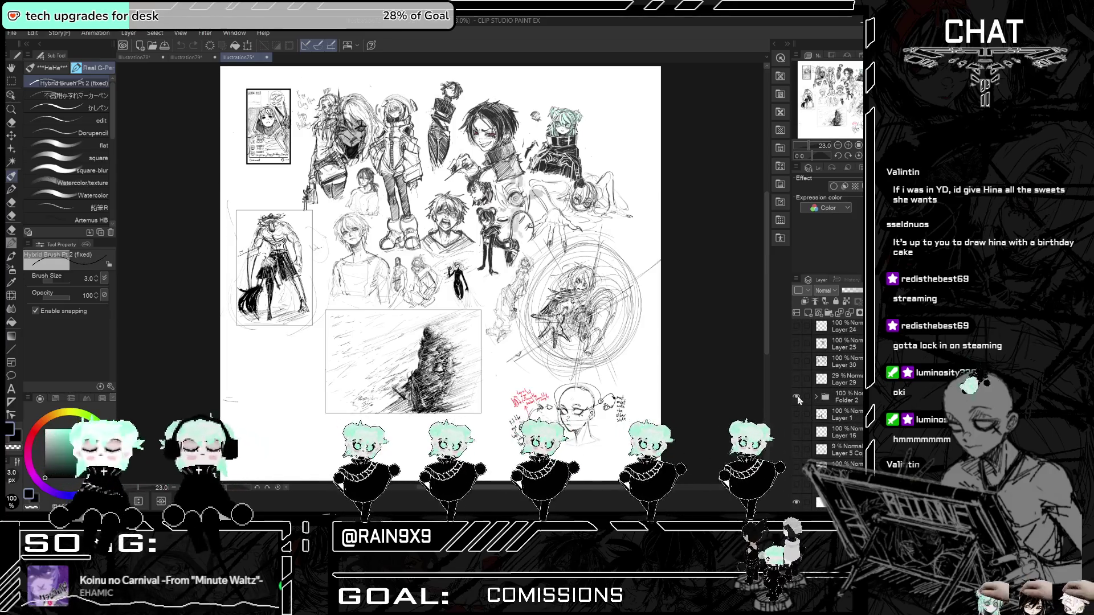
left_click(797, 397)
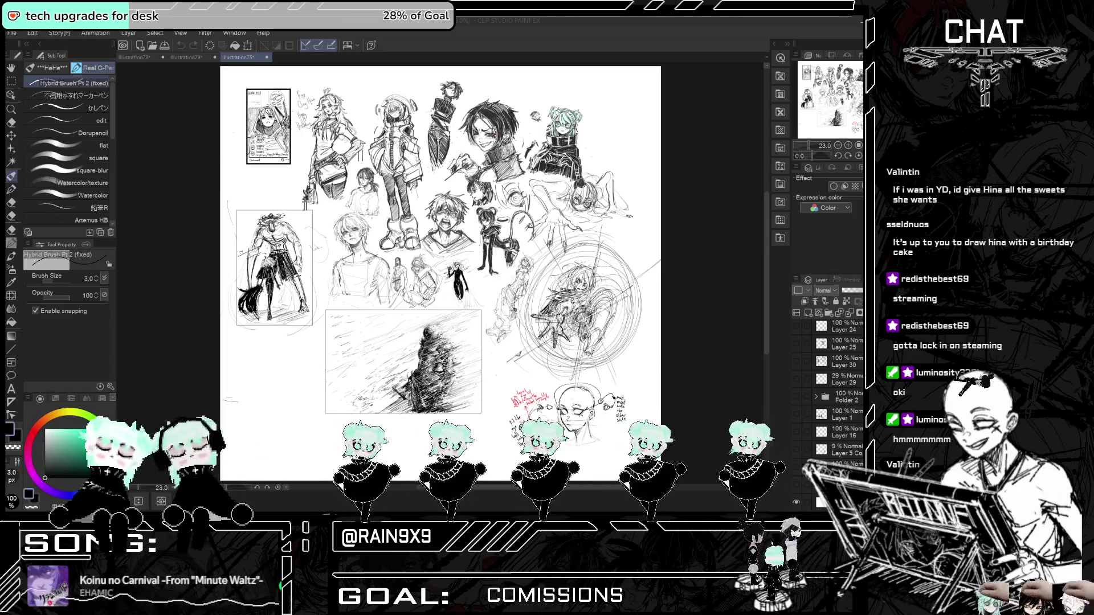
key("alt+Tab")
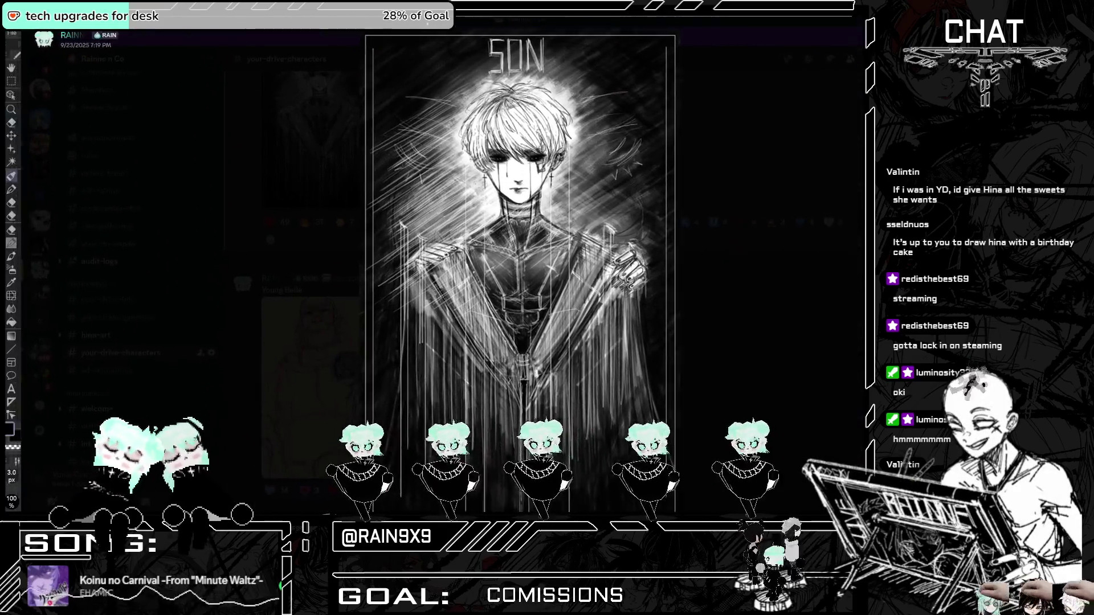
- Move the Discord image viewer window aside and back, then return to the Clip Studio sketch page
left_click_drag(427, 17, 379, 62)
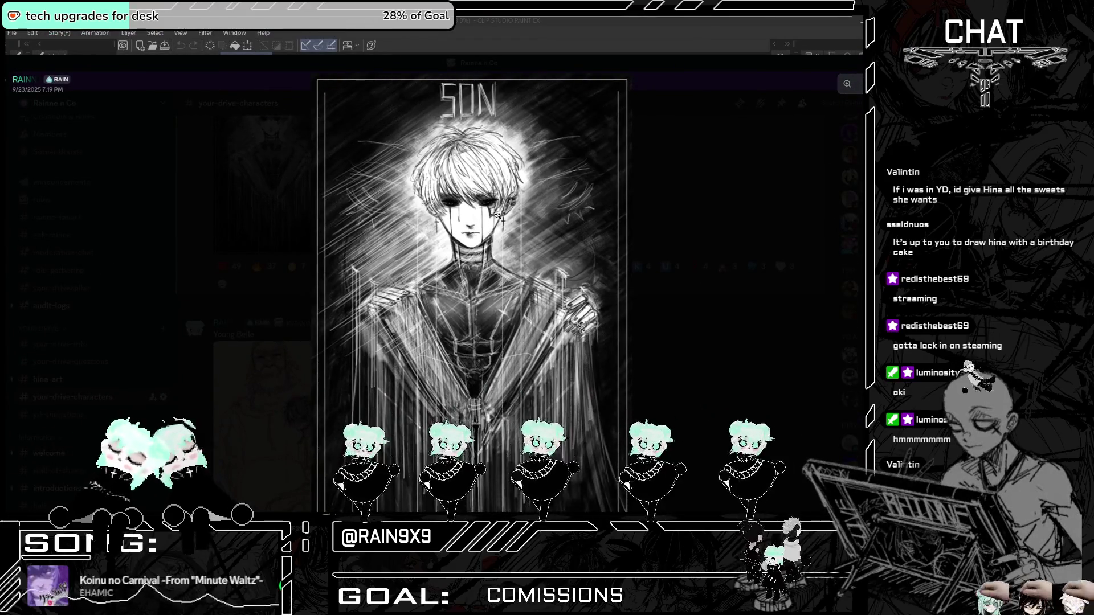
left_click_drag(490, 63, 410, 0)
key("alt+Tab")
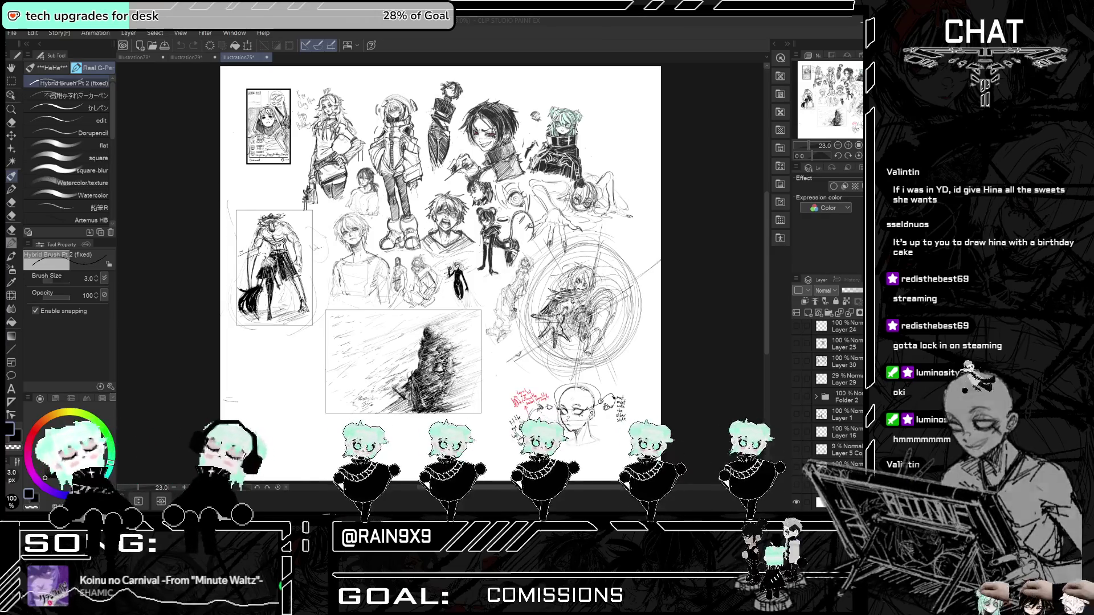
- Zoom in and freehand-lasso around the green-haired cloaked character
scroll(581, 114, "up", 6)
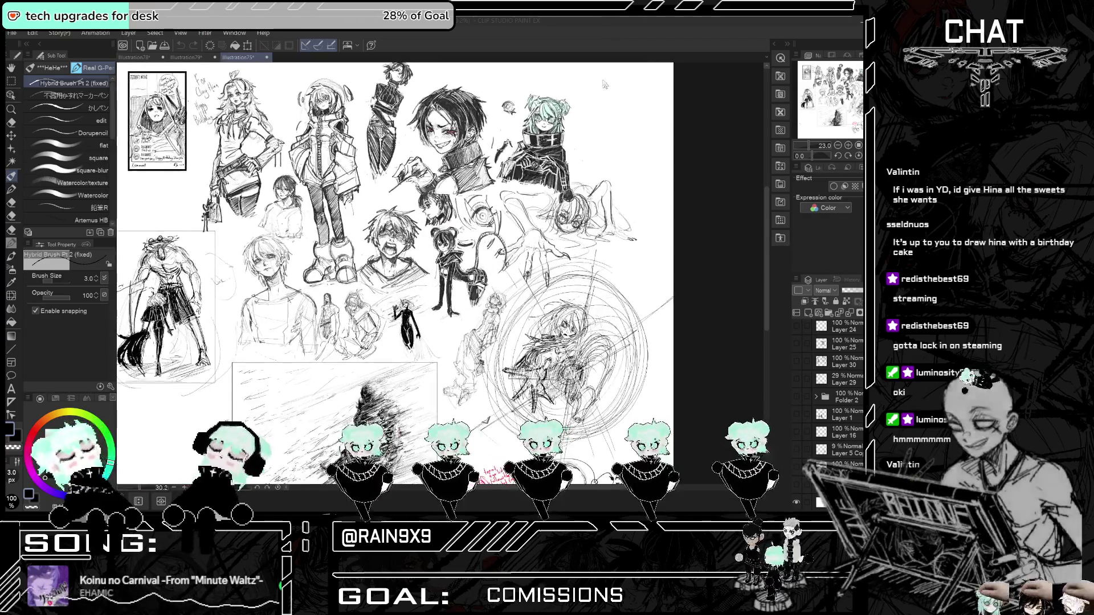
scroll(344, 222, "down", 5)
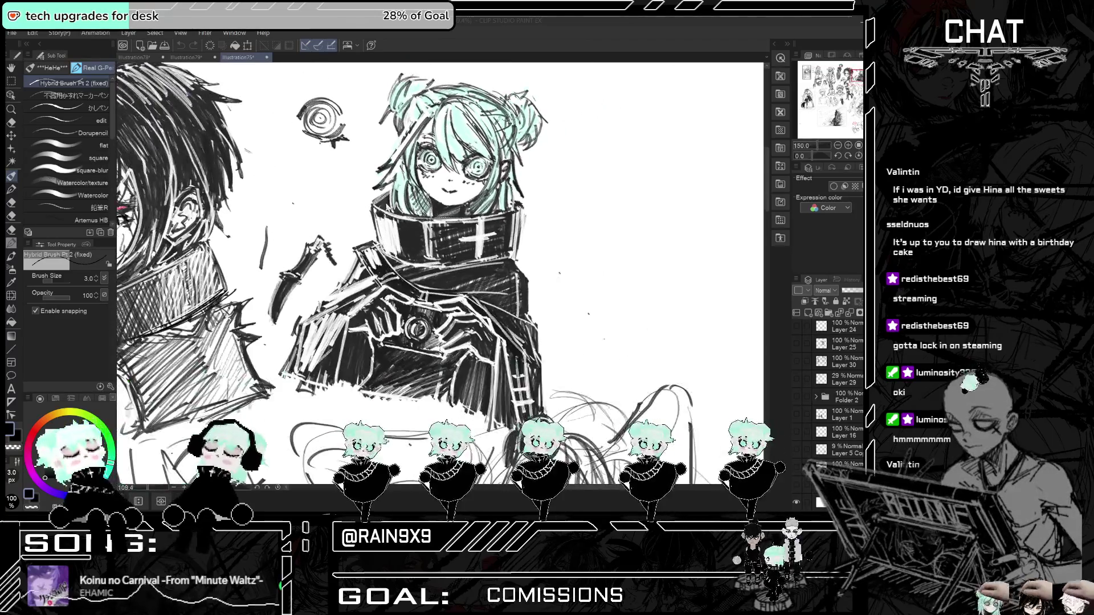
scroll(442, 130, "up", 4)
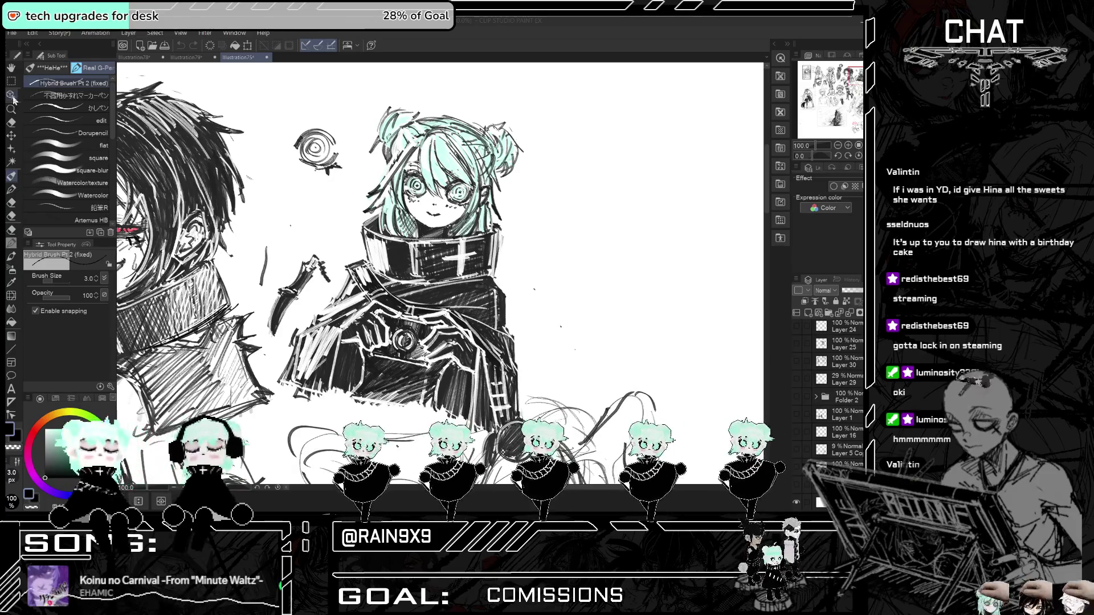
left_click(12, 83)
mouse_move(329, 289)
left_mouse_down()
mouse_move(269, 379)
mouse_move(371, 415)
mouse_move(530, 400)
mouse_move(547, 154)
mouse_move(353, 143)
mouse_move(348, 201)
left_mouse_up()
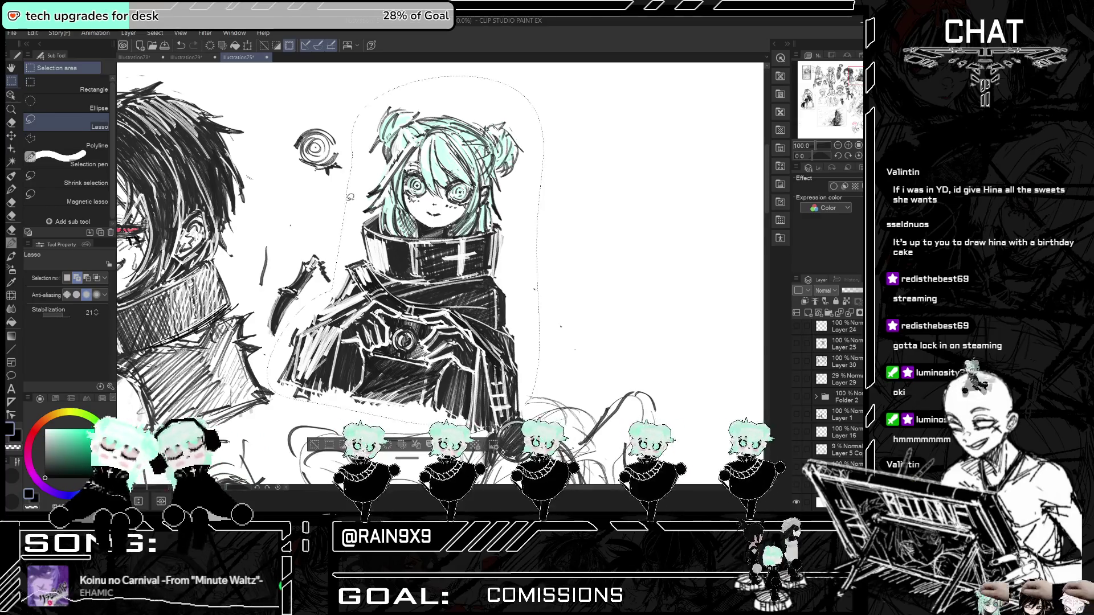
mouse_move(527, 396)
left_mouse_down()
mouse_move(547, 154)
mouse_move(348, 173)
mouse_move(335, 270)
mouse_move(279, 287)
mouse_move(265, 379)
mouse_move(356, 414)
left_mouse_up()
- Copy the lassoed character from Layer 35 and switch to the illustration78 calendar document
left_click(33, 32)
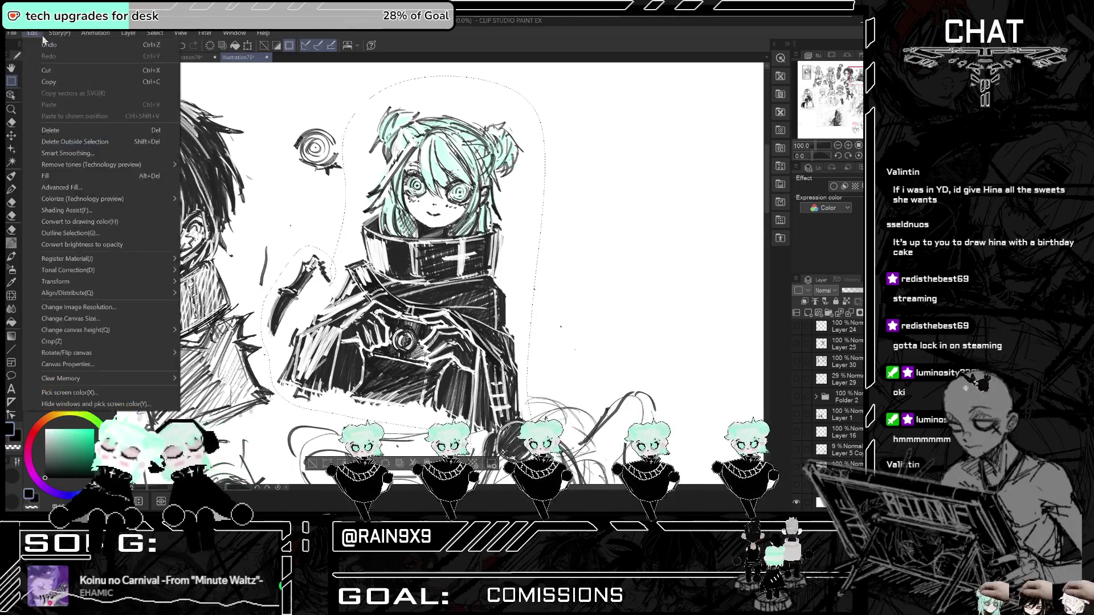
left_click(59, 83)
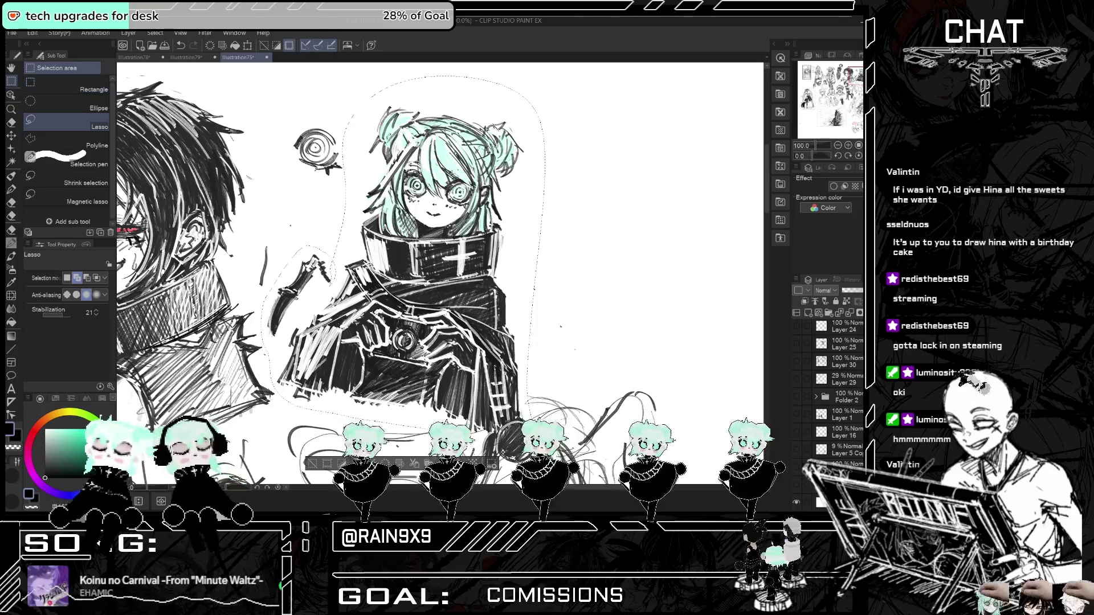
scroll(837, 393, "up", 5)
scroll(797, 392, "down", 4)
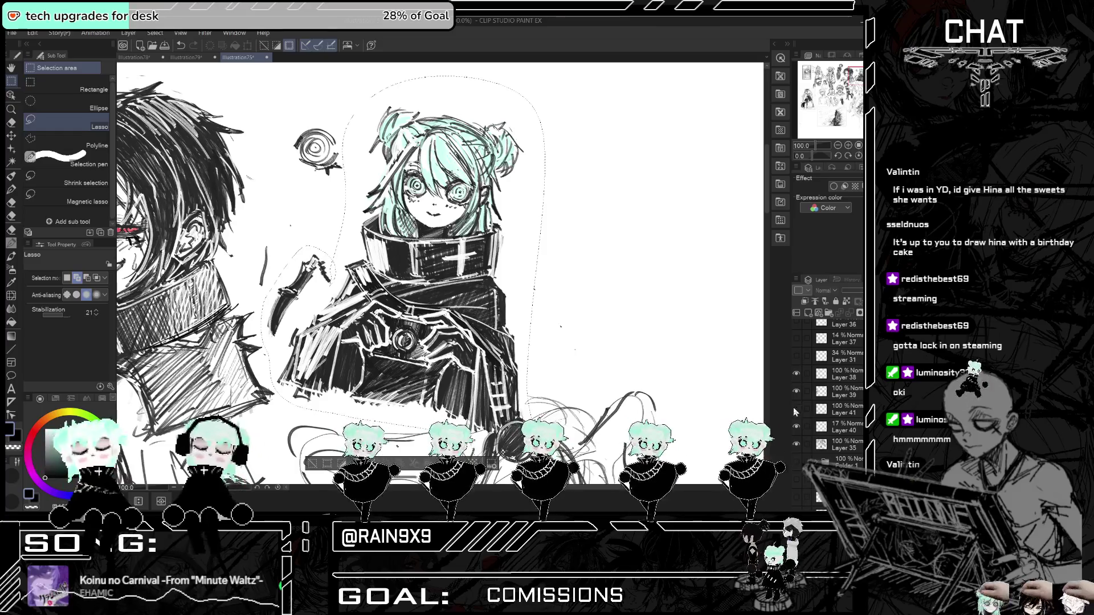
left_click(827, 448)
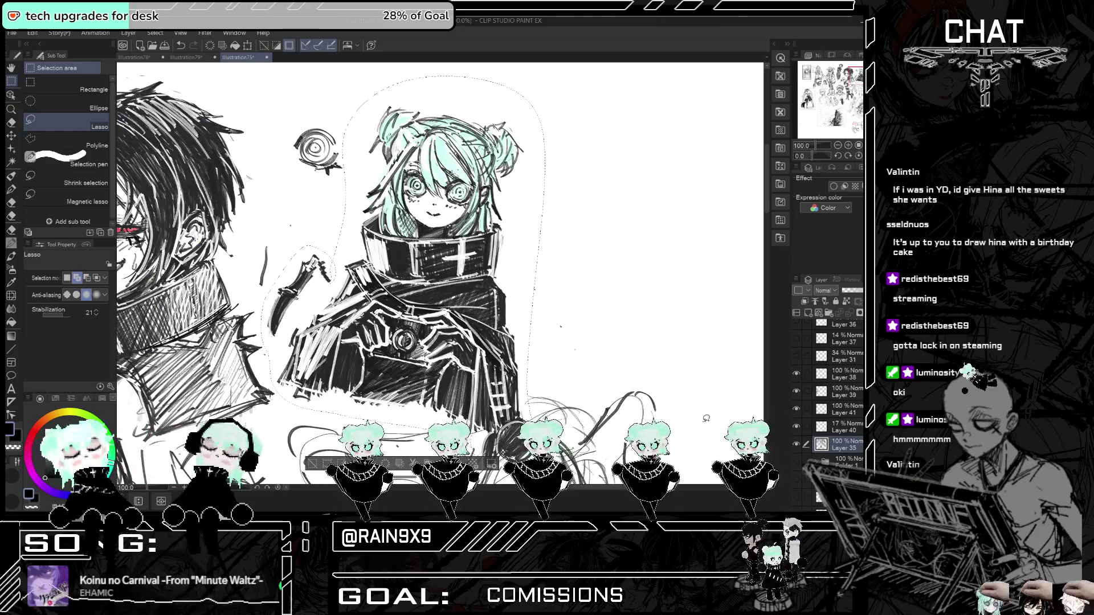
left_click(32, 33)
left_click(70, 108)
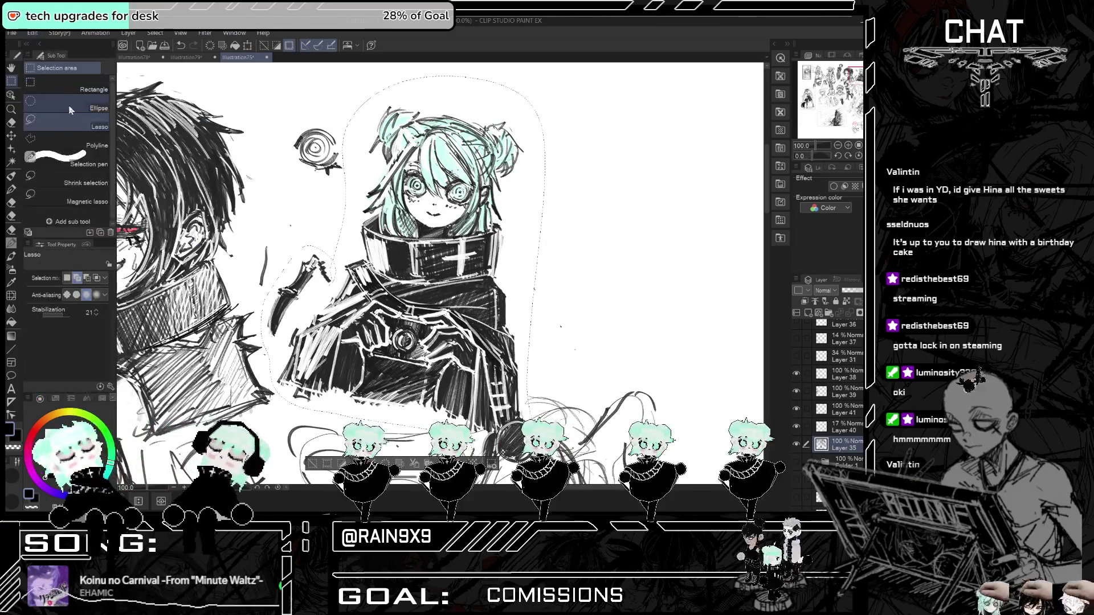
left_click(143, 57)
left_click(32, 32)
left_click(70, 117)
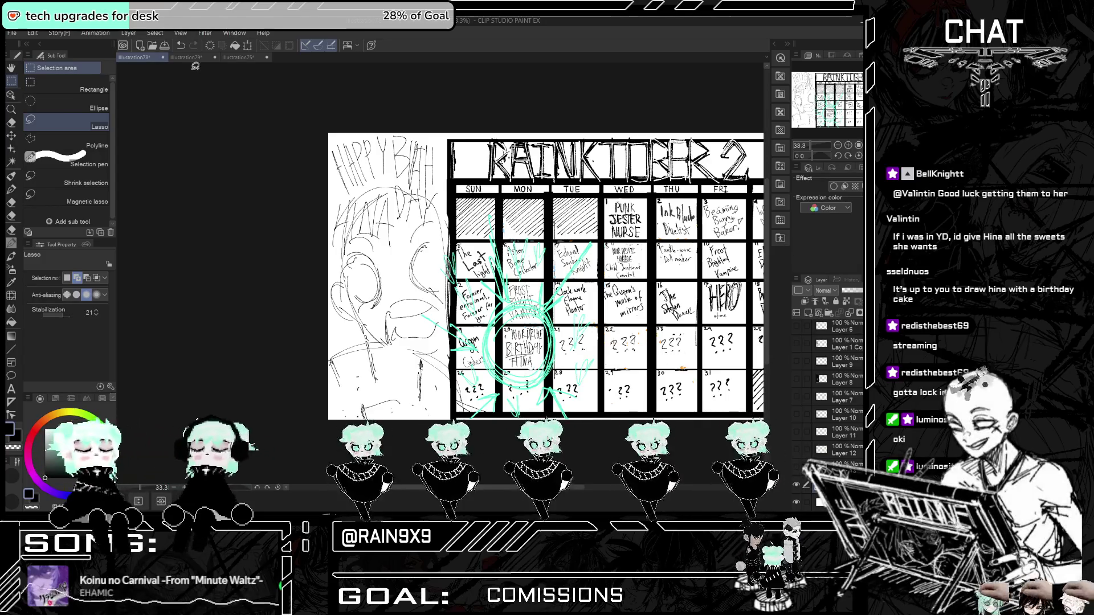
- Paste the character into the head sketch document, placed left of the head and scaled to 180%
left_click(190, 58)
left_click(59, 32)
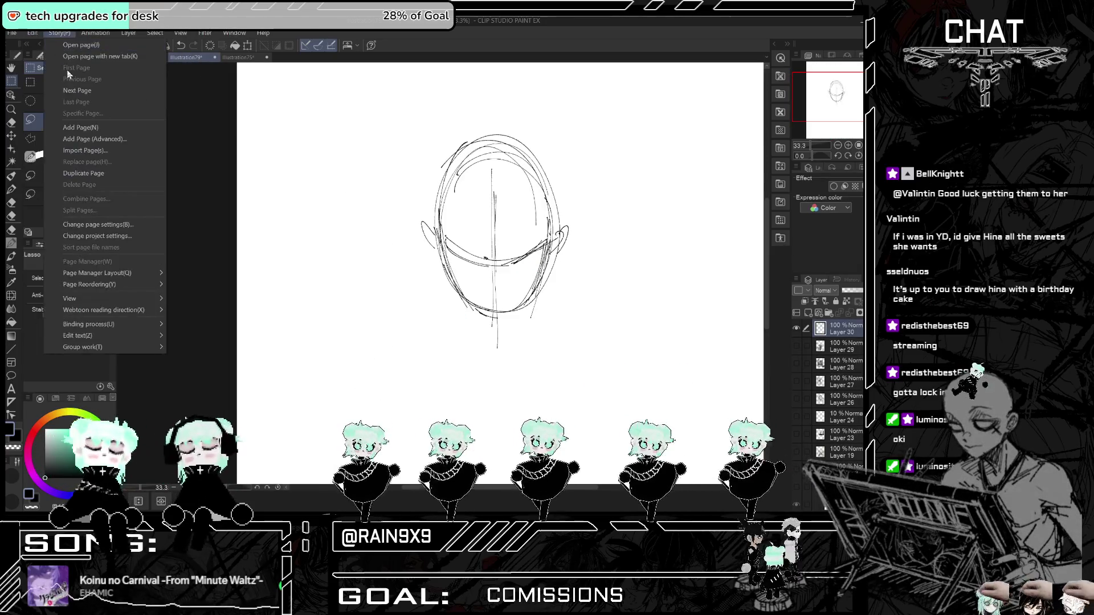
left_click(71, 115)
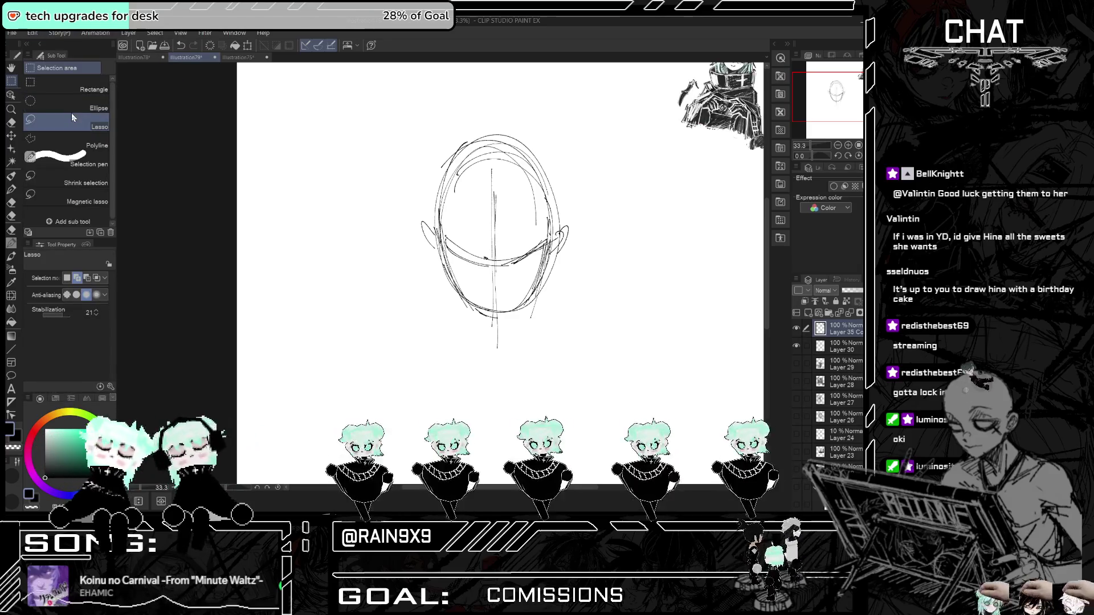
key("ctrl+t")
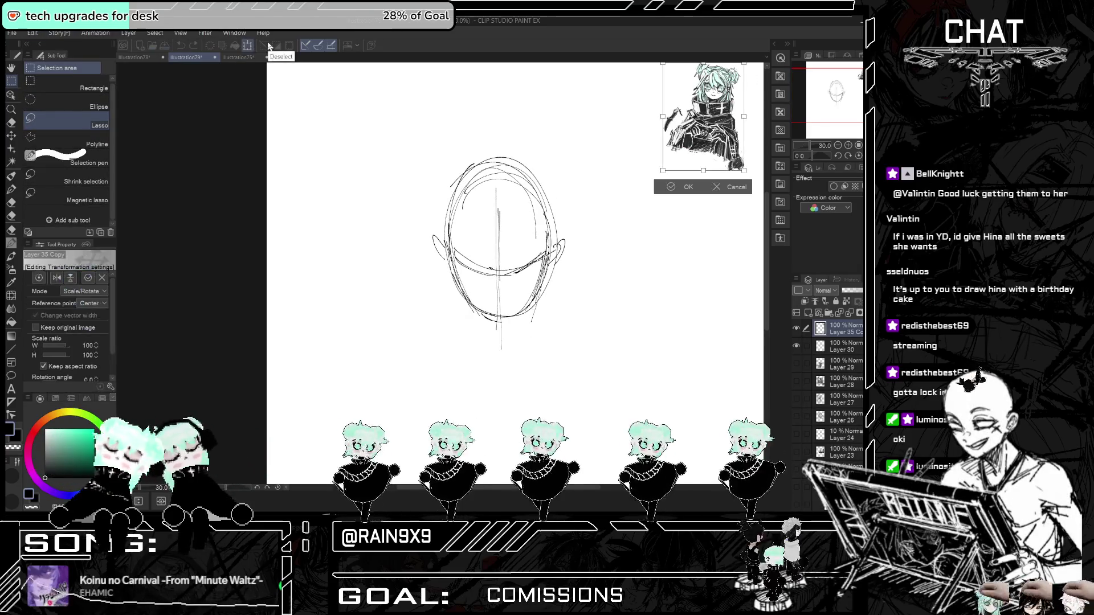
left_click_drag(703, 117, 361, 250)
left_click_drag(320, 194, 288, 134)
left_click(328, 345)
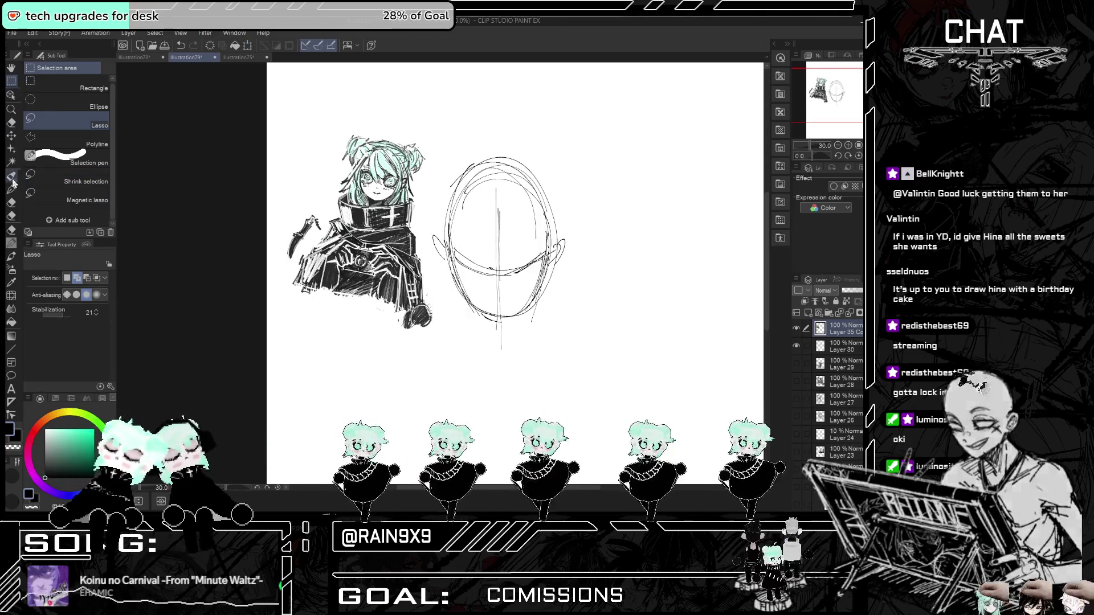
- Return to the pen with a rough scratchy marker brush and undo the last stroke
left_click(11, 176)
left_click(93, 96)
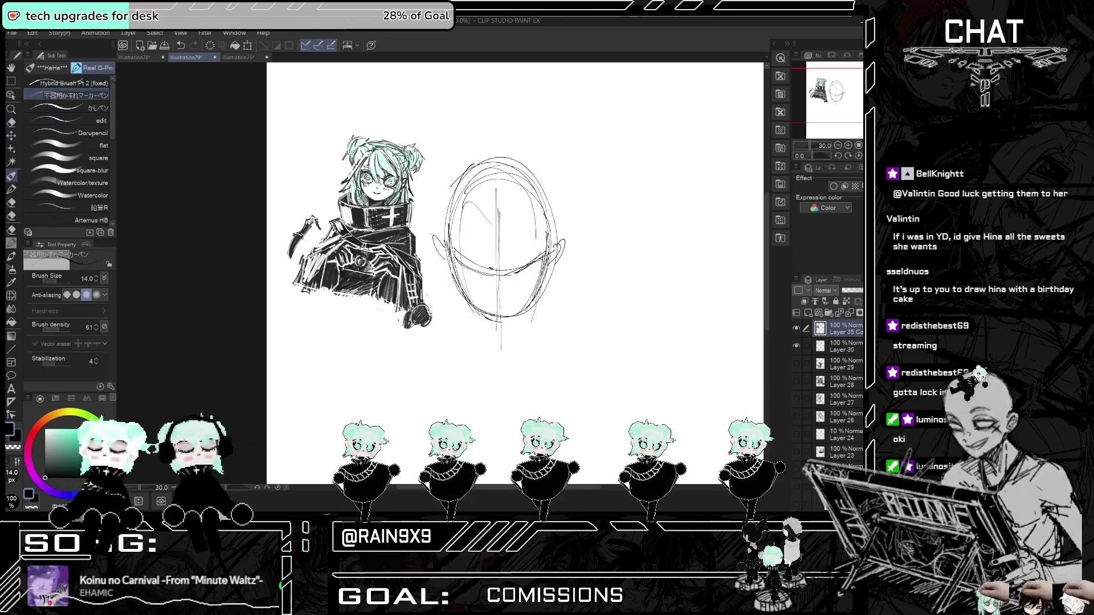
key("ctrl+z")
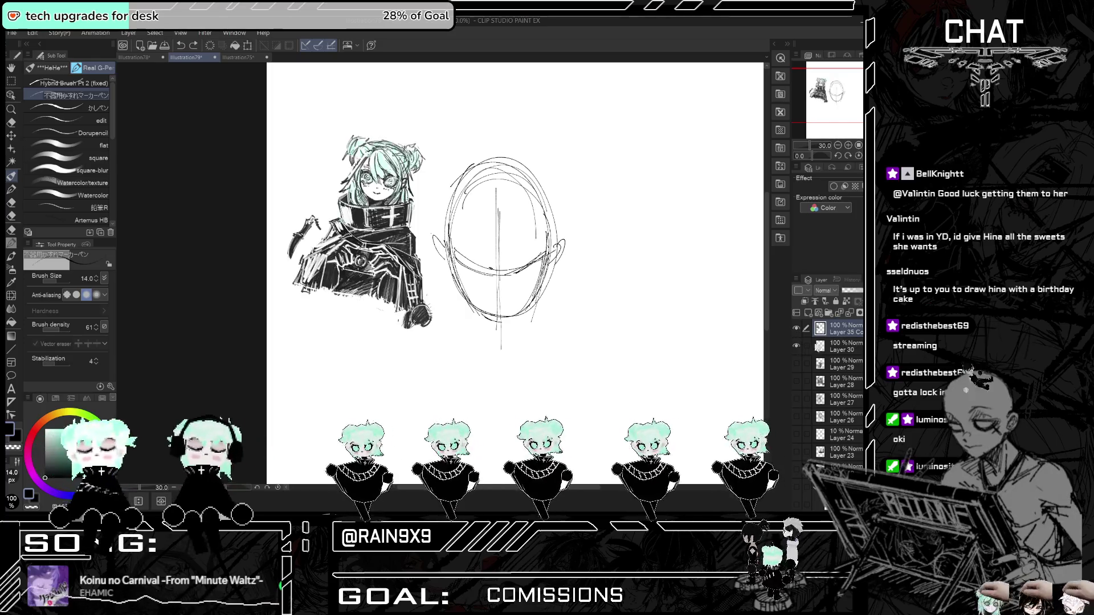
- Fade head sketch Layer 30 to 31% opacity and raise the brush size to 17
left_click(837, 346)
left_click(848, 291)
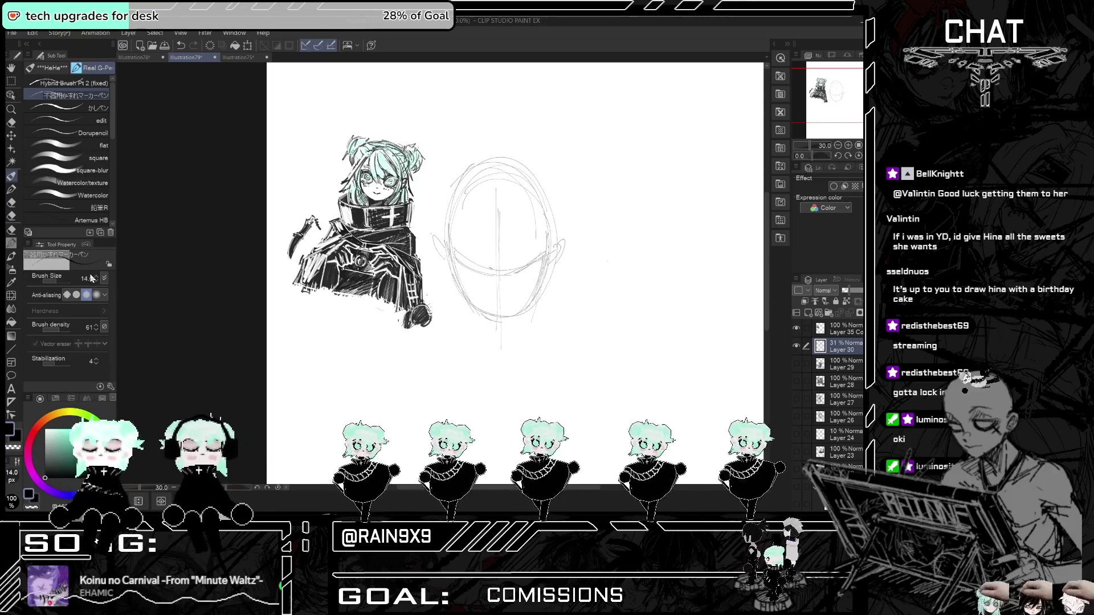
left_click(97, 276)
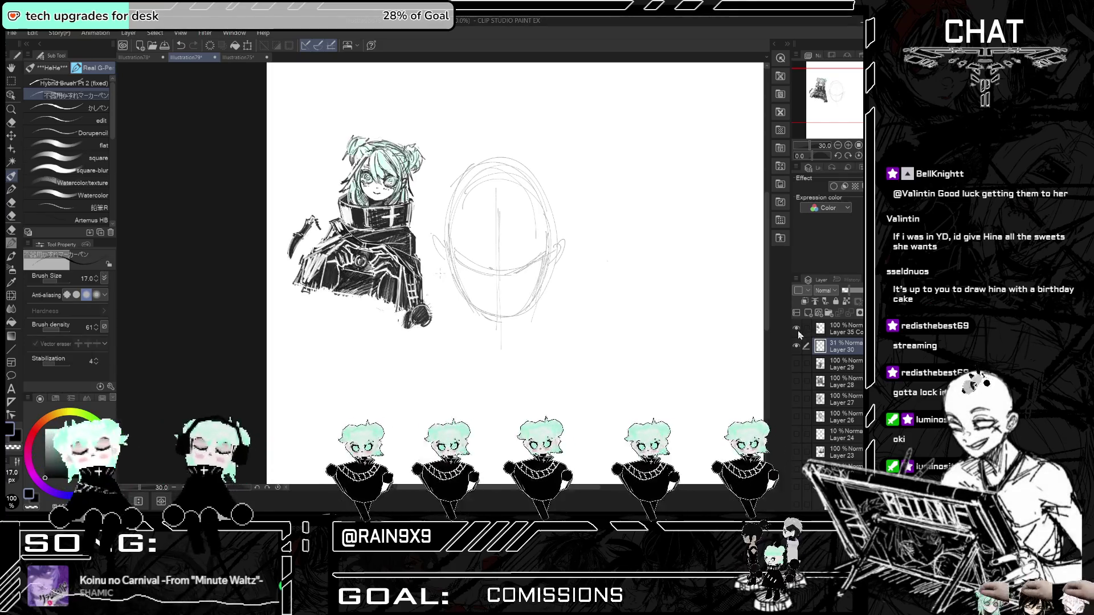
left_click(821, 349)
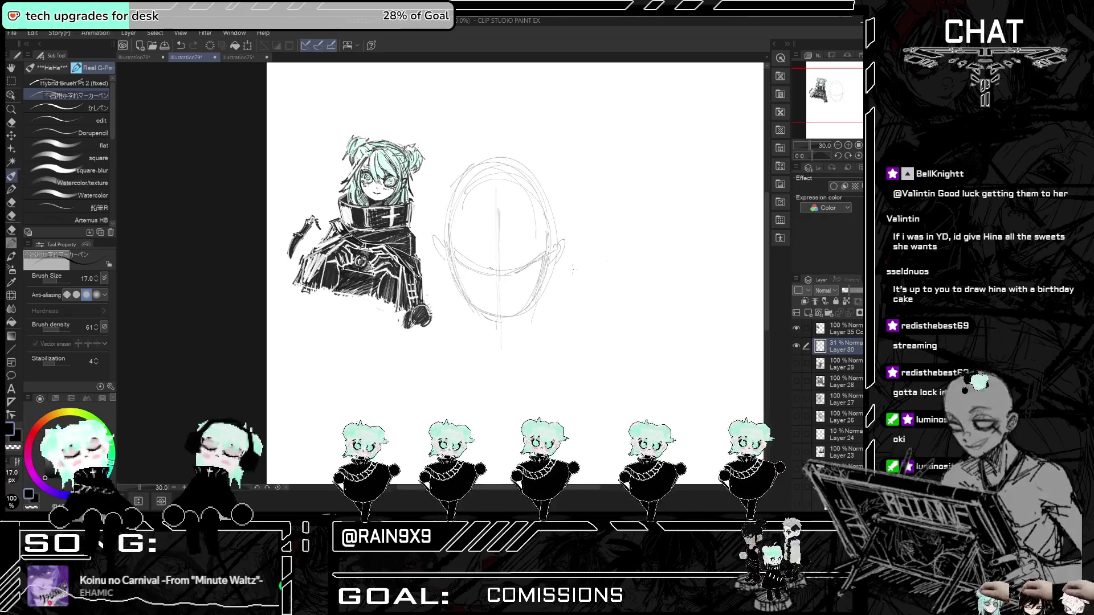
- Enlarge the brush slightly, add new Layer 31 above, and undo the recent face-circle marks
key("ctrl+z")
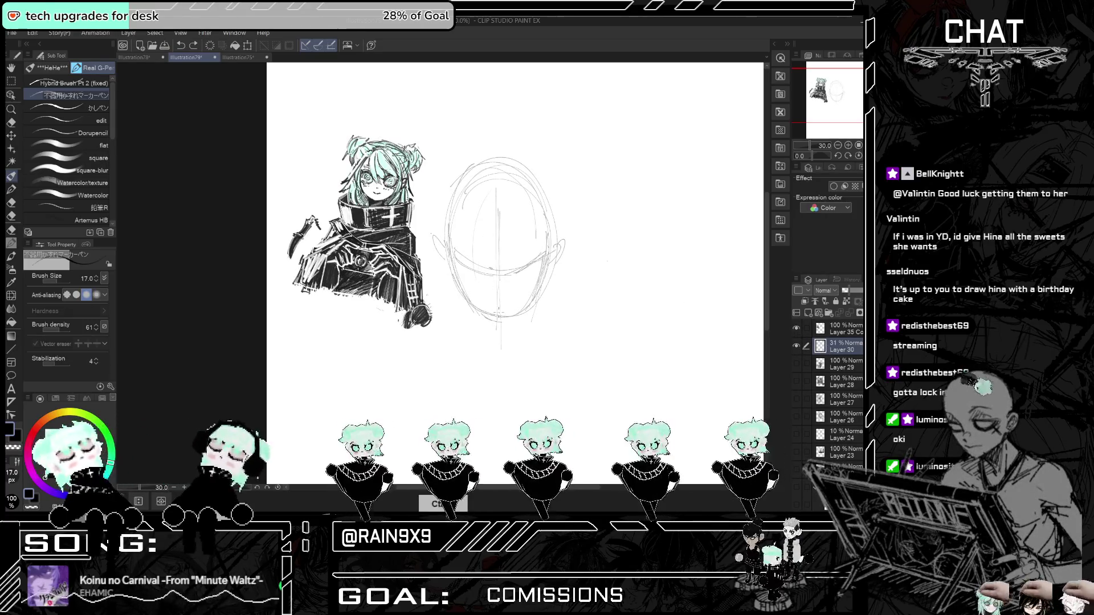
left_click(96, 277)
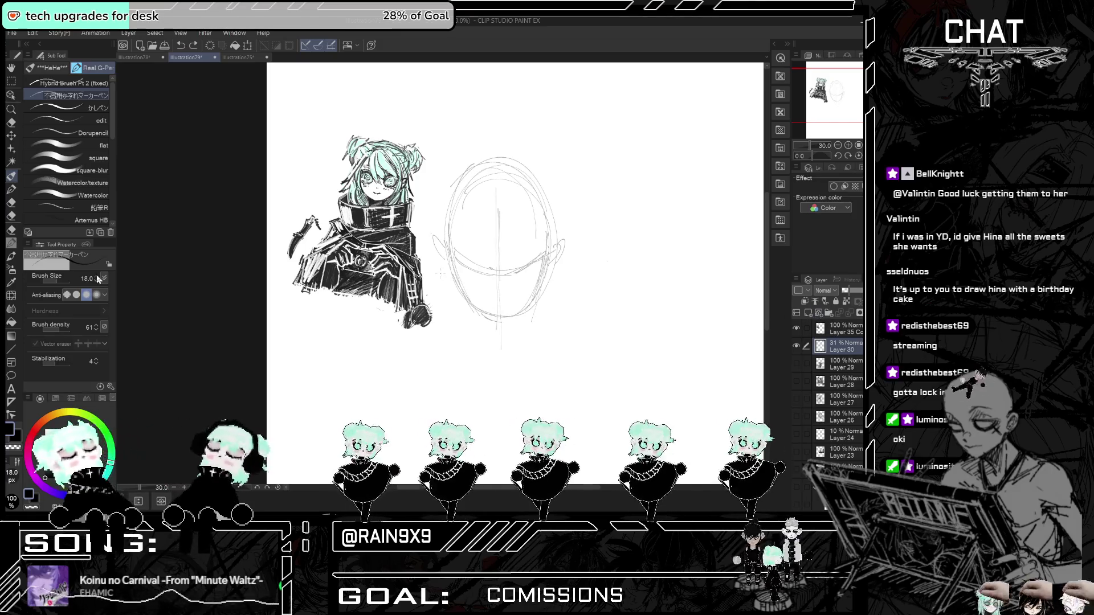
left_click(809, 313)
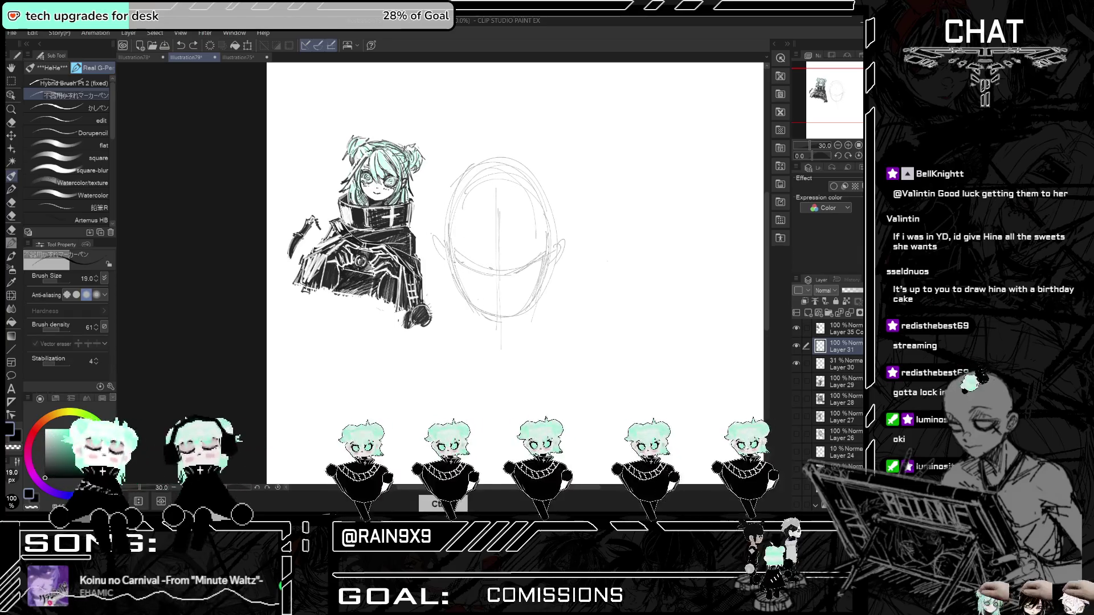
key("ctrl+z")
key("ctrl+z")
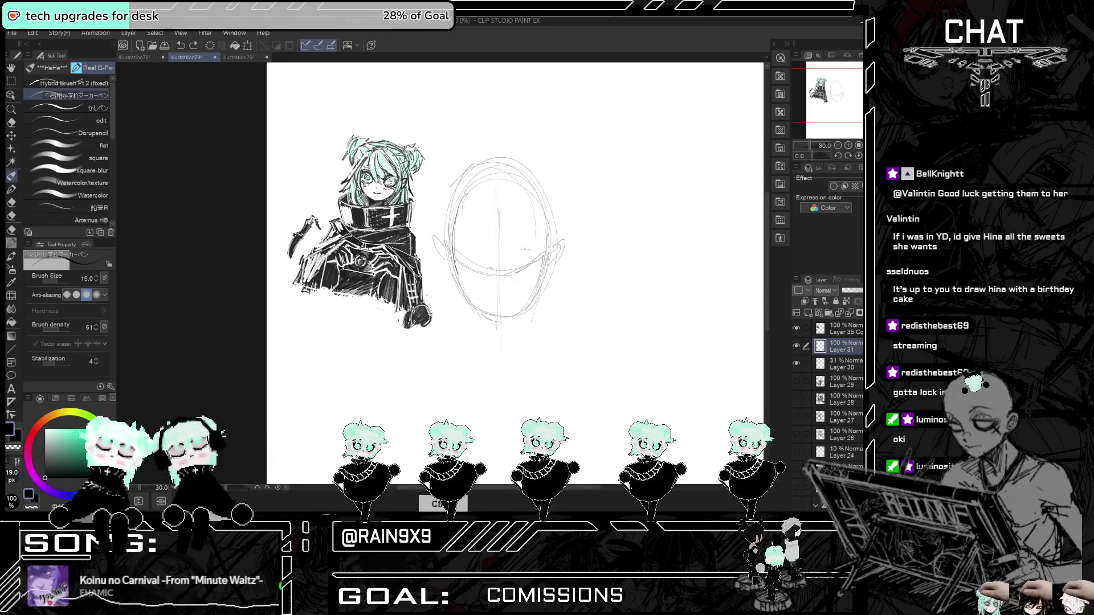
scroll(513, 257, "down", 1)
scroll(513, 268, "up", 2)
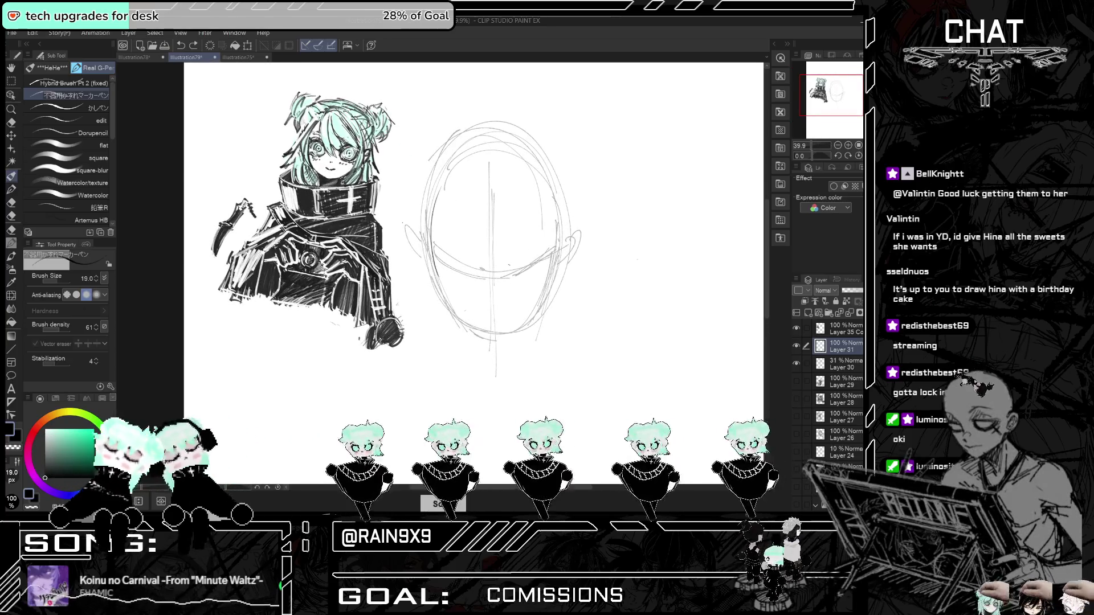
- Sketch the right eye, the left eye's outline and lids, and a small mouth
mouse_move(528, 247)
left_mouse_down()
mouse_move(511, 267)
mouse_move(550, 259)
mouse_move(538, 281)
left_mouse_up()
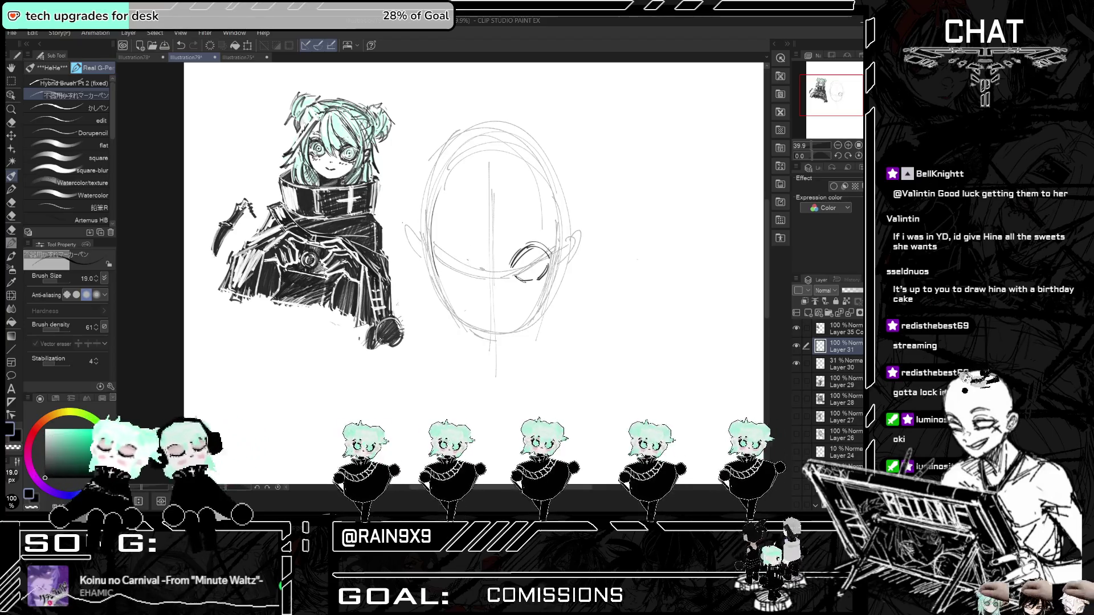
left_click_drag(449, 249, 475, 263)
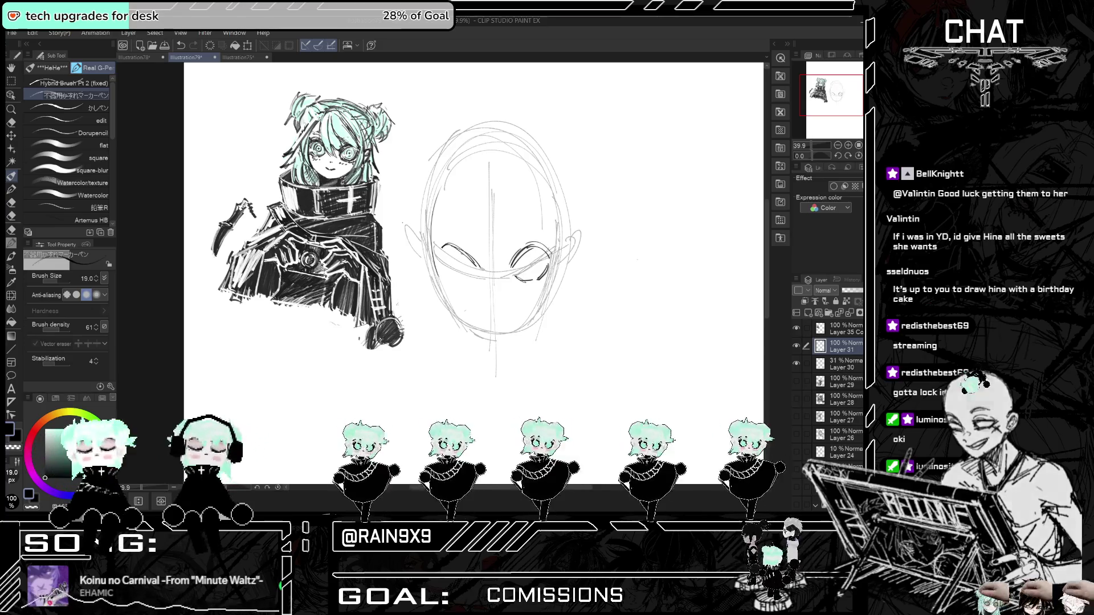
key("ctrl+z")
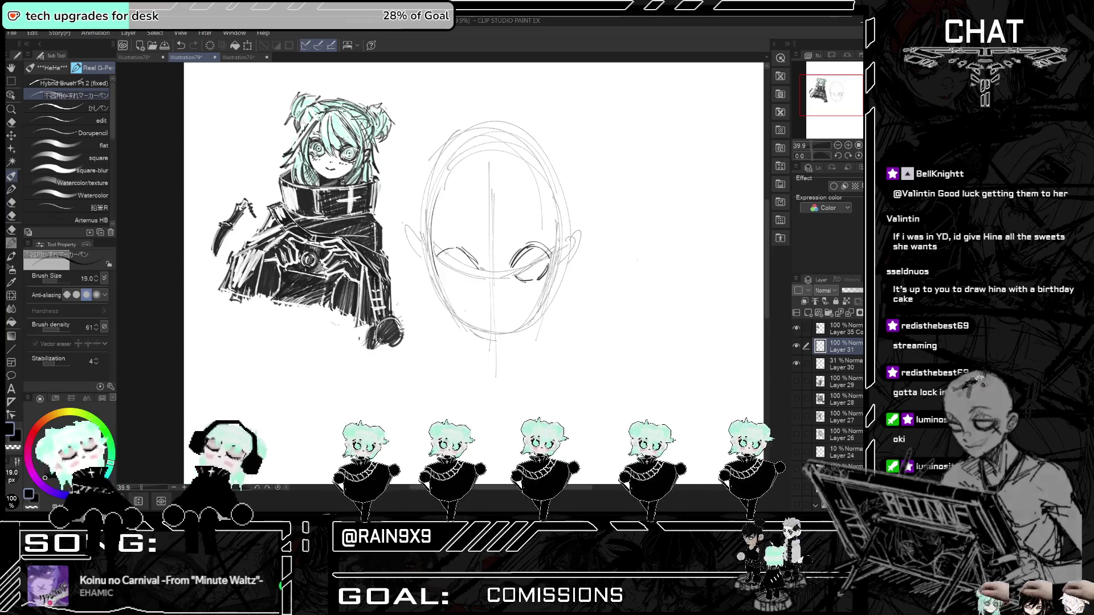
left_click_drag(438, 248, 453, 260)
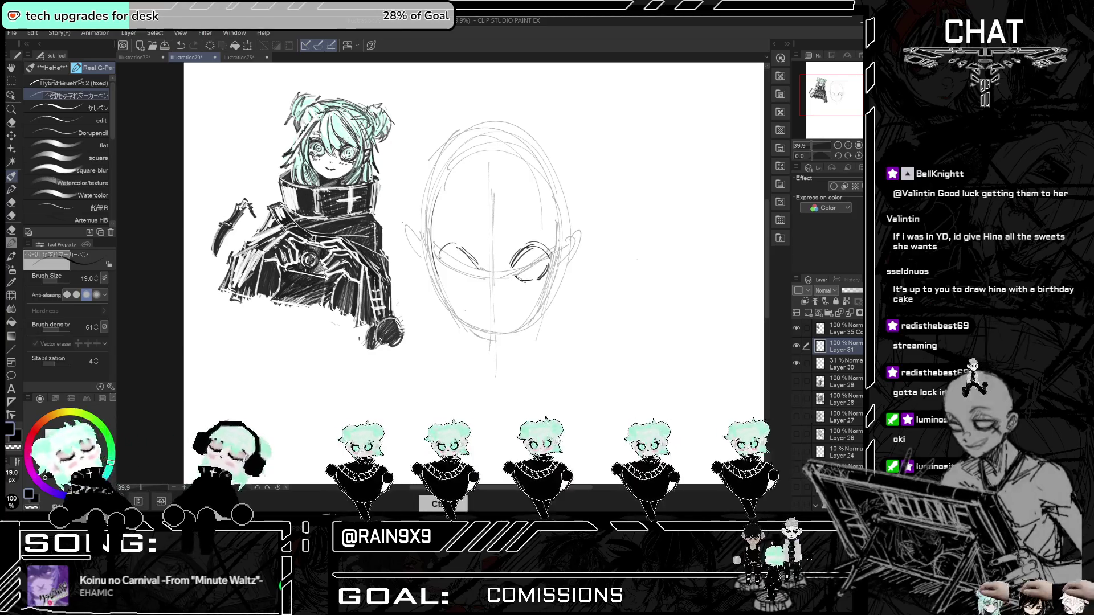
left_click_drag(461, 281, 475, 284)
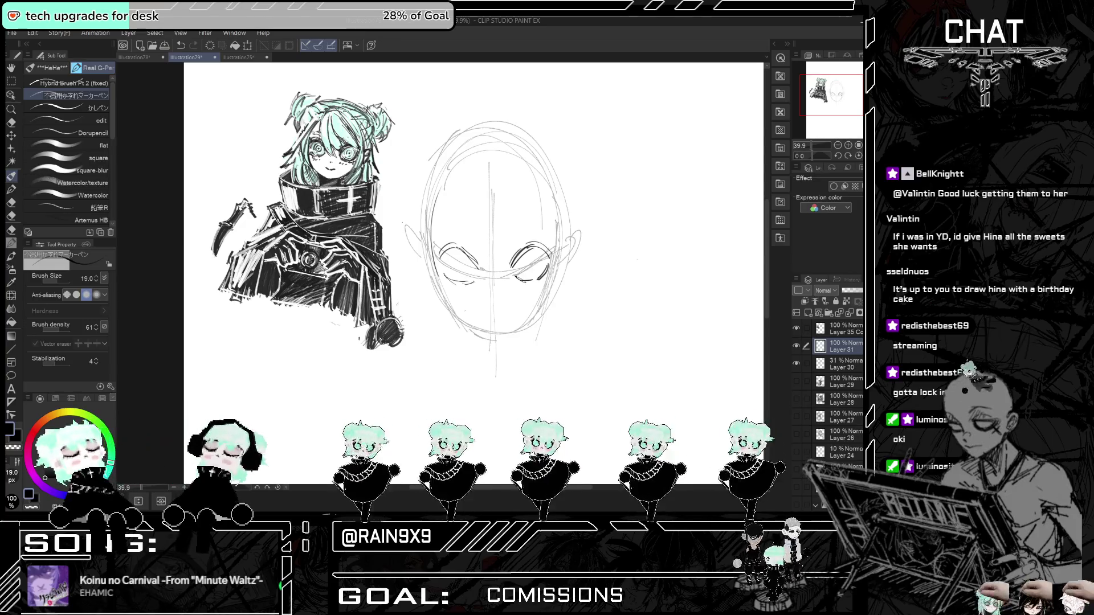
left_click_drag(466, 246, 483, 267)
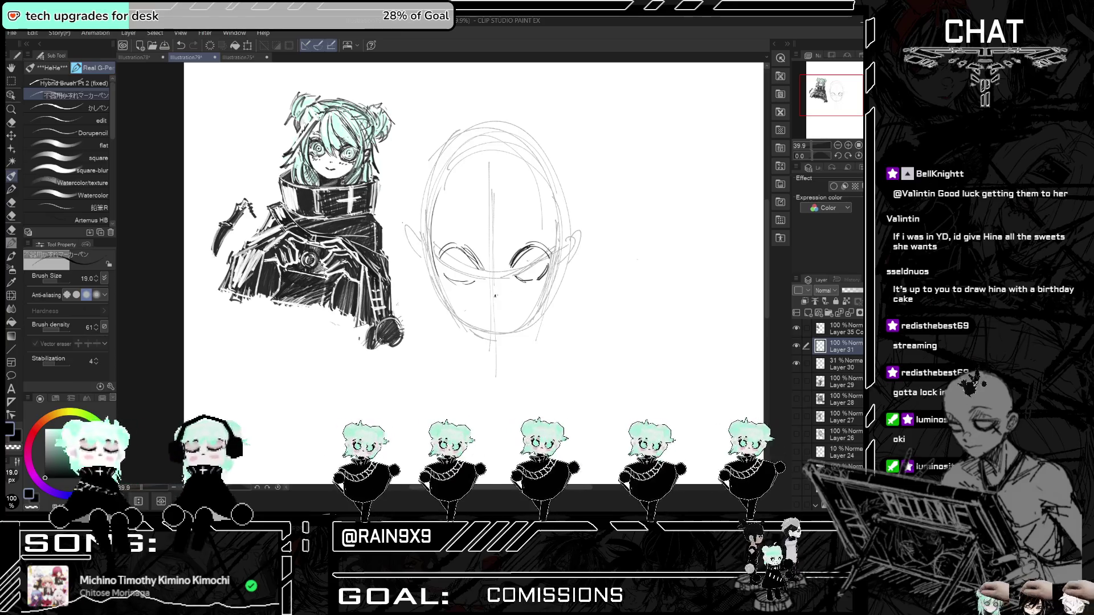
scroll(495, 296, "up", 3)
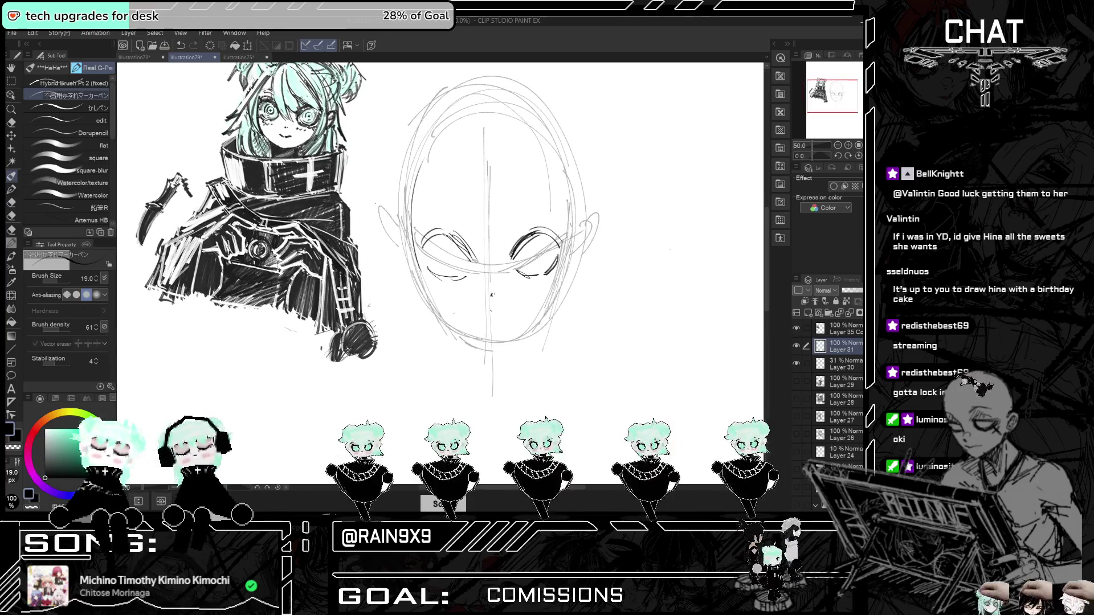
left_click_drag(484, 311, 494, 313)
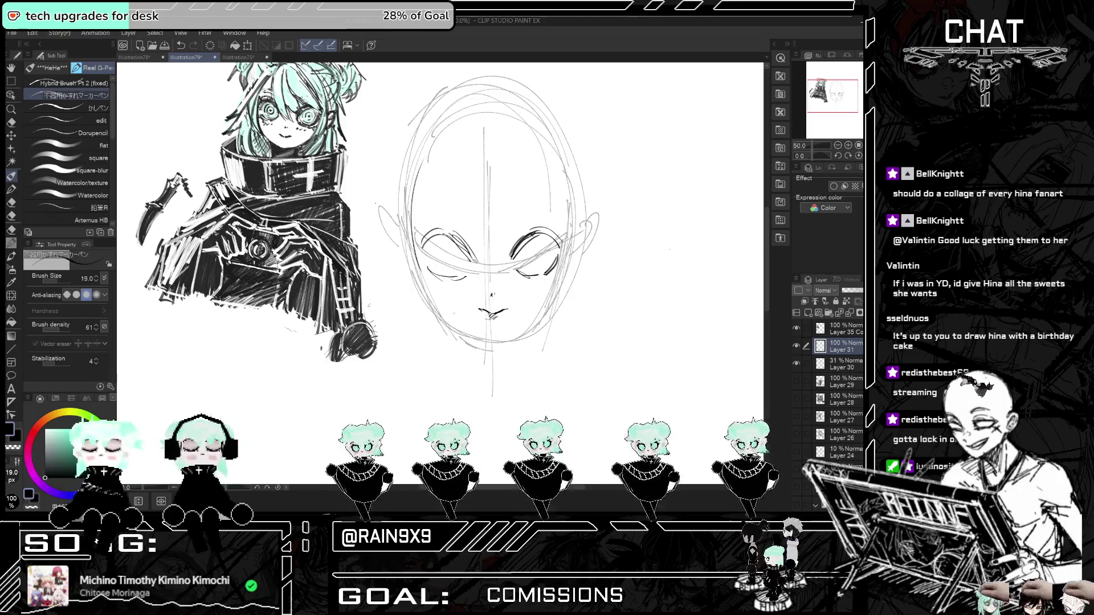
- Draw eyebrows over both eyes and hair strands across the face
scroll(364, 223, "right", 2)
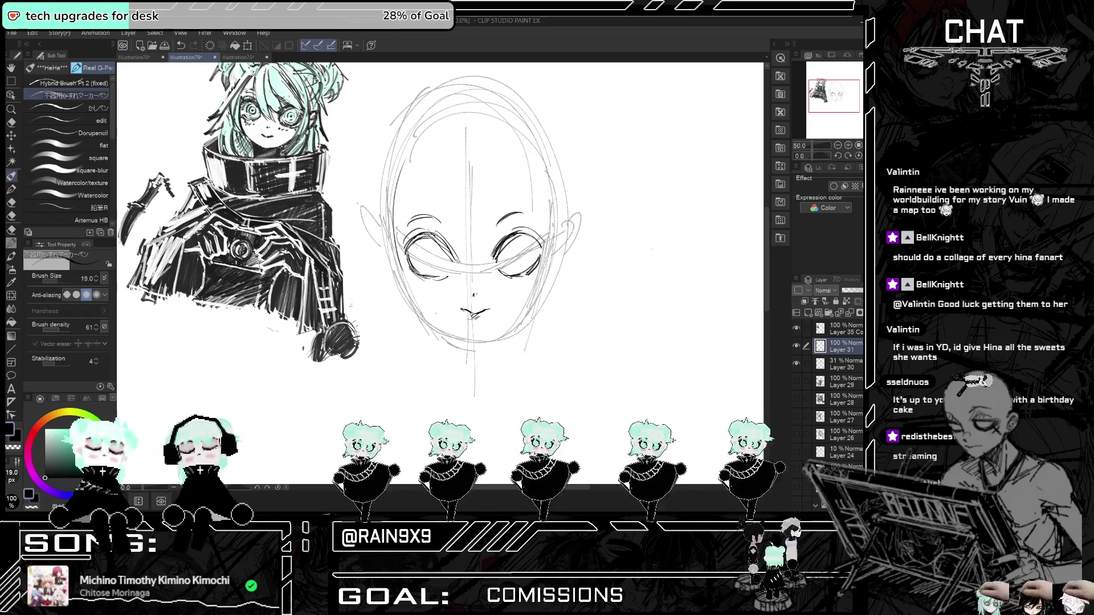
key("ctrl+z")
left_click_drag(410, 230, 442, 219)
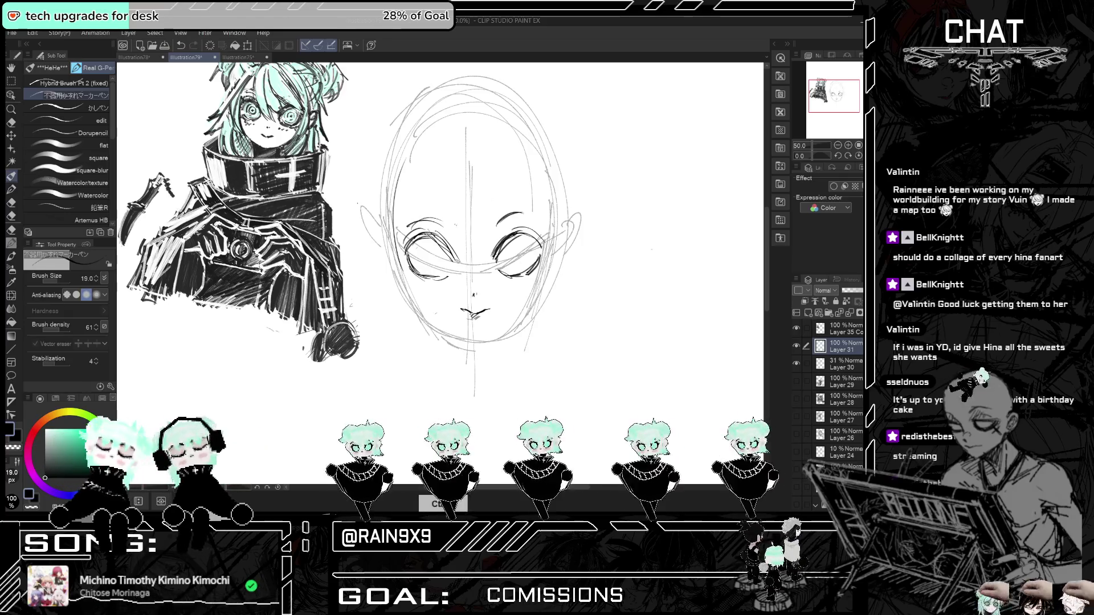
left_click_drag(510, 228, 544, 218)
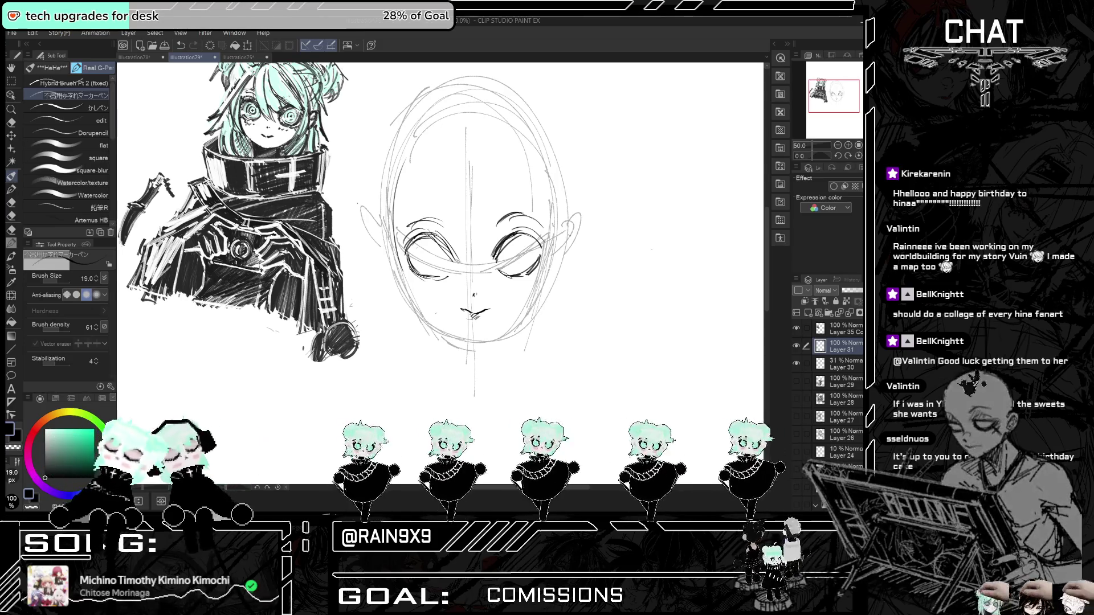
left_click_drag(446, 143, 444, 267)
mouse_move(485, 228)
left_mouse_down()
mouse_move(453, 284)
mouse_move(493, 283)
mouse_move(500, 242)
left_mouse_up()
left_click_drag(483, 199, 501, 209)
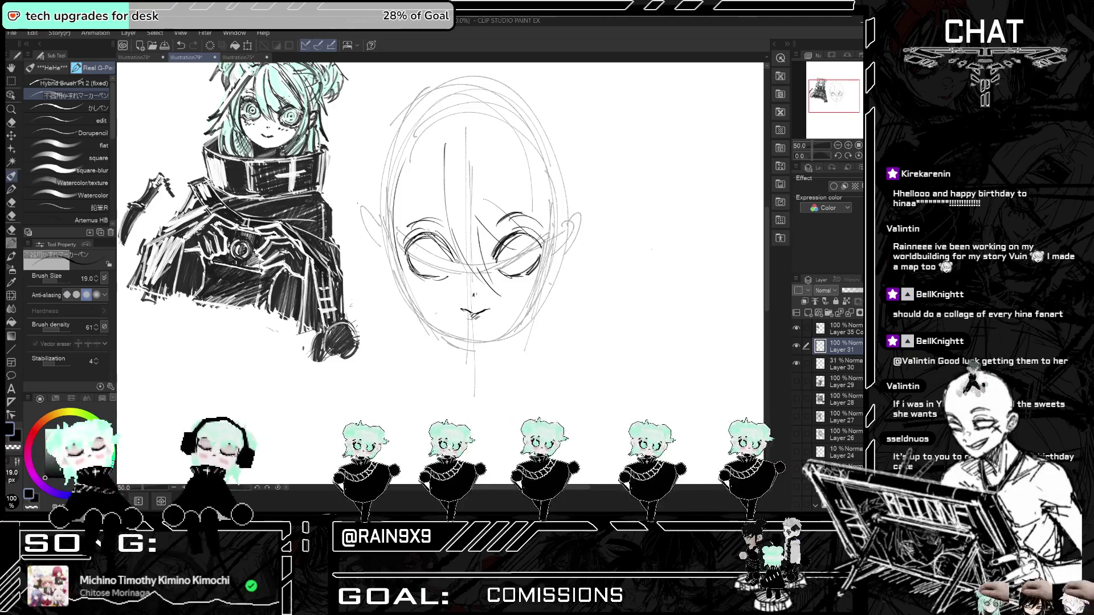
- Add a spiral iris to the right eye, a small left pupil and faint lines around both eyes
scroll(524, 304, "down", 1)
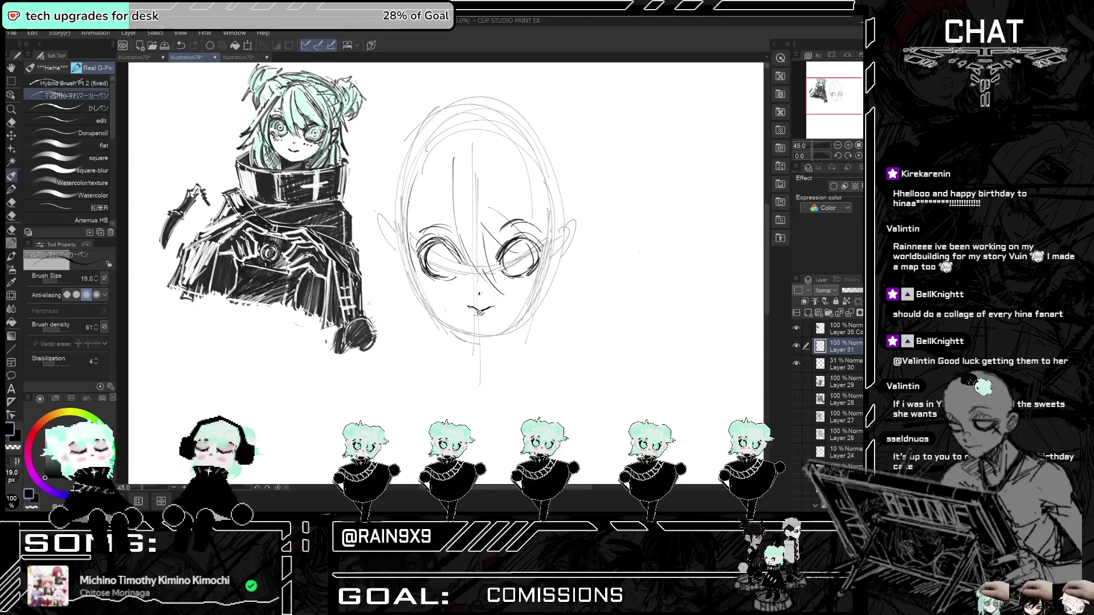
left_click_drag(513, 255, 526, 264)
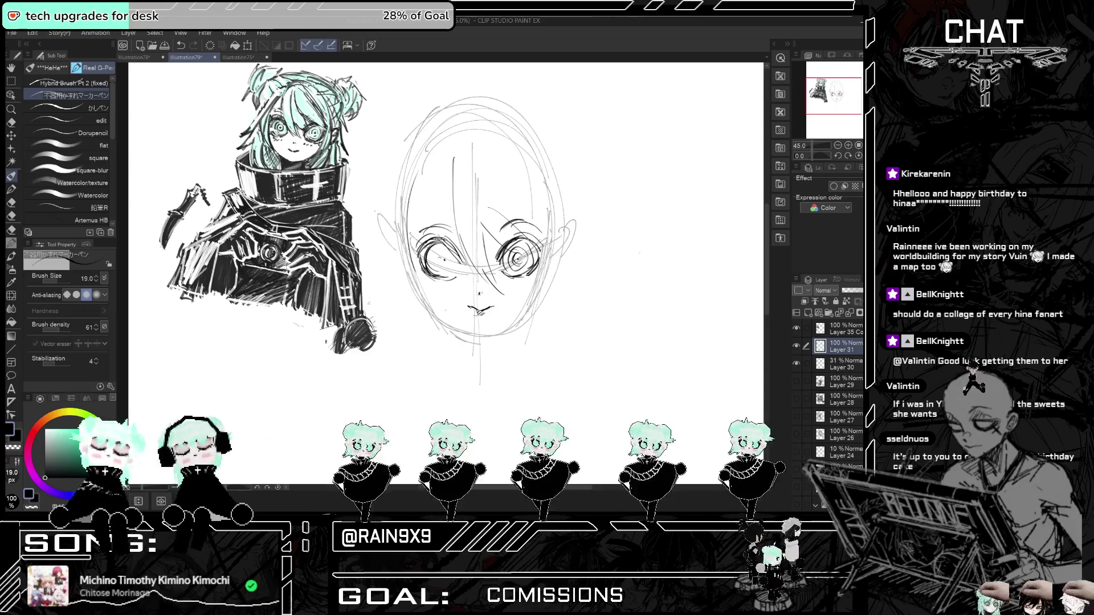
left_click_drag(443, 256, 442, 257)
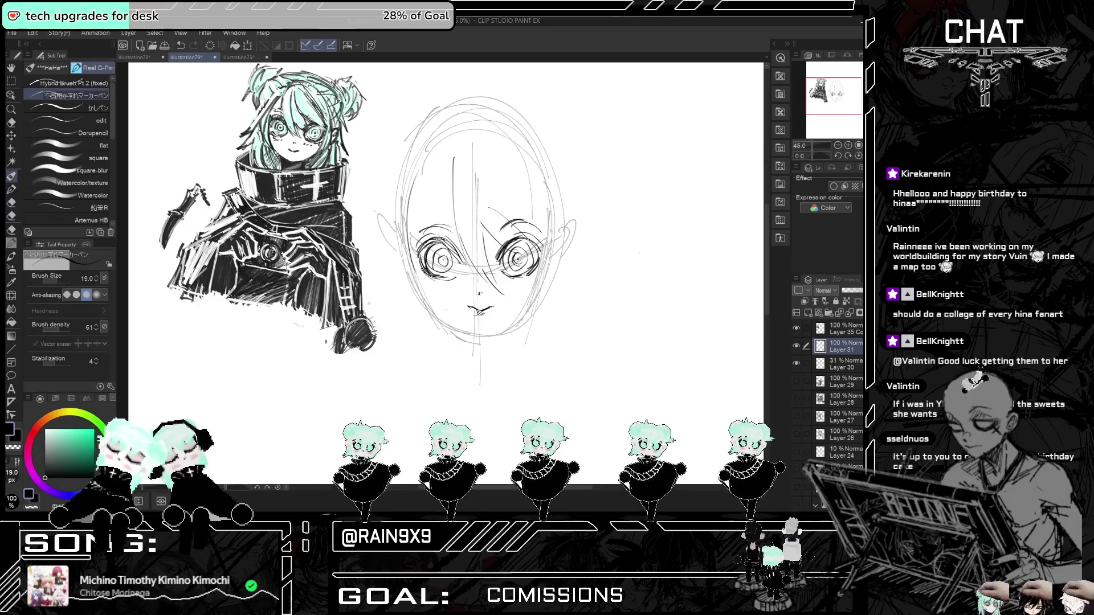
scroll(516, 273, "down", 1)
mouse_move(456, 248)
left_mouse_down()
mouse_move(471, 265)
mouse_move(462, 247)
mouse_move(502, 263)
mouse_move(525, 245)
mouse_move(531, 274)
left_mouse_up()
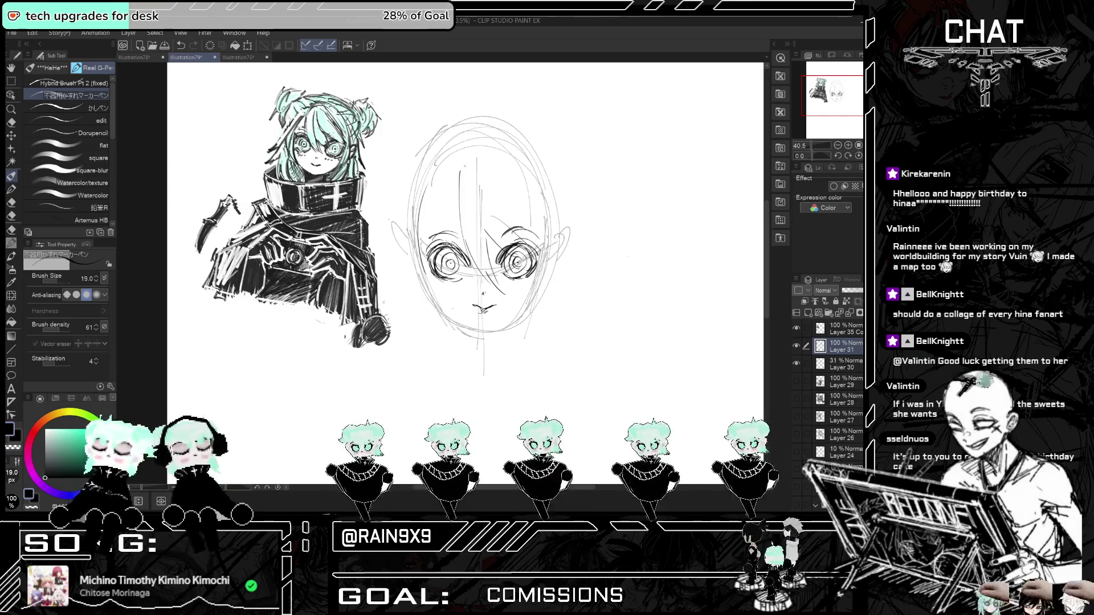
- Draw hair down both sides of the face and remove stray chin and cheek strokes
left_click_drag(459, 192, 423, 318)
left_click_drag(431, 273, 414, 323)
mouse_move(431, 190)
left_mouse_down()
mouse_move(391, 283)
mouse_move(409, 292)
left_mouse_up()
key("ctrl+z")
key("ctrl+z")
mouse_move(417, 216)
left_mouse_down()
mouse_move(387, 286)
mouse_move(404, 274)
left_mouse_up()
left_click_drag(415, 251, 409, 298)
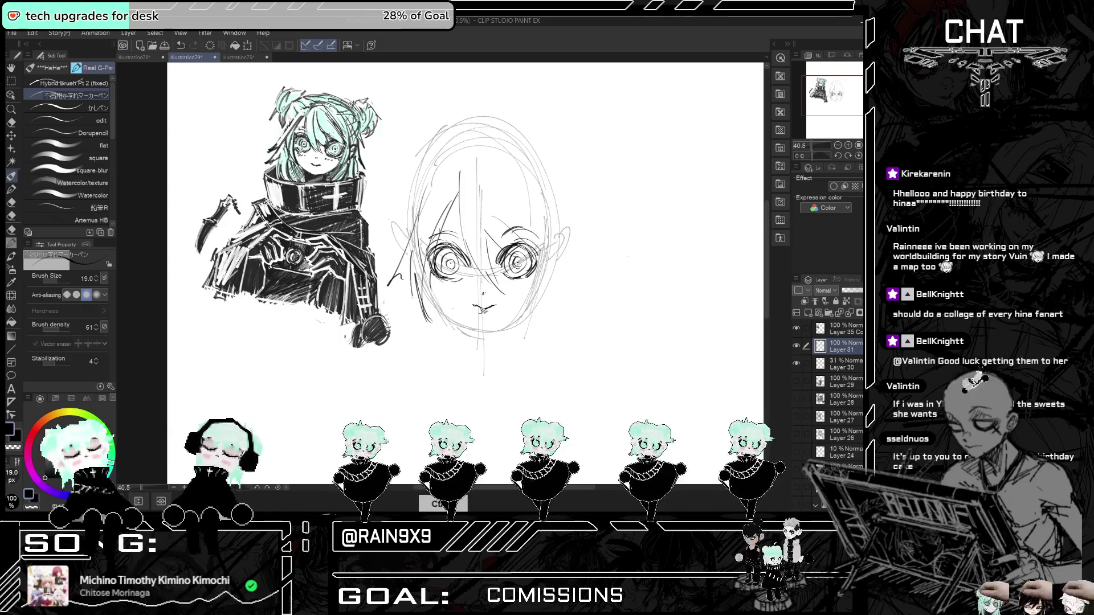
mouse_move(528, 220)
left_mouse_down()
mouse_move(542, 308)
mouse_move(563, 275)
left_mouse_up()
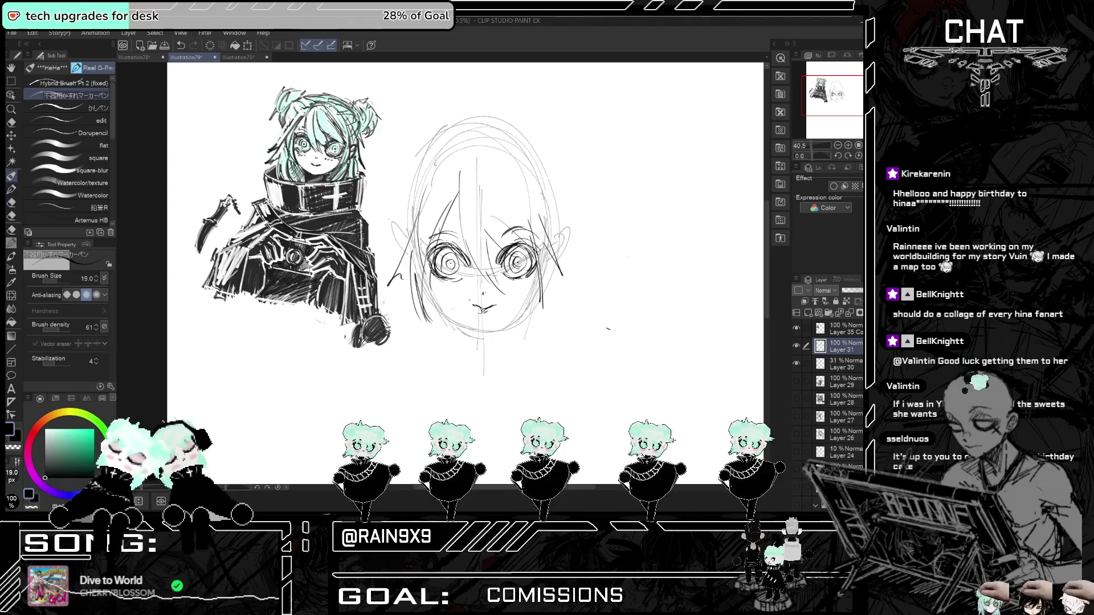
left_click_drag(432, 276, 434, 305)
key("ctrl+z")
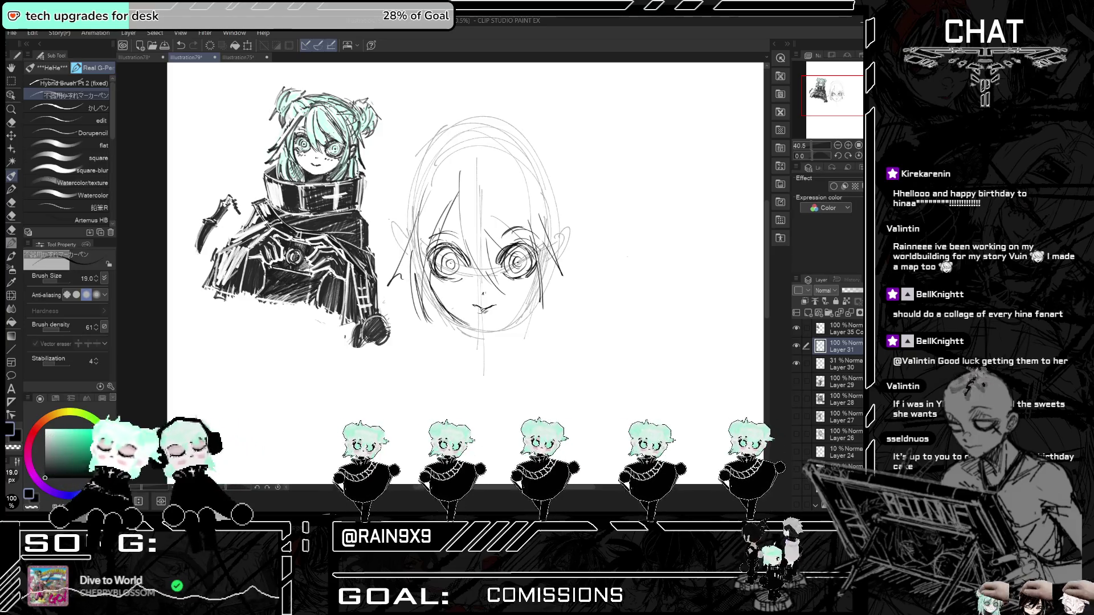
key("ctrl+z")
key("ctrl+z")
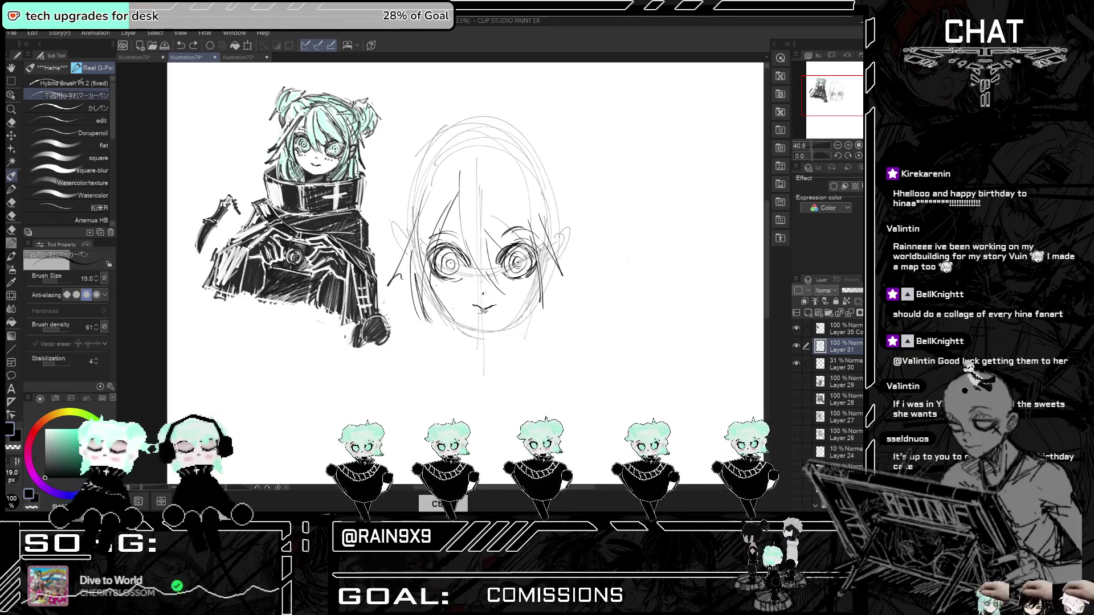
scroll(399, 228, "right", 5)
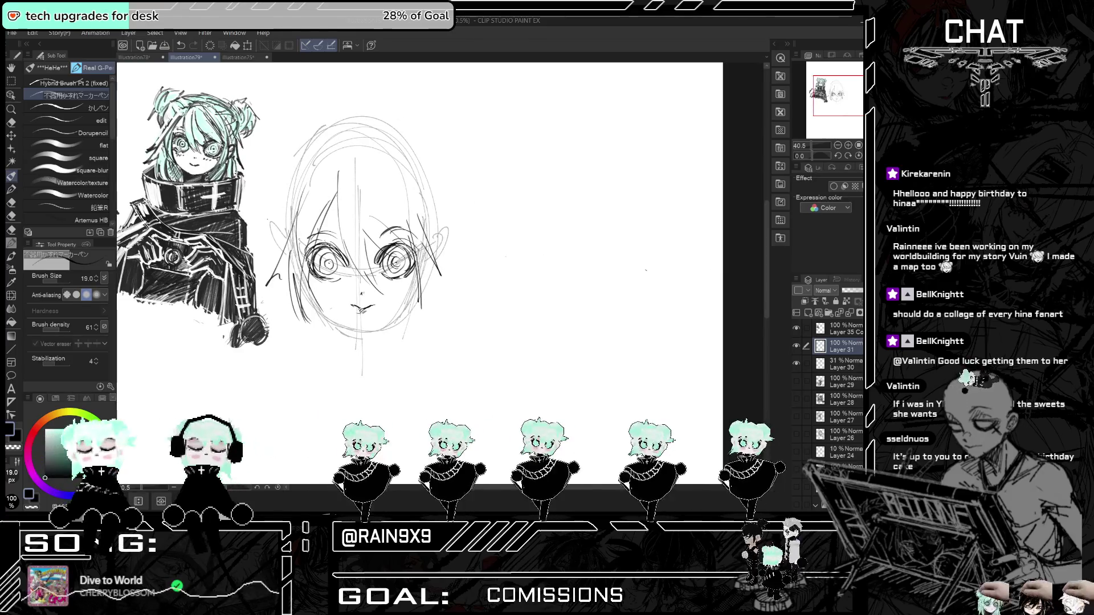
left_click(11, 256)
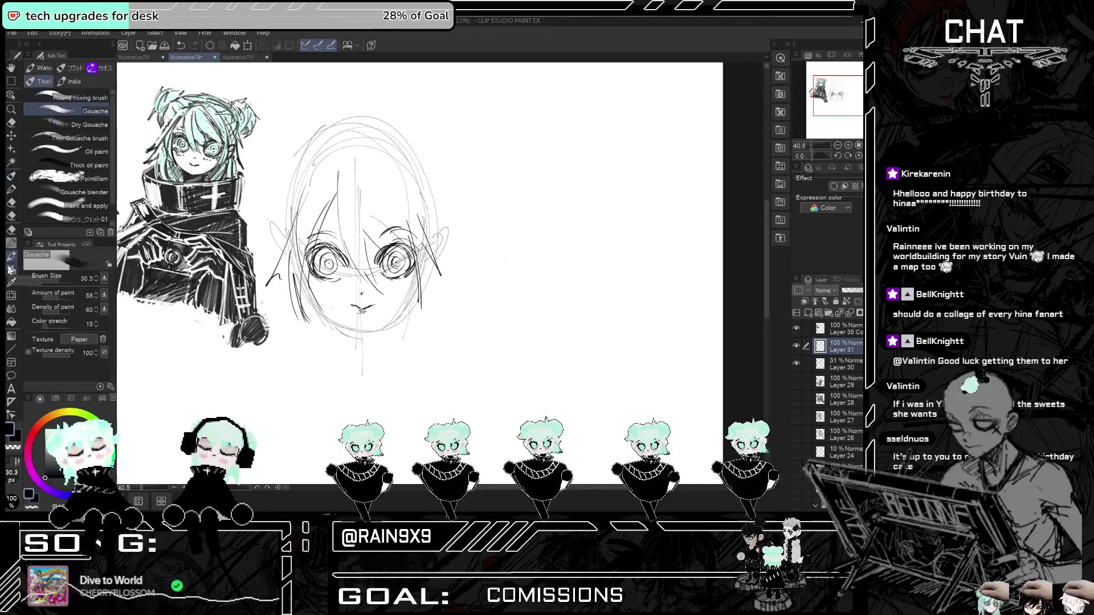
- With the pencil at size 18, draw an oval head at right with crossing guide lines
left_click(11, 243)
mouse_move(536, 335)
left_mouse_down()
mouse_move(632, 199)
mouse_move(510, 231)
mouse_move(597, 187)
mouse_move(508, 237)
mouse_move(570, 350)
left_mouse_up()
key("ctrl+z")
left_click(57, 280)
key("ctrl+z")
left_click_drag(544, 177, 618, 336)
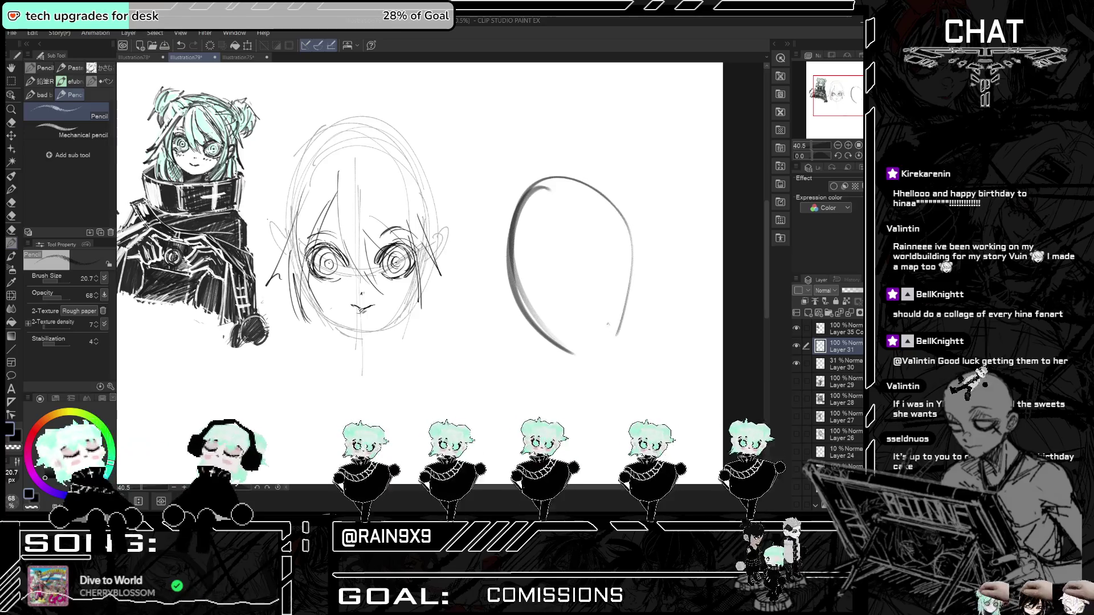
left_click_drag(603, 191, 509, 285)
mouse_move(580, 348)
left_mouse_down()
mouse_move(517, 256)
mouse_move(608, 233)
left_mouse_up()
mouse_move(532, 216)
left_mouse_down()
mouse_move(577, 299)
mouse_move(570, 290)
left_mouse_up()
mouse_move(510, 242)
left_mouse_down()
mouse_move(566, 181)
mouse_move(618, 227)
left_mouse_up()
mouse_move(510, 245)
left_mouse_down()
mouse_move(497, 297)
mouse_move(570, 347)
left_mouse_up()
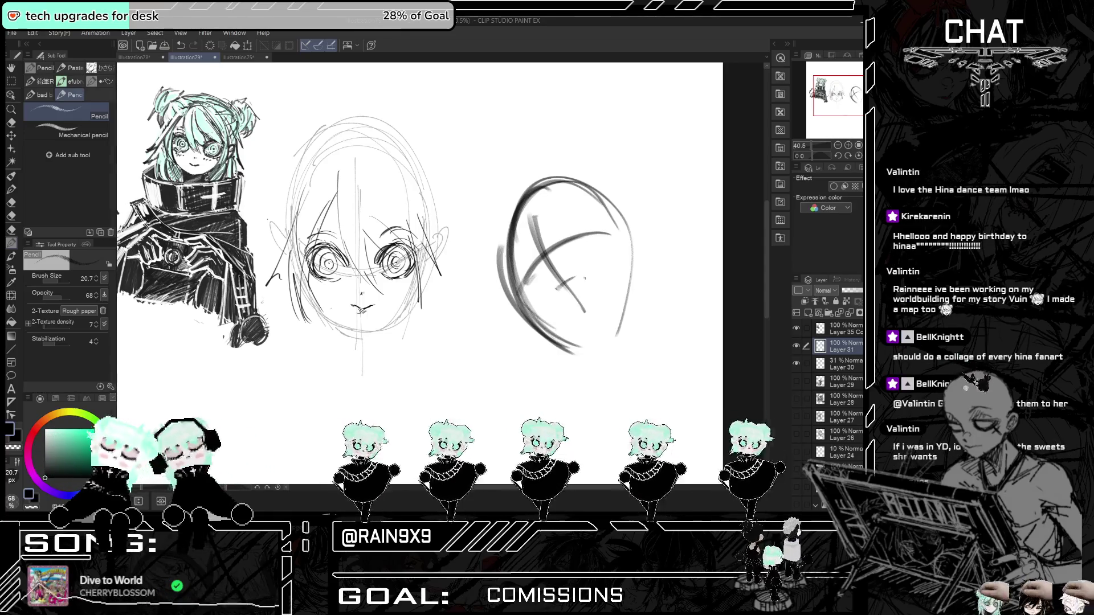
- Add dark strokes along the right head's left side and a short line inside the oval
key("ctrl+z")
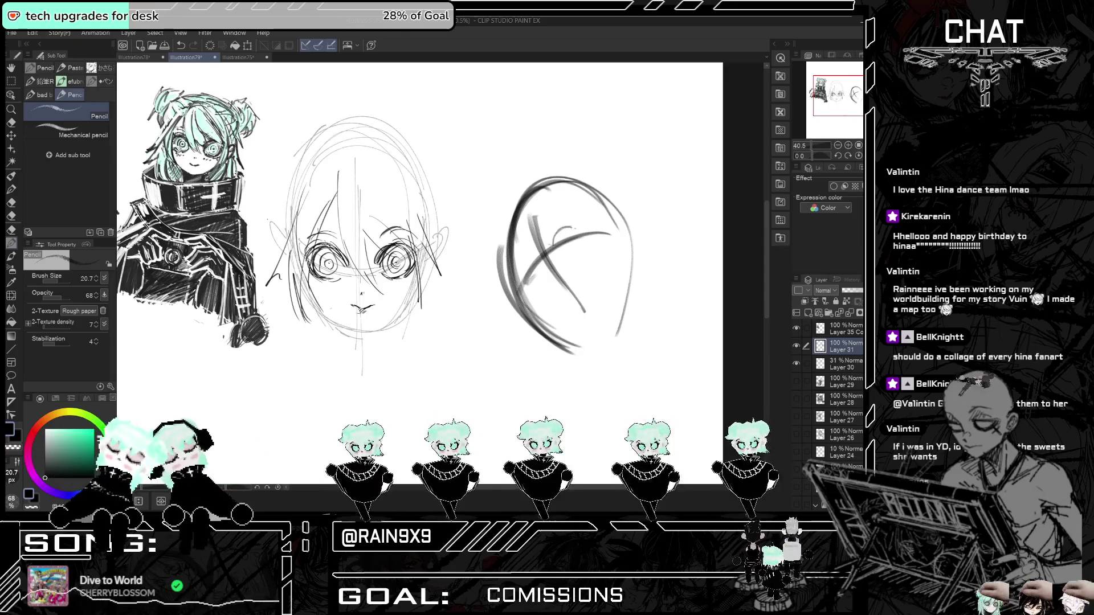
mouse_move(558, 231)
left_mouse_down()
mouse_move(581, 226)
mouse_move(576, 255)
mouse_move(595, 237)
left_mouse_up()
left_click_drag(517, 264, 527, 285)
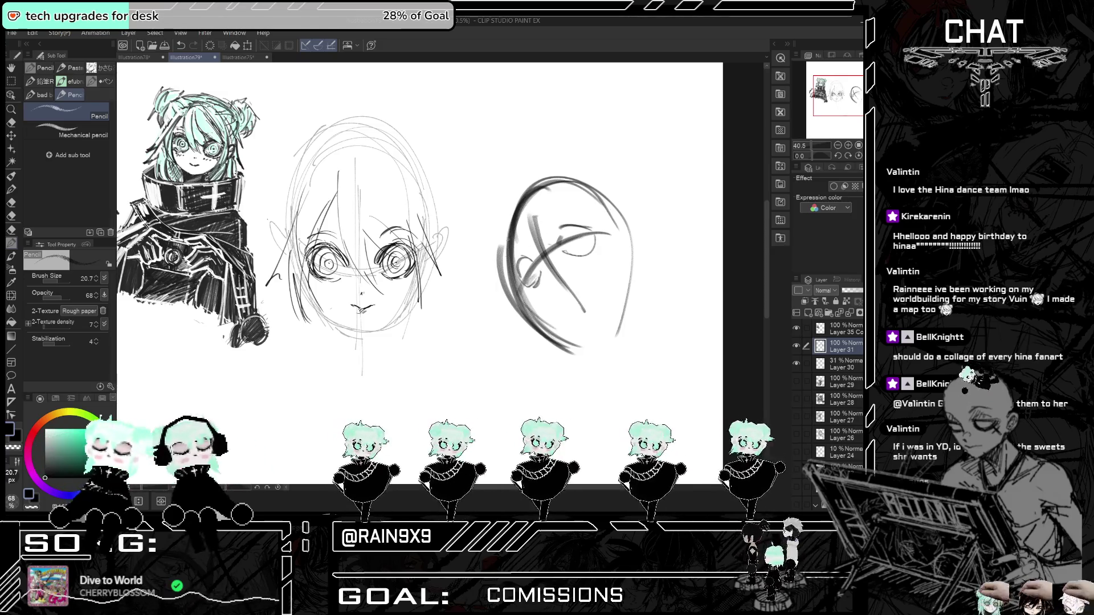
mouse_move(556, 228)
left_mouse_down()
mouse_move(517, 286)
mouse_move(536, 284)
left_mouse_up()
mouse_move(504, 224)
left_mouse_down()
mouse_move(492, 278)
mouse_move(483, 259)
left_mouse_up()
scroll(419, 222, "right", 3)
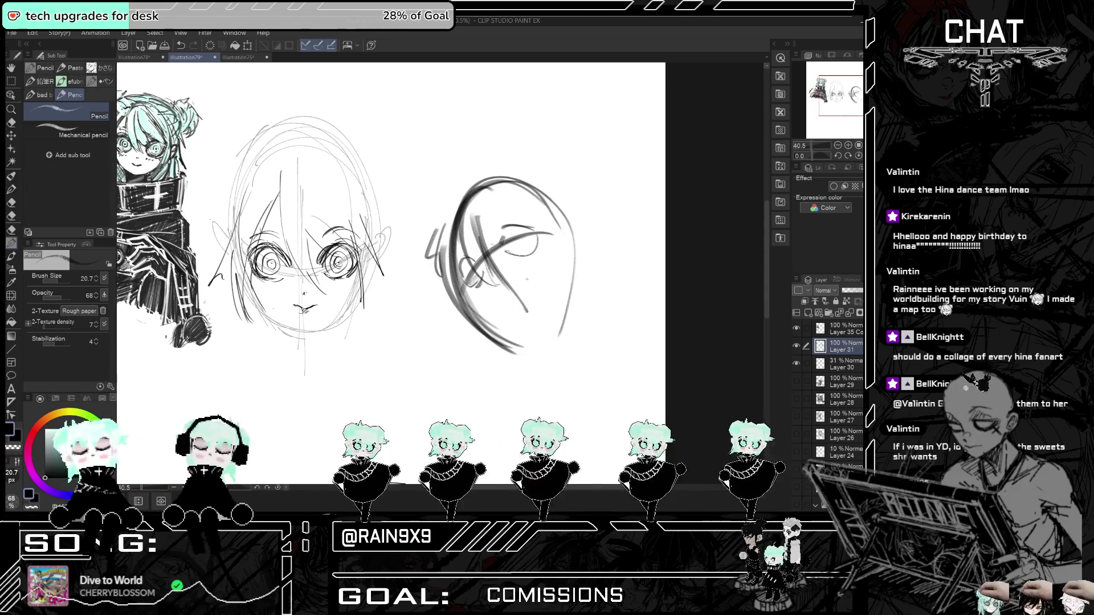
mouse_move(501, 289)
left_mouse_down()
mouse_move(527, 274)
mouse_move(524, 291)
left_mouse_up()
- Mirror the view to check, then draw a round eye and an arched brow in the right head
key("h")
key("h")
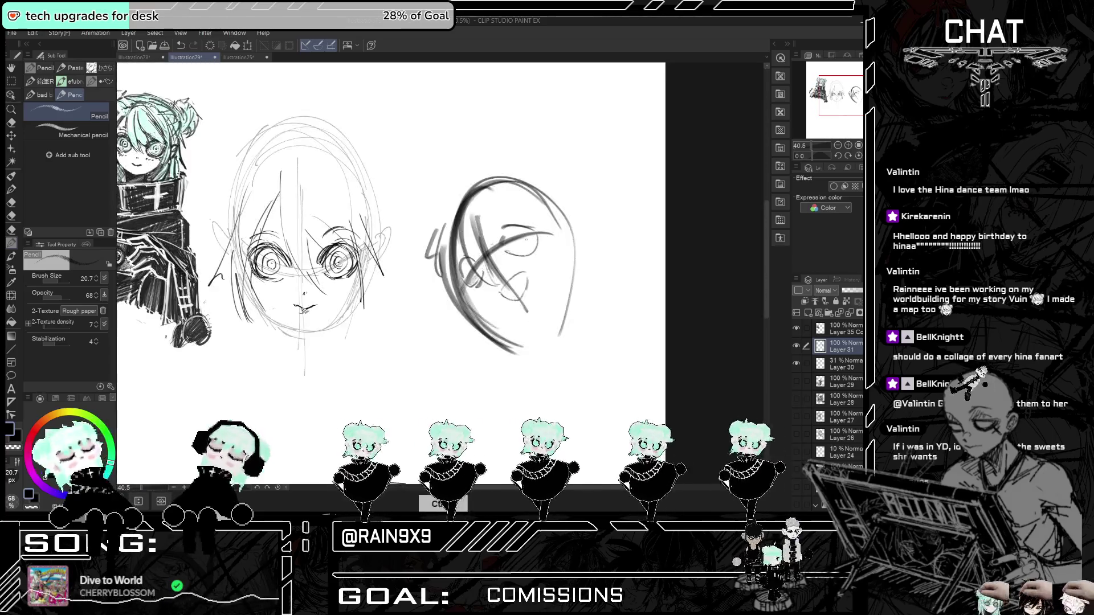
left_click_drag(523, 230, 479, 277)
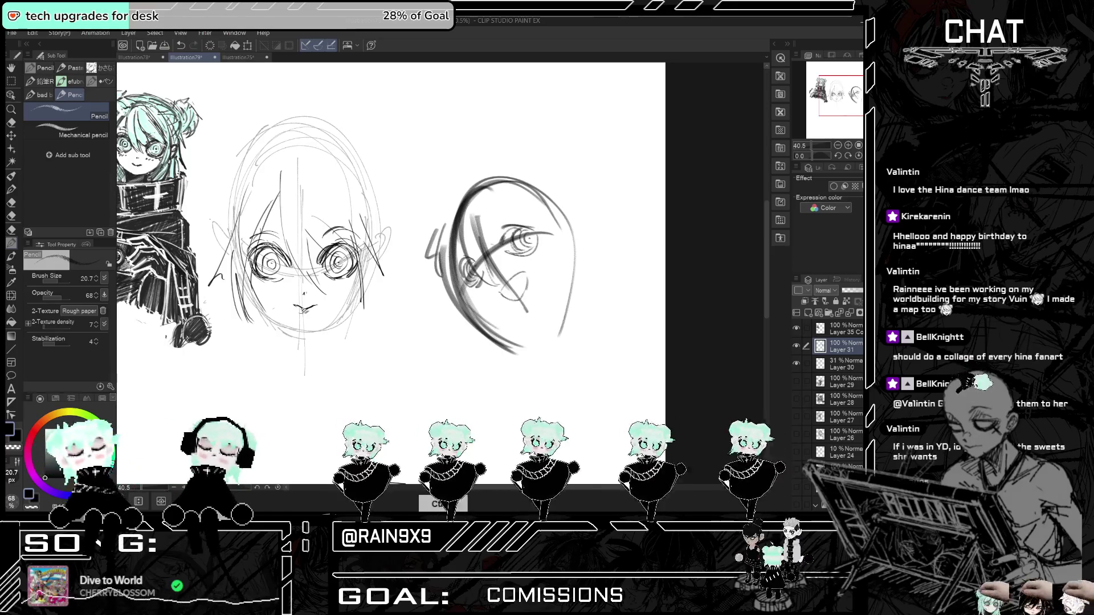
left_click_drag(496, 224, 515, 217)
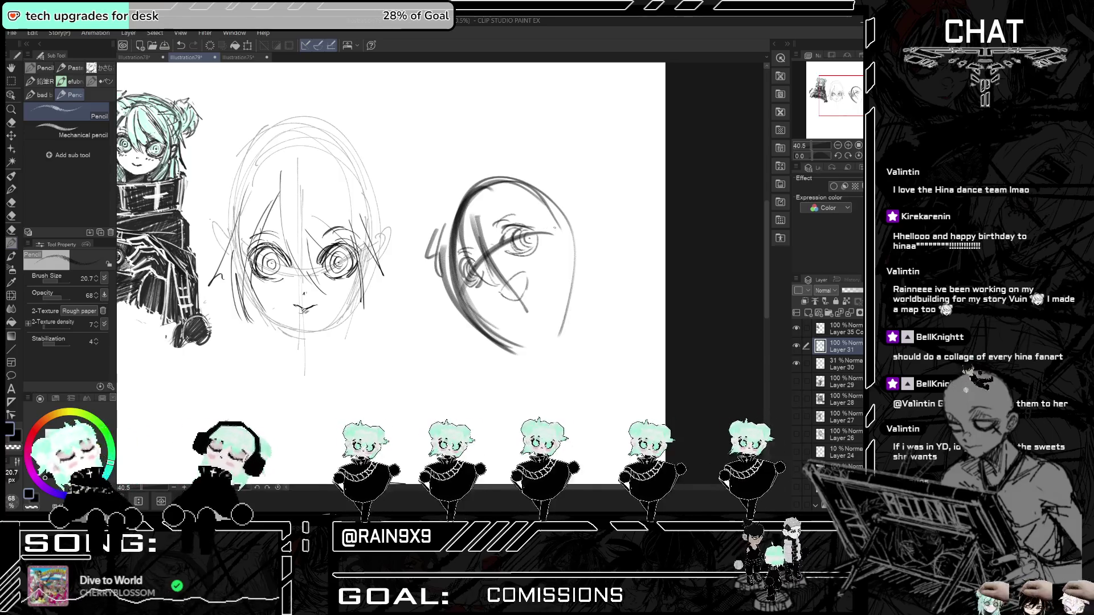
- With the canvas flipped, redraw the eye mark, cheek and hair strokes and vertical lines on the right head
key("h")
key("h")
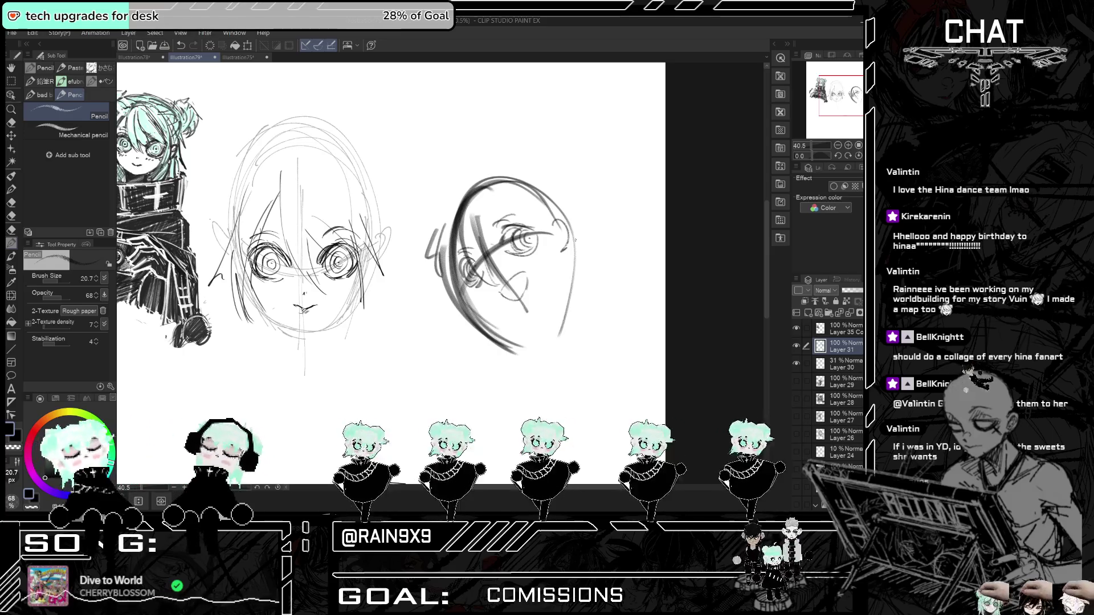
left_click_drag(543, 242, 550, 248)
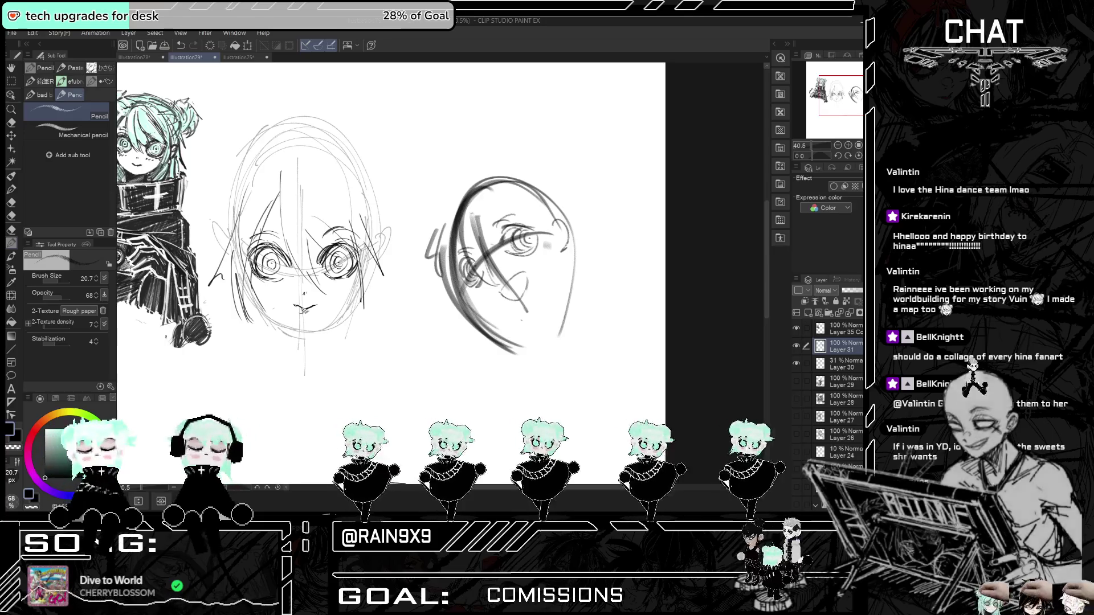
key("ctrl+z")
mouse_move(484, 200)
left_mouse_down()
mouse_move(450, 259)
mouse_move(499, 270)
left_mouse_up()
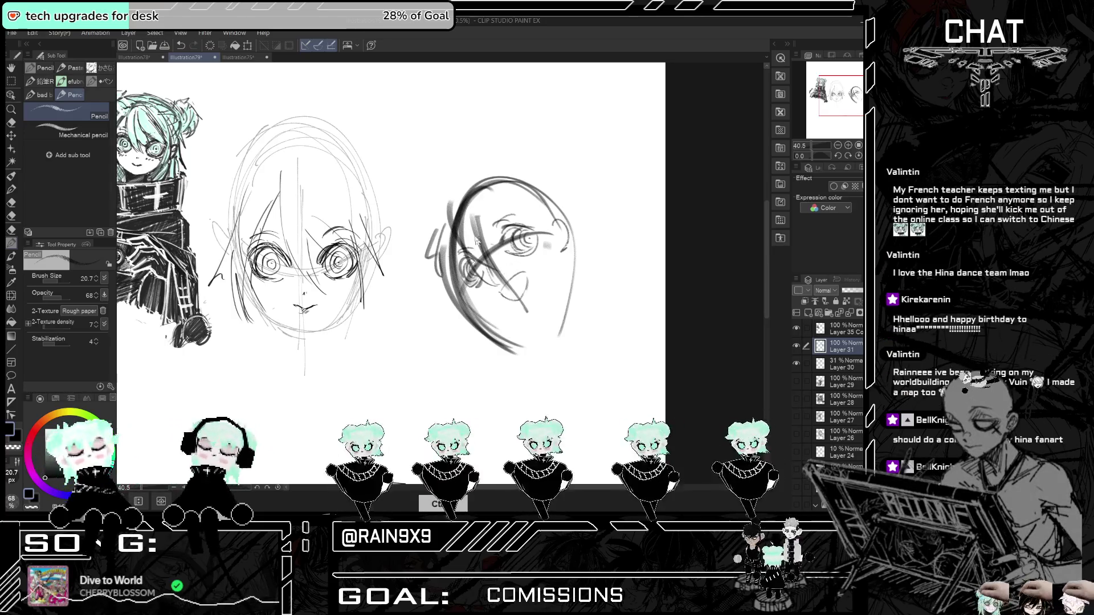
key("ctrl+z")
mouse_move(490, 210)
left_mouse_down()
mouse_move(504, 271)
mouse_move(501, 229)
mouse_move(533, 218)
mouse_move(525, 253)
mouse_move(538, 289)
left_mouse_up()
key("ctrl+z")
key("ctrl+z")
left_click_drag(551, 240, 544, 292)
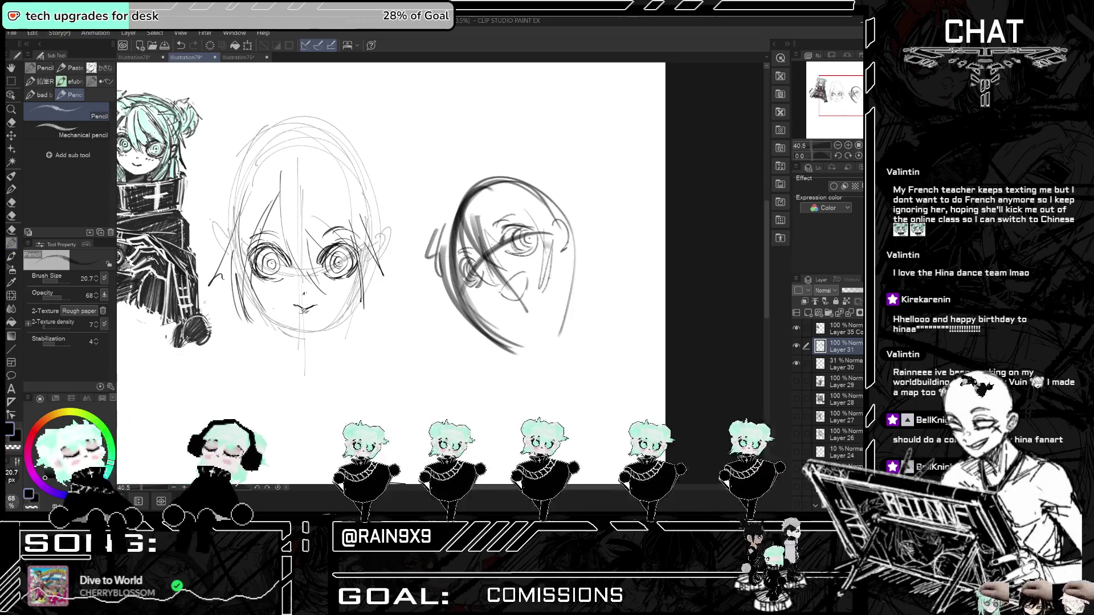
key("ctrl+z")
left_click_drag(552, 236, 542, 296)
- Flip the view back and pick the Soft eraser sub tool
key("h")
key("h")
key("e")
left_click(73, 68)
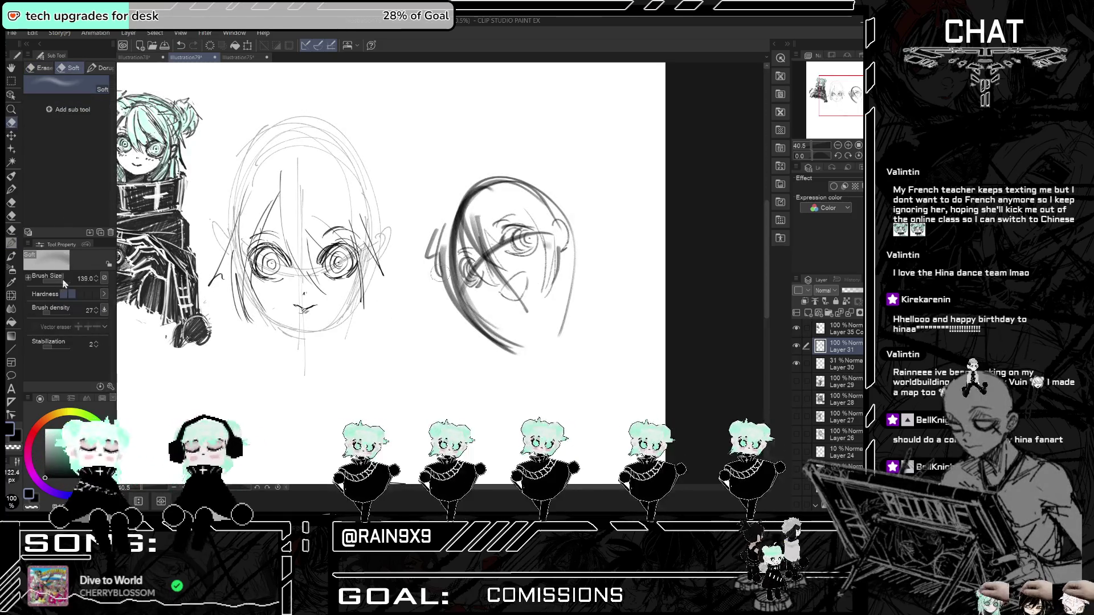
- Soft-erase the right head's rough strokes, return to the pen, and undo recent dark strokes
mouse_move(518, 193)
left_mouse_down()
mouse_move(479, 324)
mouse_move(513, 257)
mouse_move(547, 227)
mouse_move(564, 229)
left_mouse_up()
left_click(11, 176)
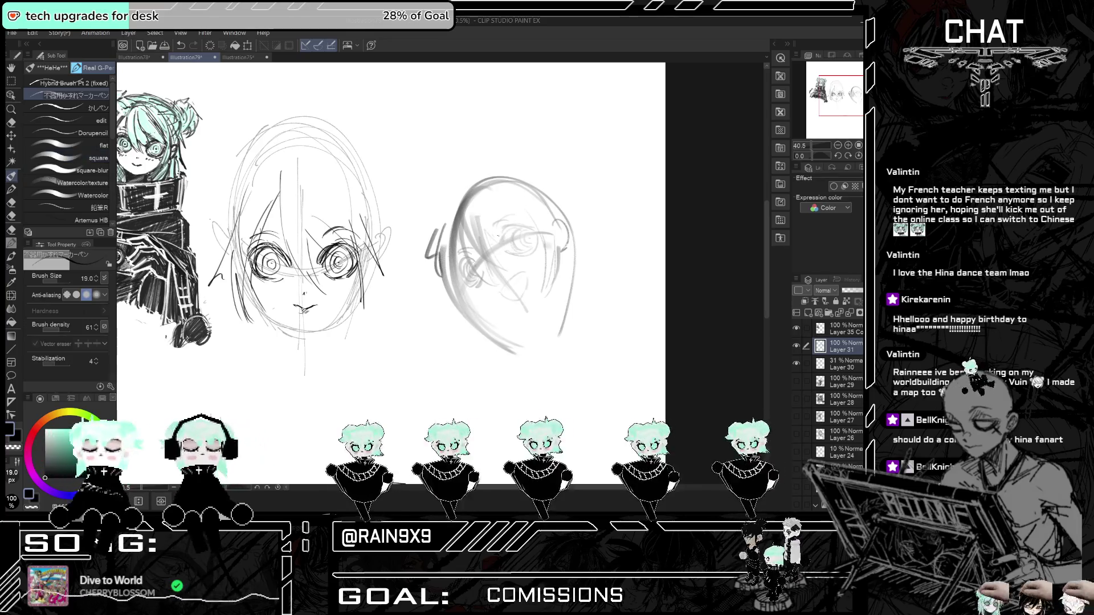
scroll(525, 230, "up", 2)
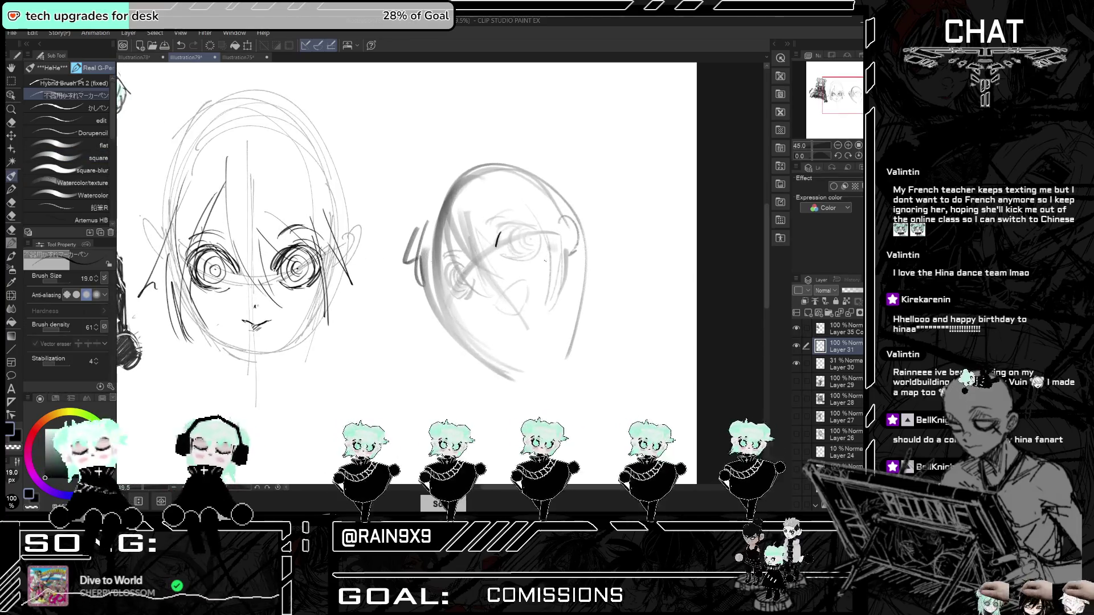
key("ctrl+z")
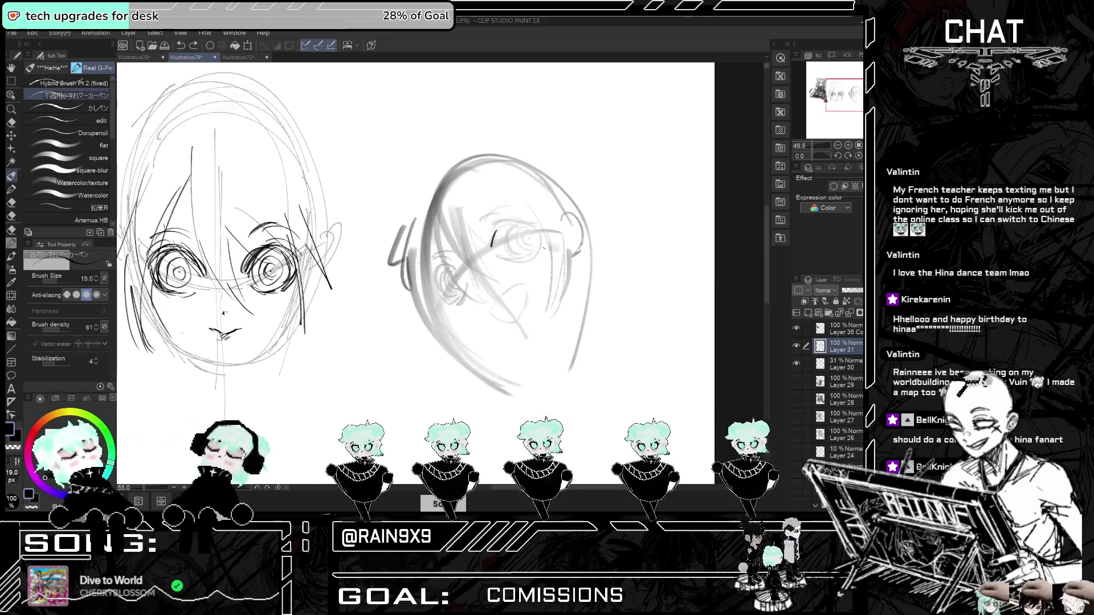
key("ctrl+z")
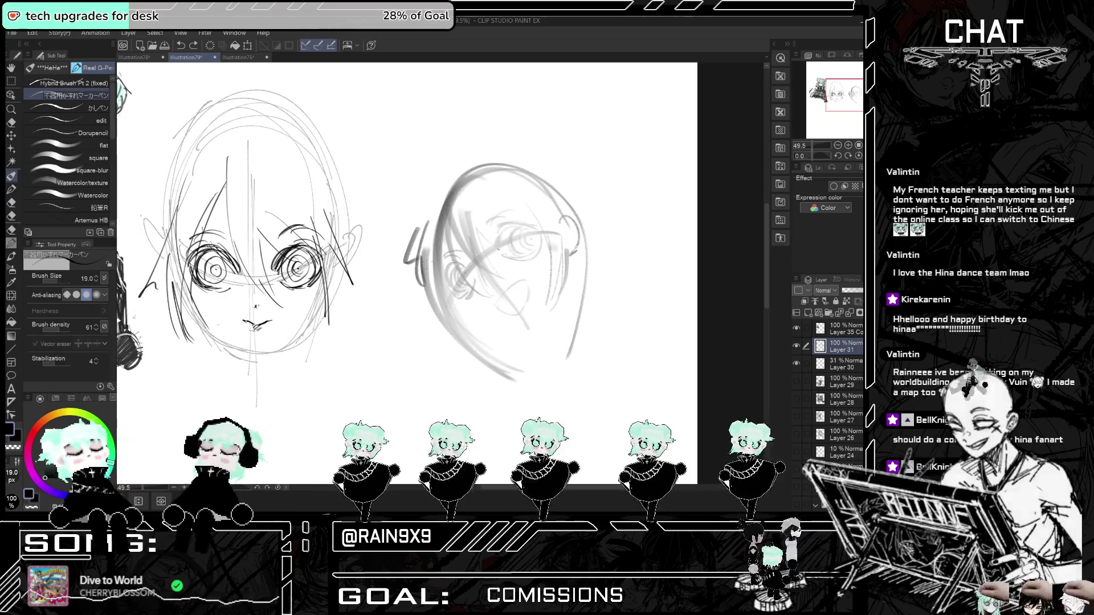
- Redraw the eye with short curved strokes and add two small marks beneath it
mouse_move(500, 230)
left_mouse_down()
mouse_move(499, 247)
mouse_move(529, 228)
left_mouse_up()
key("ctrl+z")
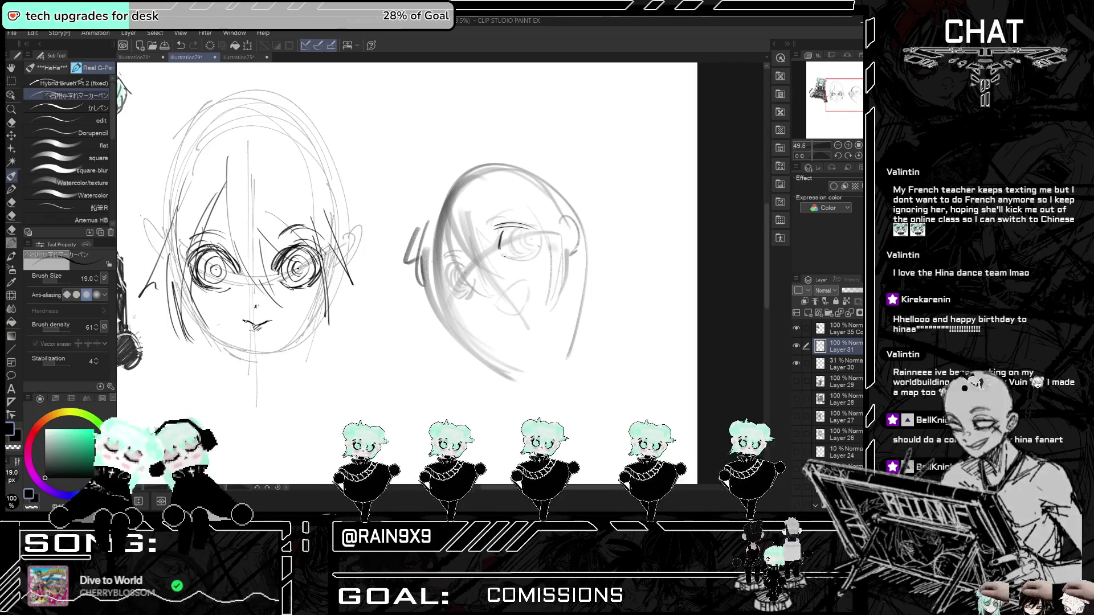
left_click_drag(540, 239, 534, 252)
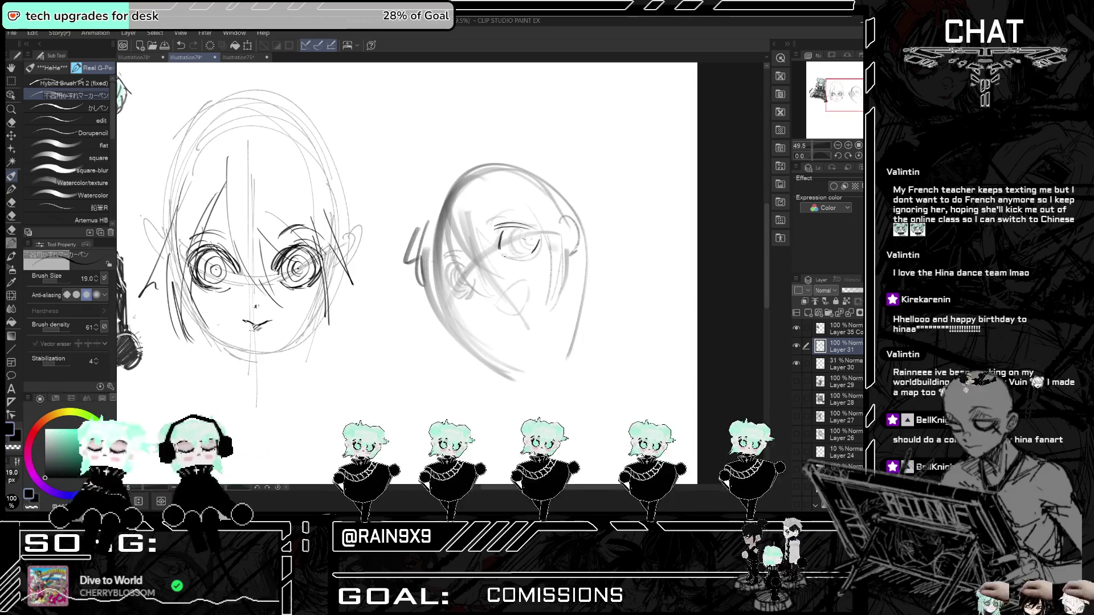
mouse_move(507, 254)
left_mouse_down()
mouse_move(529, 257)
mouse_move(512, 254)
left_mouse_up()
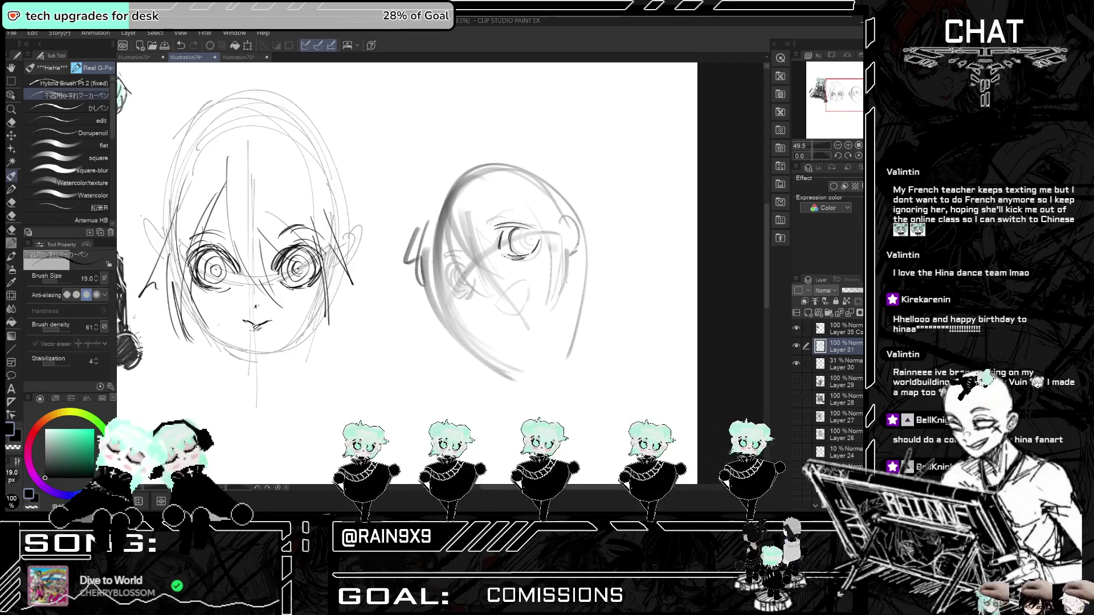
scroll(557, 317, "up", 2)
scroll(540, 267, "up", 1)
- Outline the head's left eye in dark lines and add inner pupil circles
left_click_drag(407, 244, 432, 254)
key("ctrl+t")
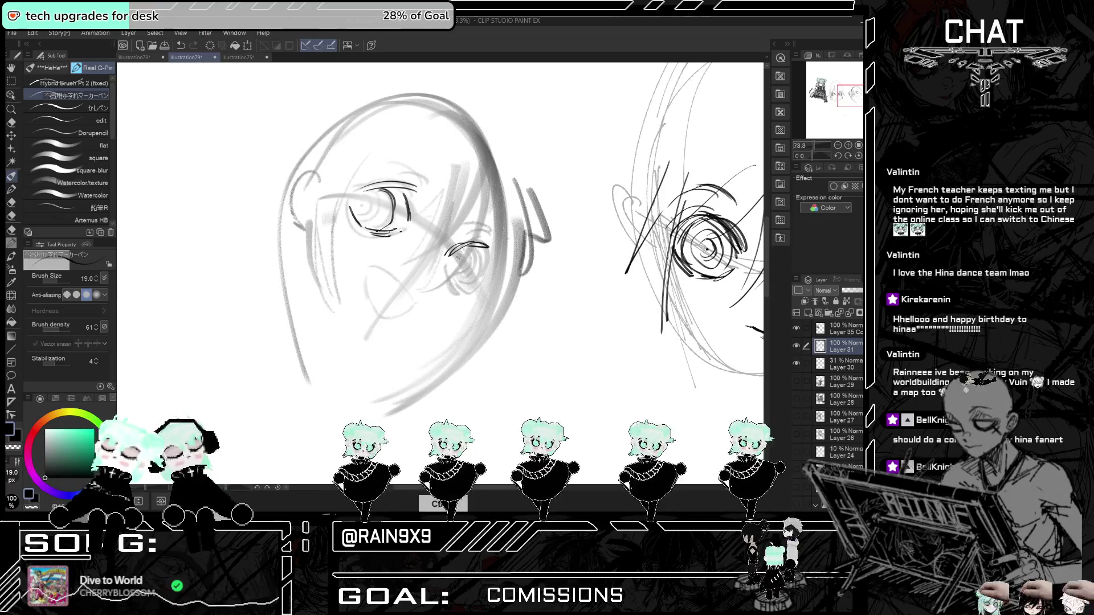
key("ctrl+t")
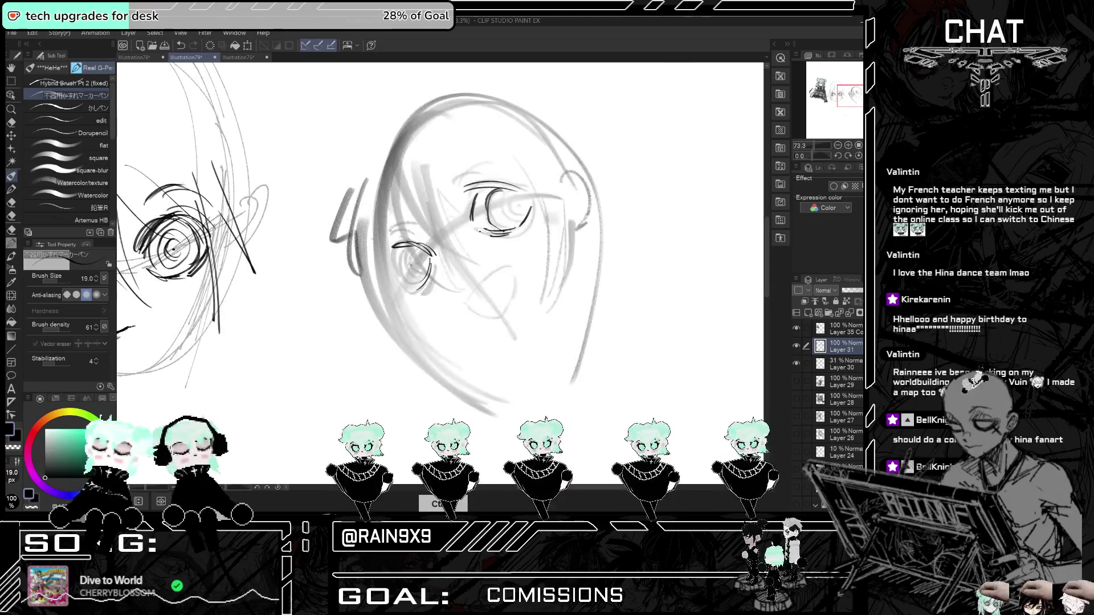
mouse_move(393, 249)
left_mouse_down()
mouse_move(393, 270)
mouse_move(419, 285)
mouse_move(402, 279)
left_mouse_up()
mouse_move(398, 246)
left_mouse_down()
mouse_move(404, 278)
mouse_move(422, 283)
left_mouse_up()
left_click_drag(410, 249, 400, 276)
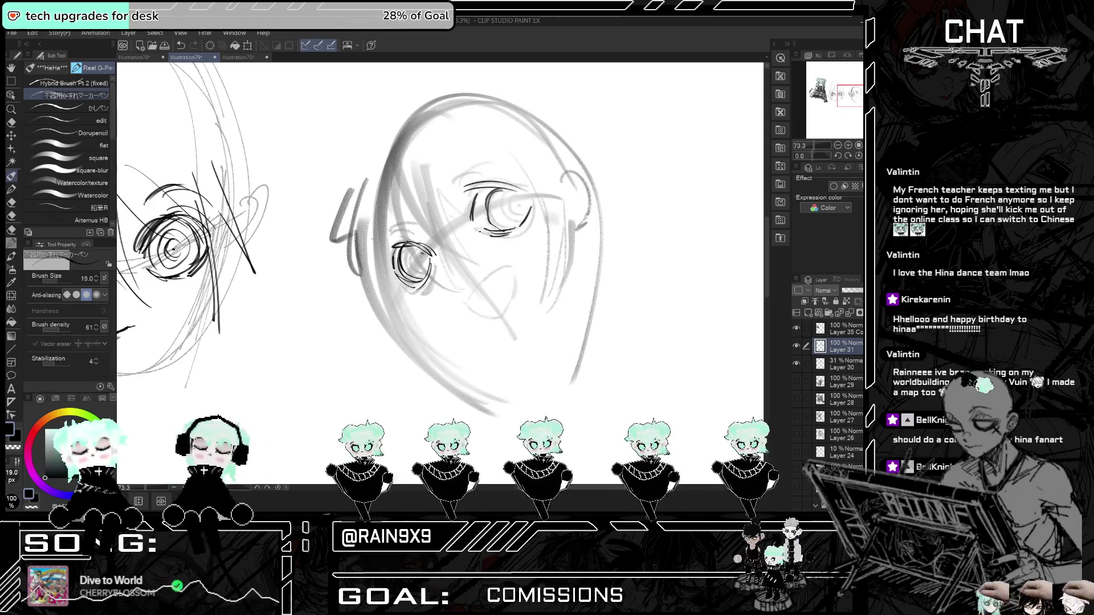
key("ctrl+z")
key("ctrl+z")
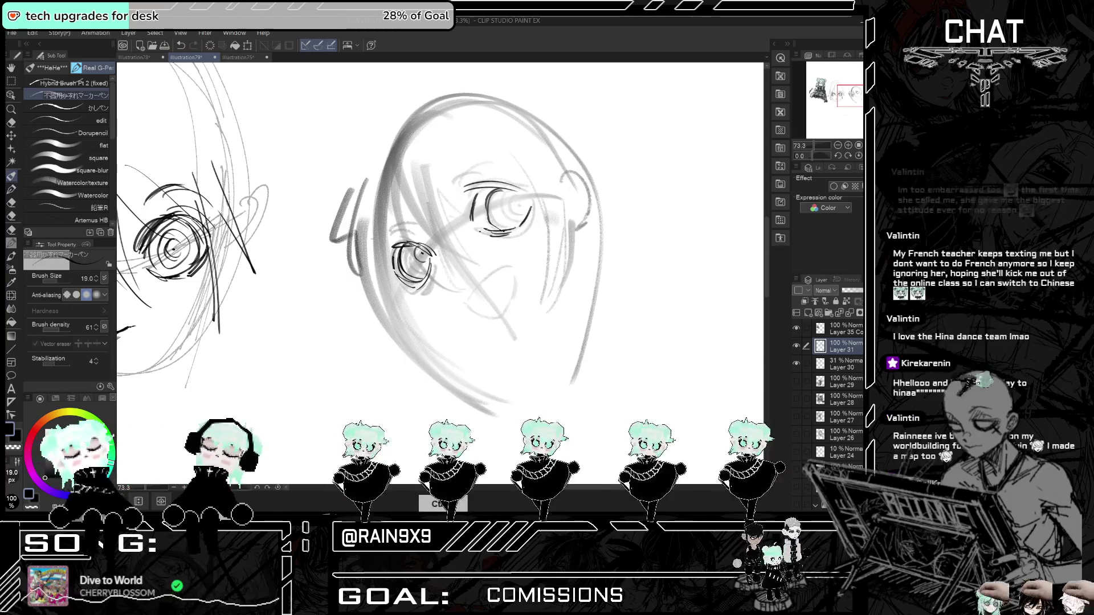
left_click_drag(401, 264, 416, 276)
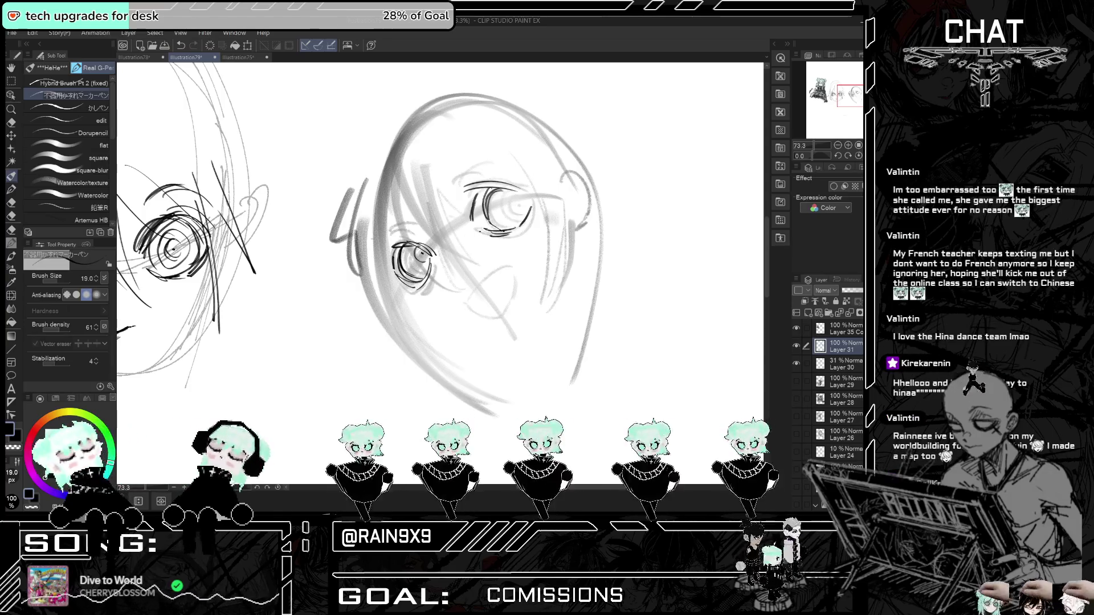
- Add a pupil arc and lashes to the right eye, then redraw a short mouth stroke
left_click_drag(521, 195, 497, 209)
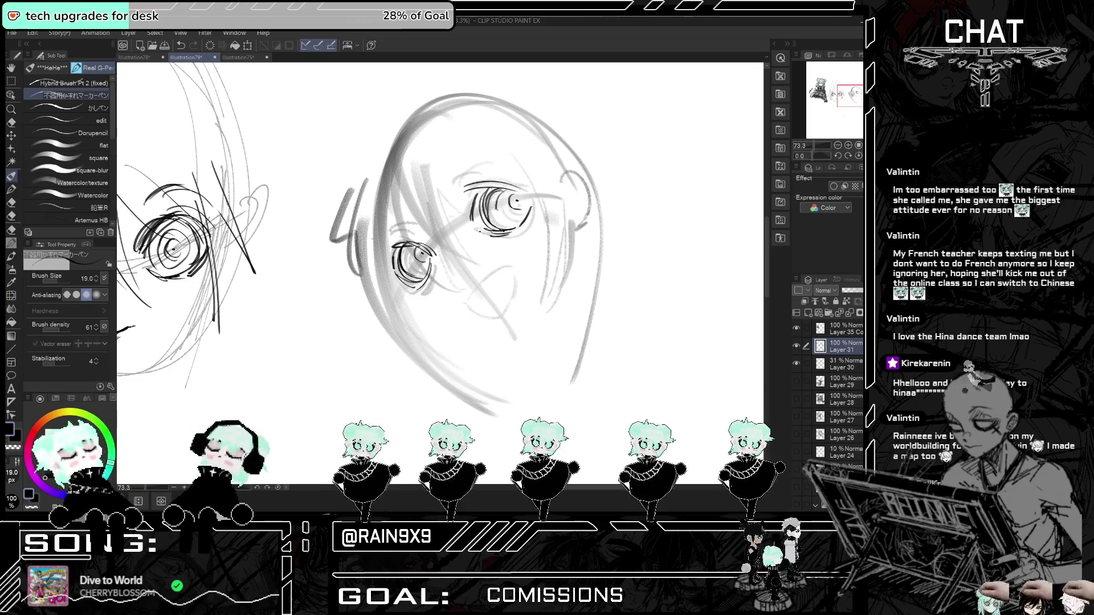
key("h")
key("h")
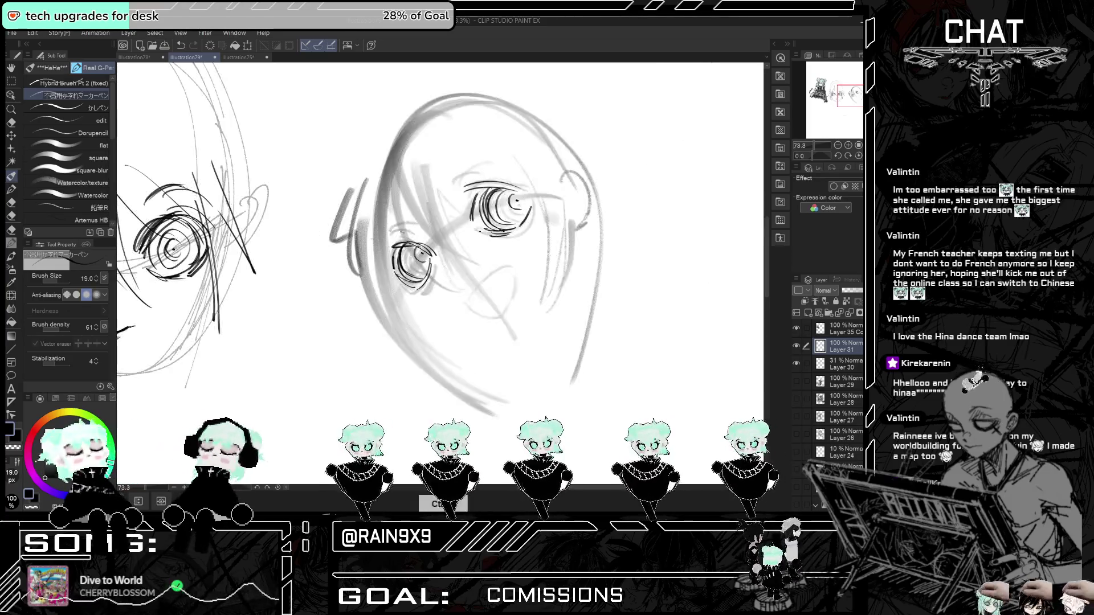
left_click_drag(432, 244, 438, 259)
left_click_drag(451, 187, 484, 175)
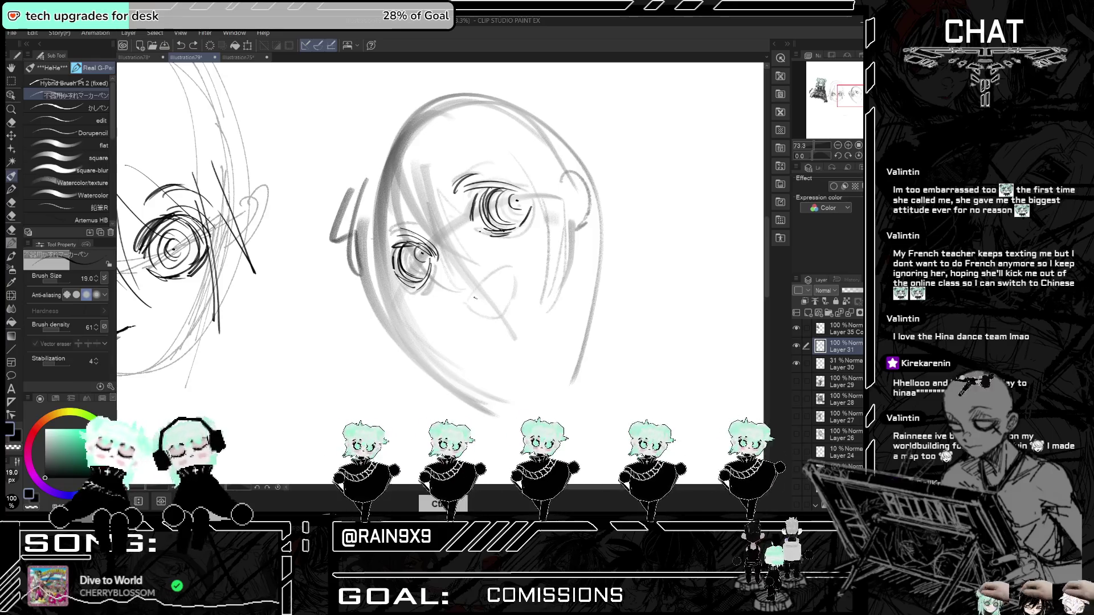
left_click_drag(475, 297, 499, 281)
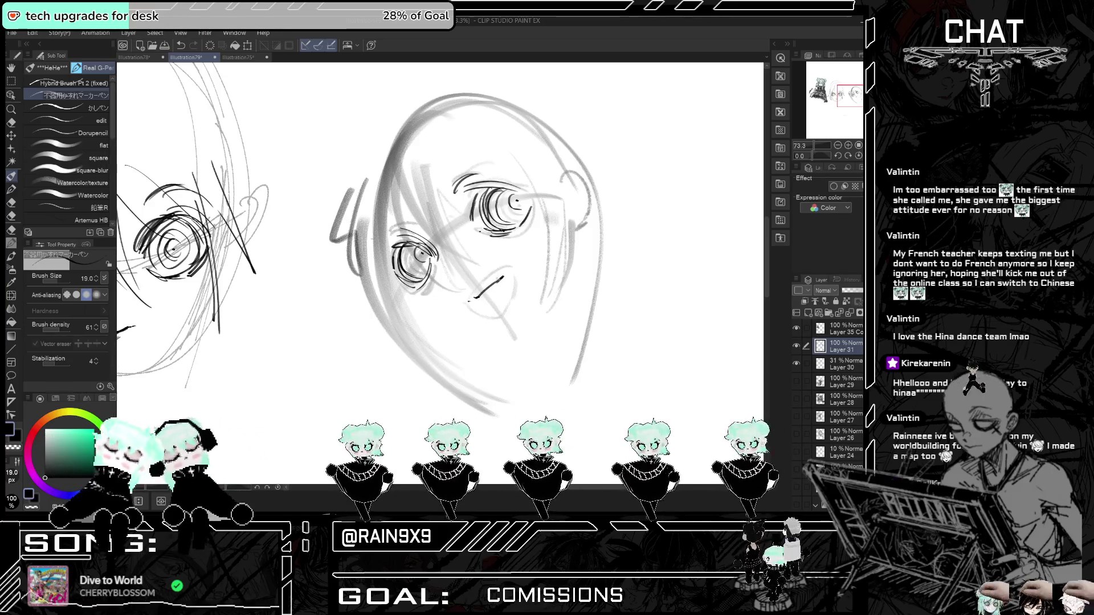
key("ctrl+z")
key("ctrl+z")
key("ctrl+z")
left_click_drag(462, 271, 459, 277)
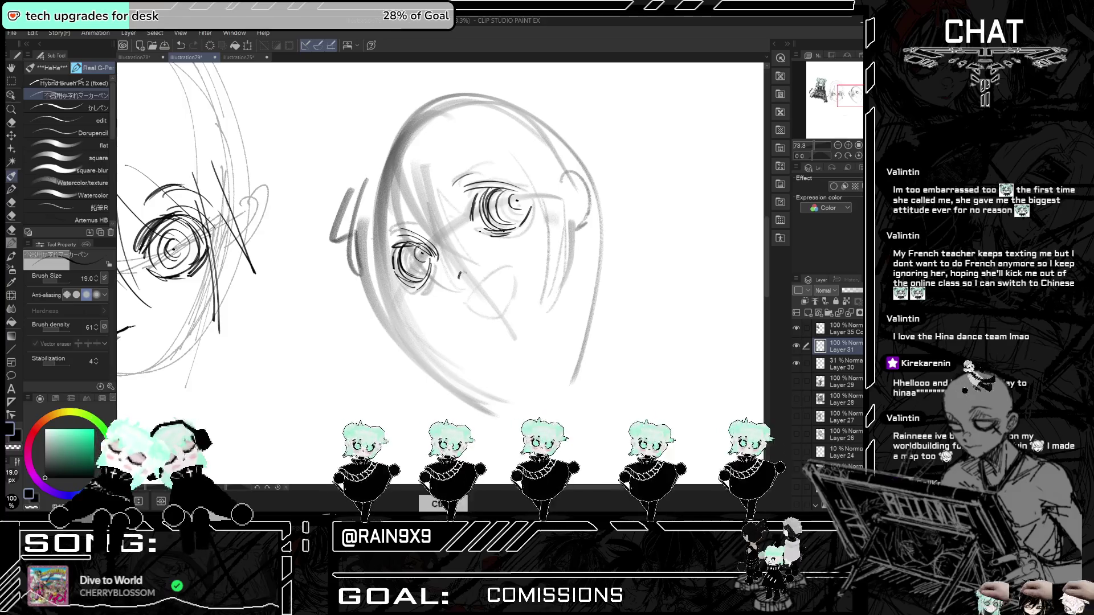
- Refine the eye corners, lashes and outer edges, removing a stray mark under the eye
key("ctrl+t")
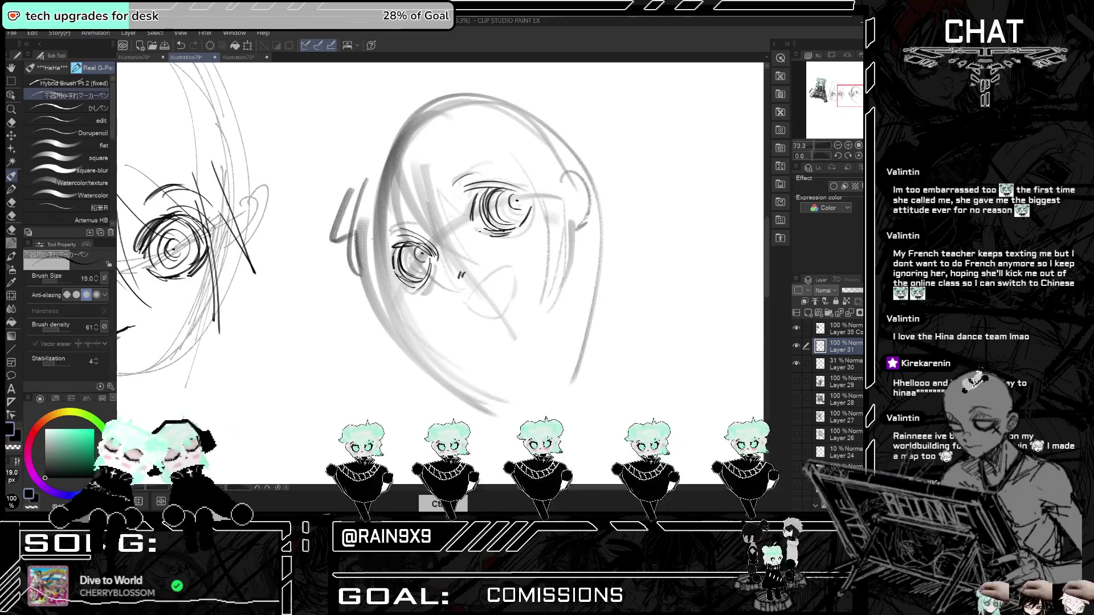
left_click_drag(415, 288, 406, 295)
left_click_drag(522, 222, 532, 231)
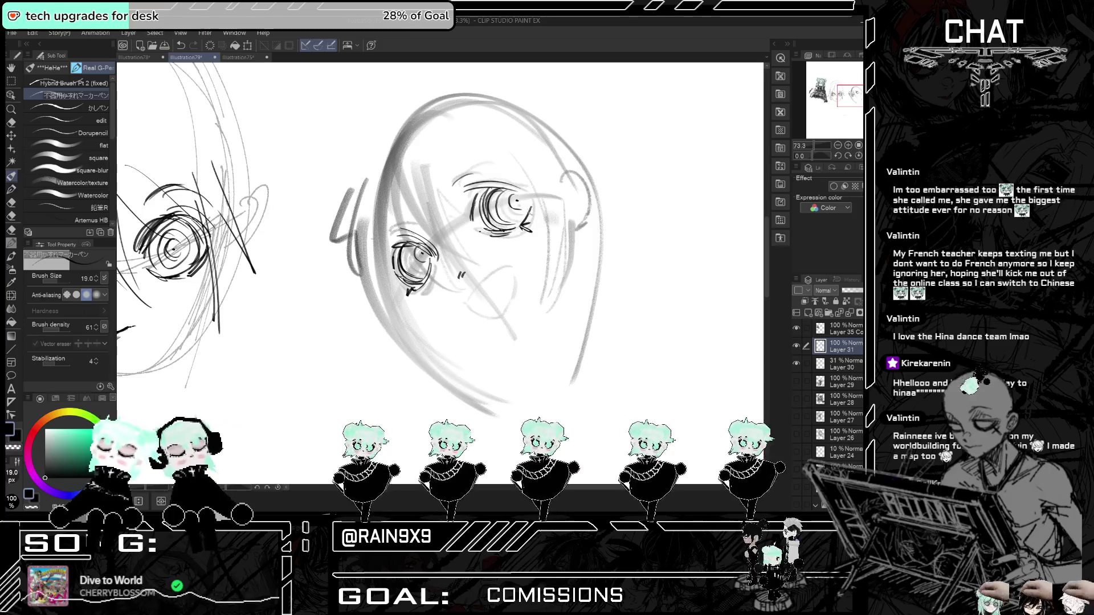
left_click_drag(525, 192, 532, 188)
left_click_drag(401, 247, 394, 272)
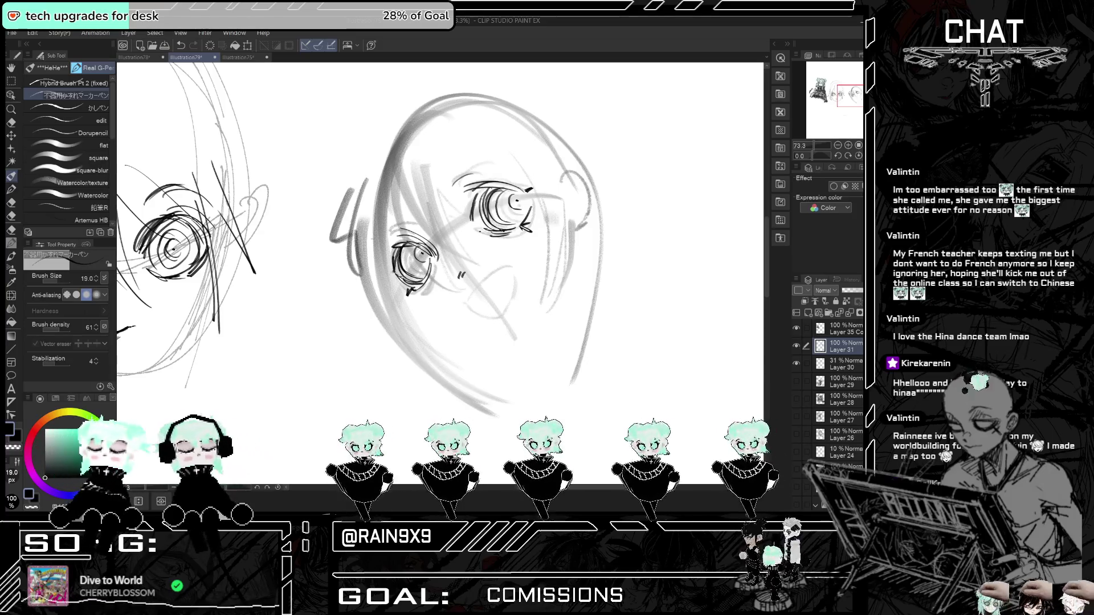
key("h")
key("h")
key("h")
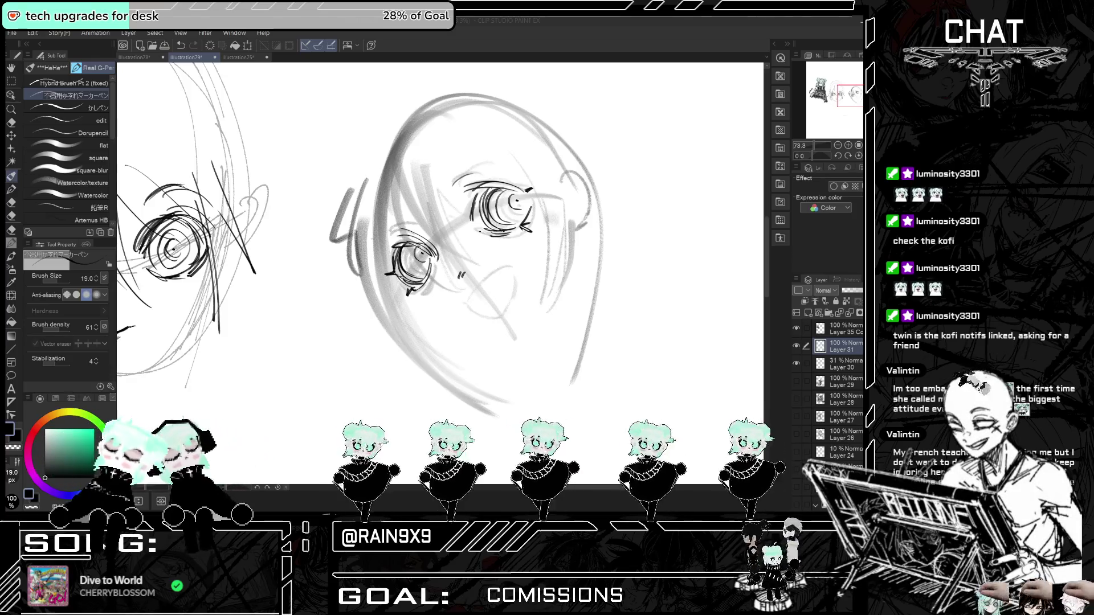
left_click_drag(468, 296, 475, 298)
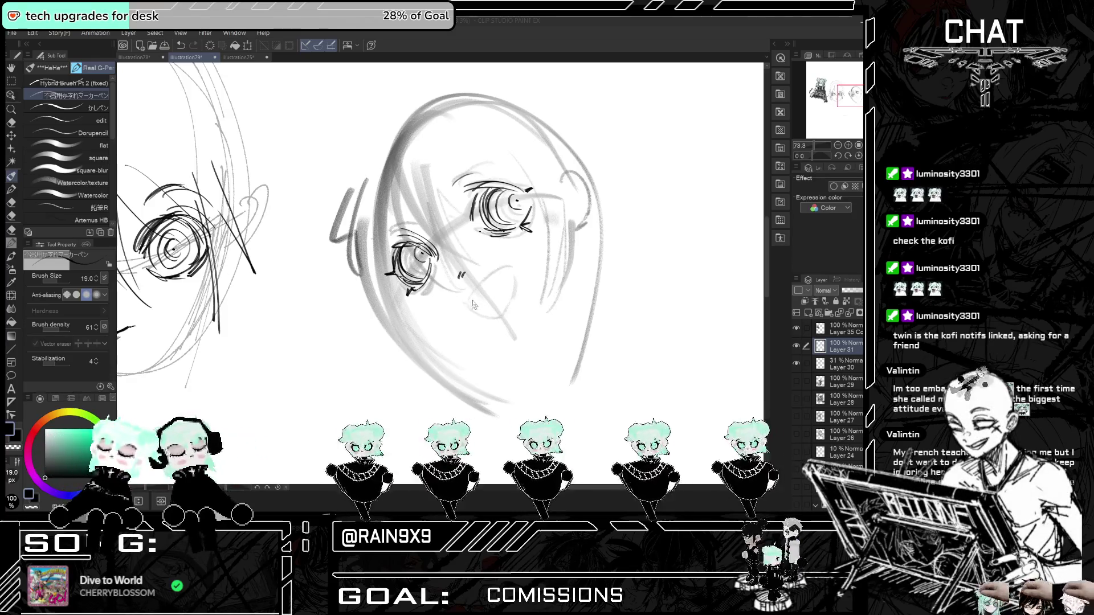
key("ctrl+z")
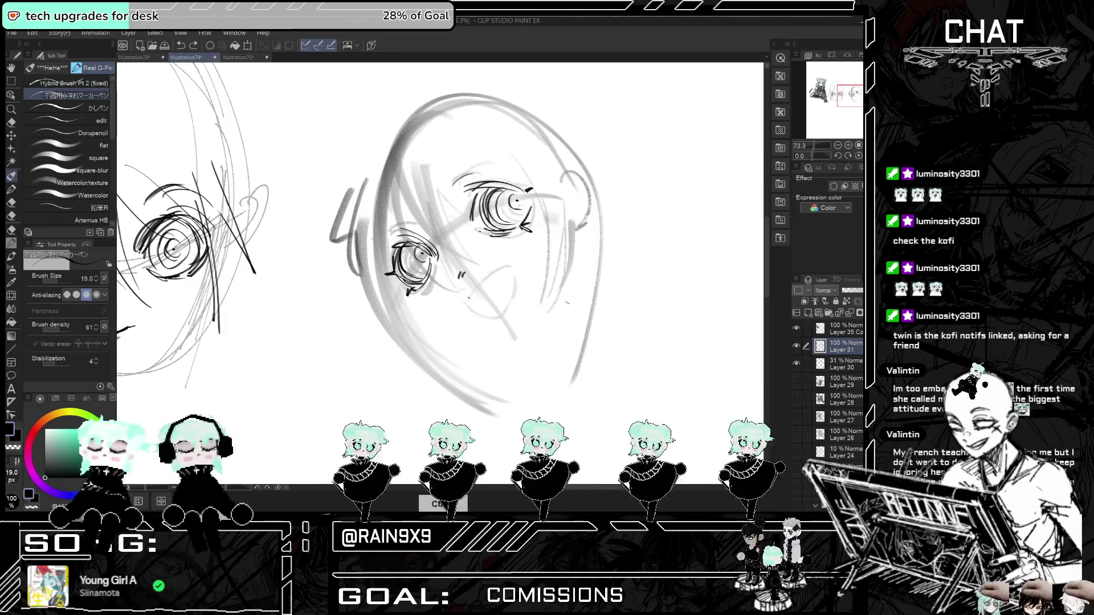
scroll(627, 301, "down", 5)
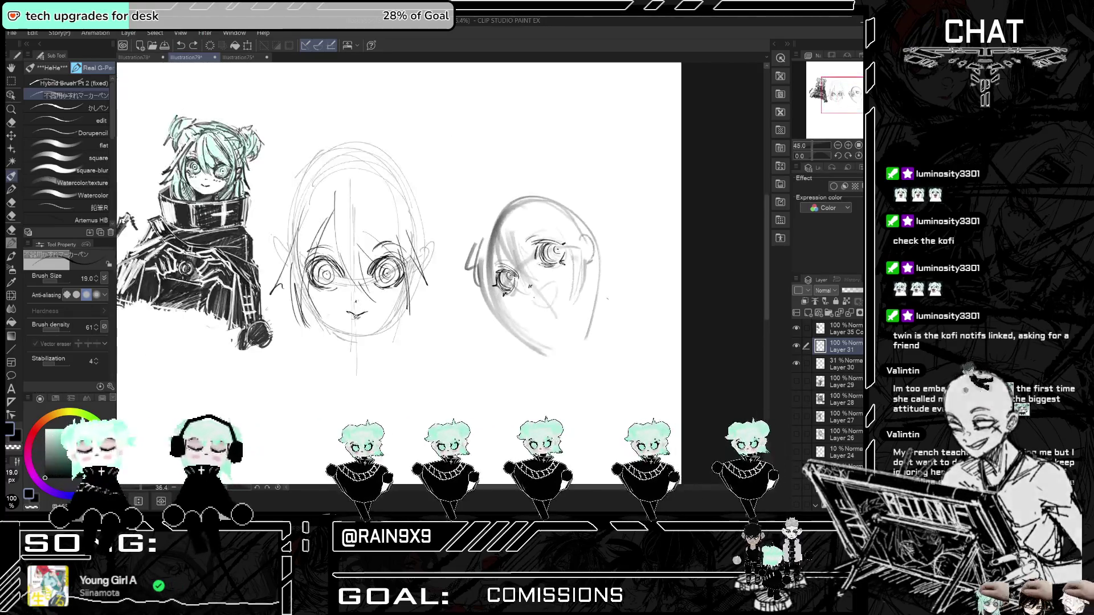
scroll(495, 228, "up", 5)
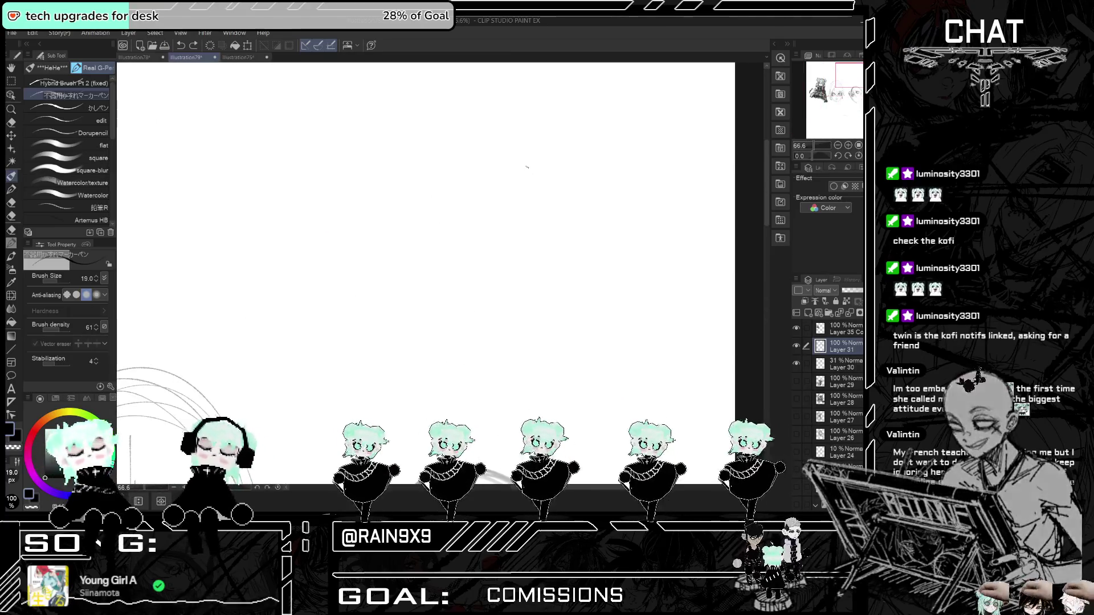
- Sketch the cake's oval top and mark the cut wedge
mouse_move(522, 196)
left_mouse_down()
mouse_move(473, 231)
mouse_move(509, 230)
mouse_move(543, 210)
left_mouse_up()
key("ctrl+z")
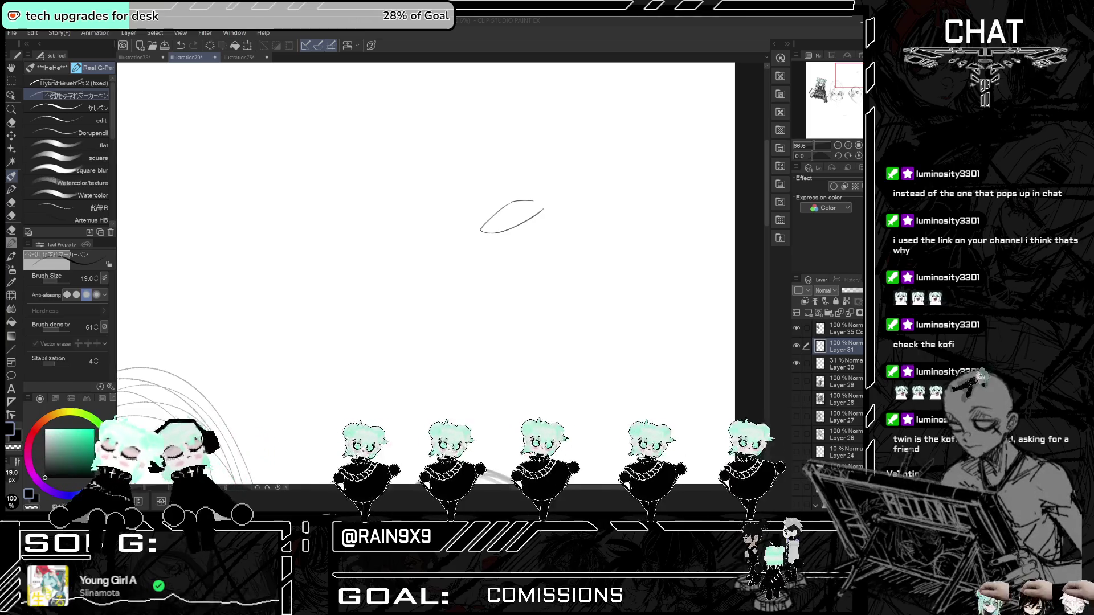
mouse_move(486, 220)
left_mouse_down()
mouse_move(547, 198)
mouse_move(555, 212)
mouse_move(489, 243)
left_mouse_up()
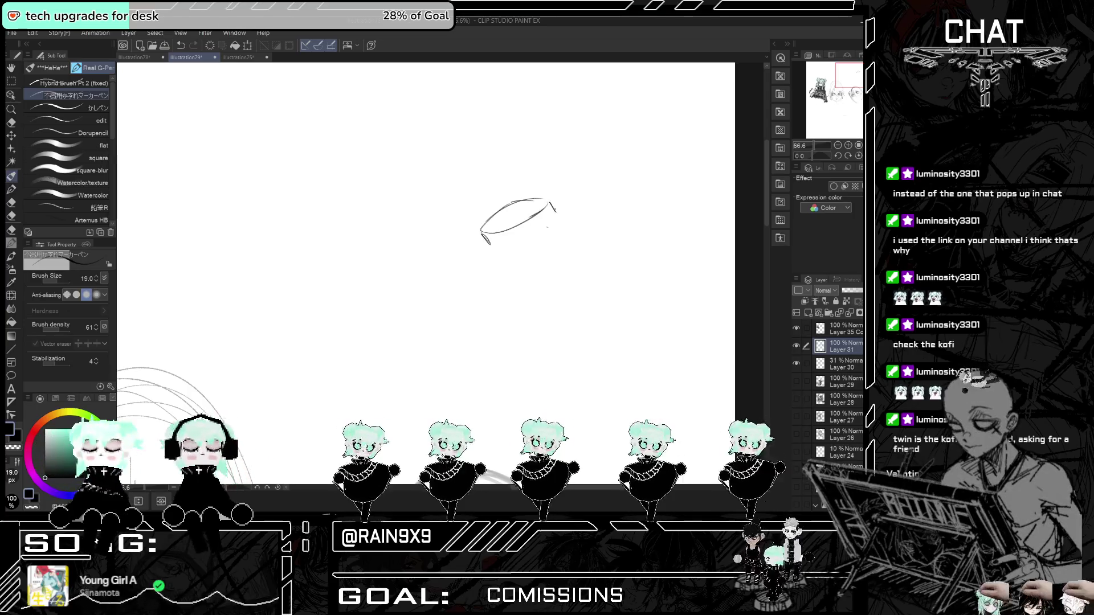
left_click_drag(550, 225, 499, 249)
mouse_move(543, 201)
left_mouse_down()
mouse_move(519, 213)
mouse_move(553, 213)
left_mouse_up()
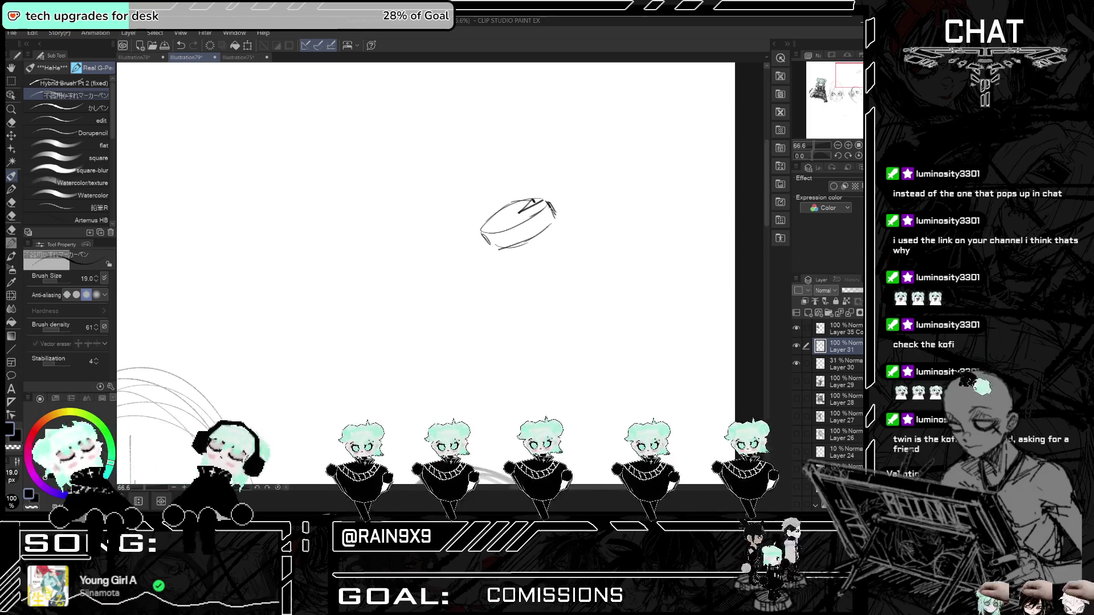
- Draw a small tag below the cake and letter 'From Lumi' on it
mouse_move(479, 243)
left_mouse_down()
mouse_move(465, 258)
mouse_move(499, 249)
mouse_move(490, 264)
mouse_move(469, 259)
left_mouse_up()
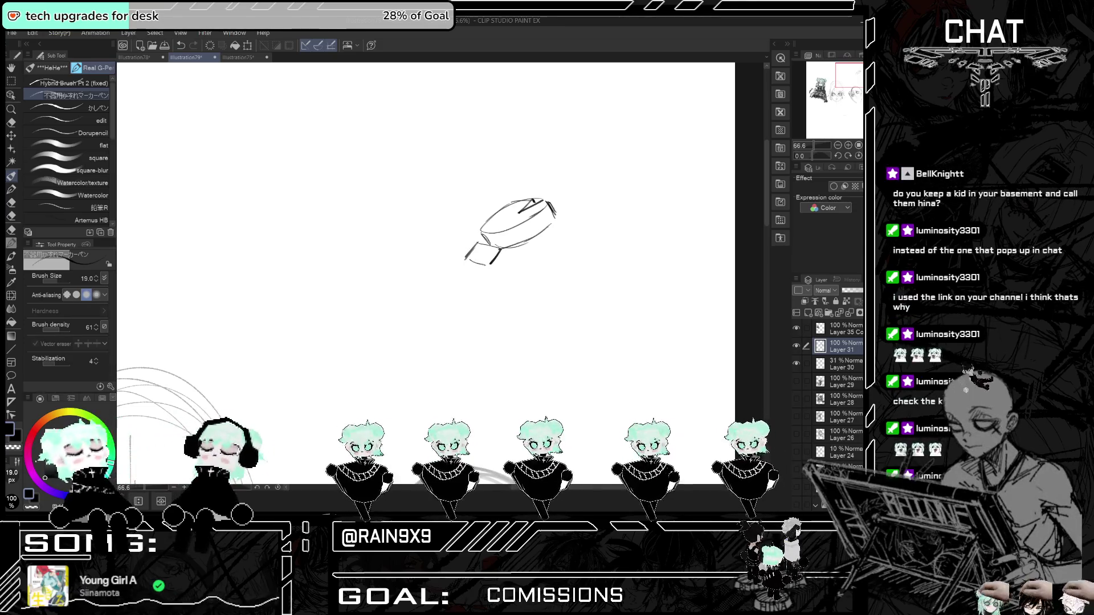
scroll(530, 223, "up", 4)
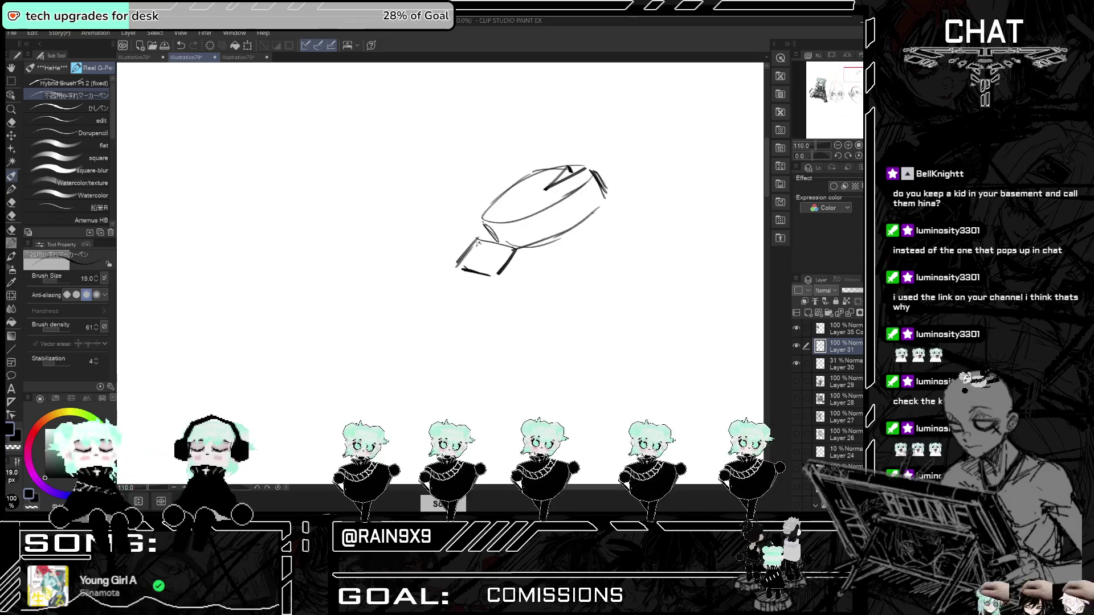
mouse_move(482, 253)
left_mouse_down()
mouse_move(490, 243)
mouse_move(507, 251)
mouse_move(475, 261)
mouse_move(497, 270)
left_mouse_up()
scroll(574, 484, "right", 3)
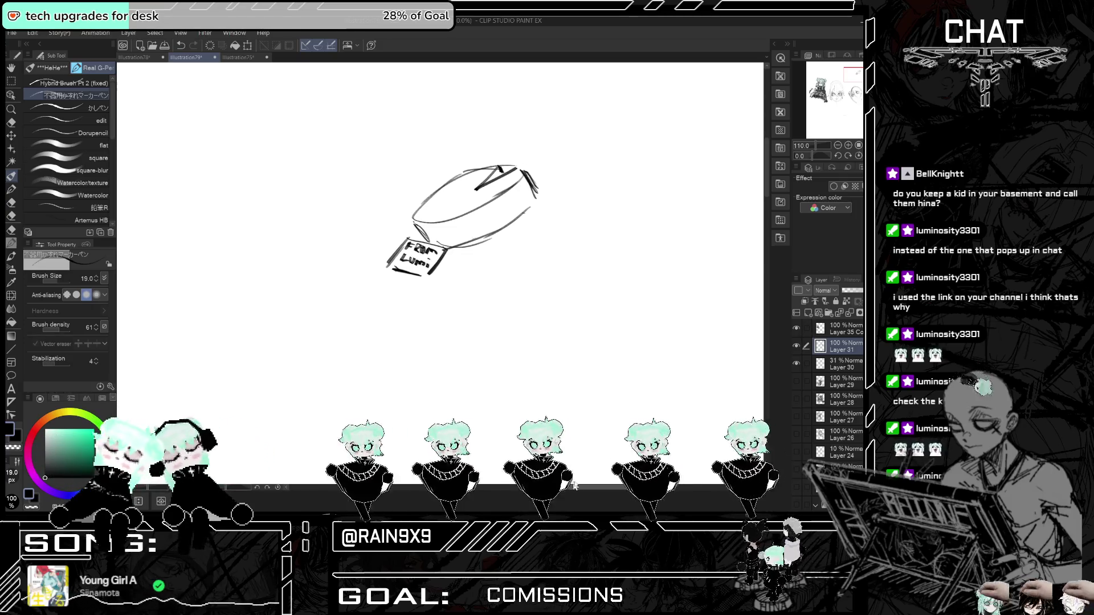
scroll(548, 351, "down", 2)
- Draw the slanted table's long diagonal edges and parallel strokes for its thickness
left_click_drag(621, 225, 446, 342)
left_click_drag(431, 261, 402, 282)
mouse_move(390, 295)
left_mouse_down()
mouse_move(441, 312)
mouse_move(441, 333)
left_mouse_up()
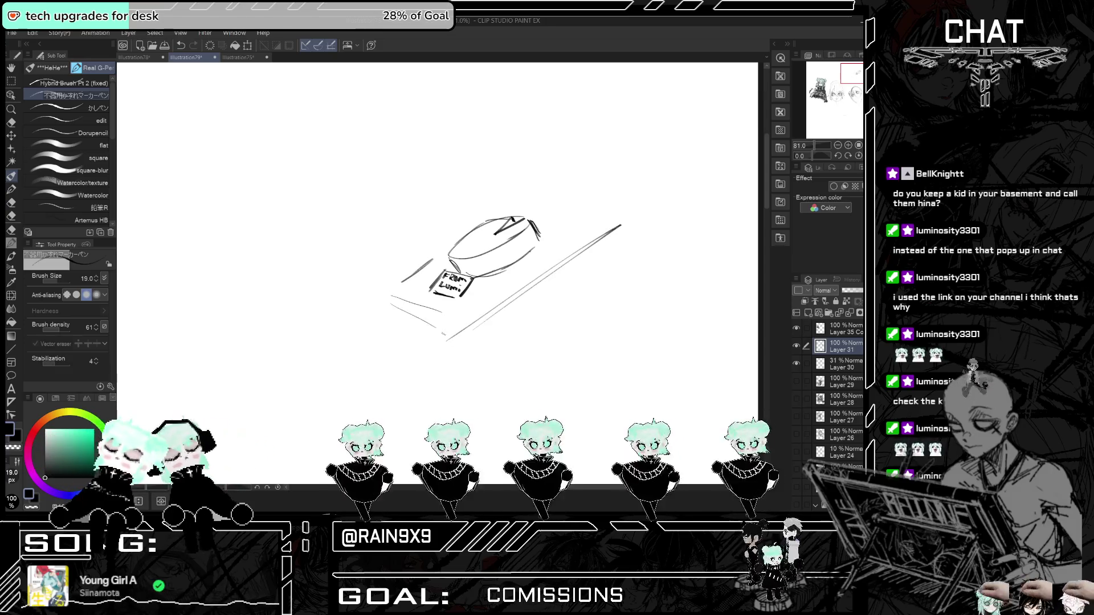
left_click_drag(392, 294, 449, 340)
mouse_move(524, 219)
left_mouse_down()
mouse_move(610, 214)
mouse_move(433, 352)
left_mouse_up()
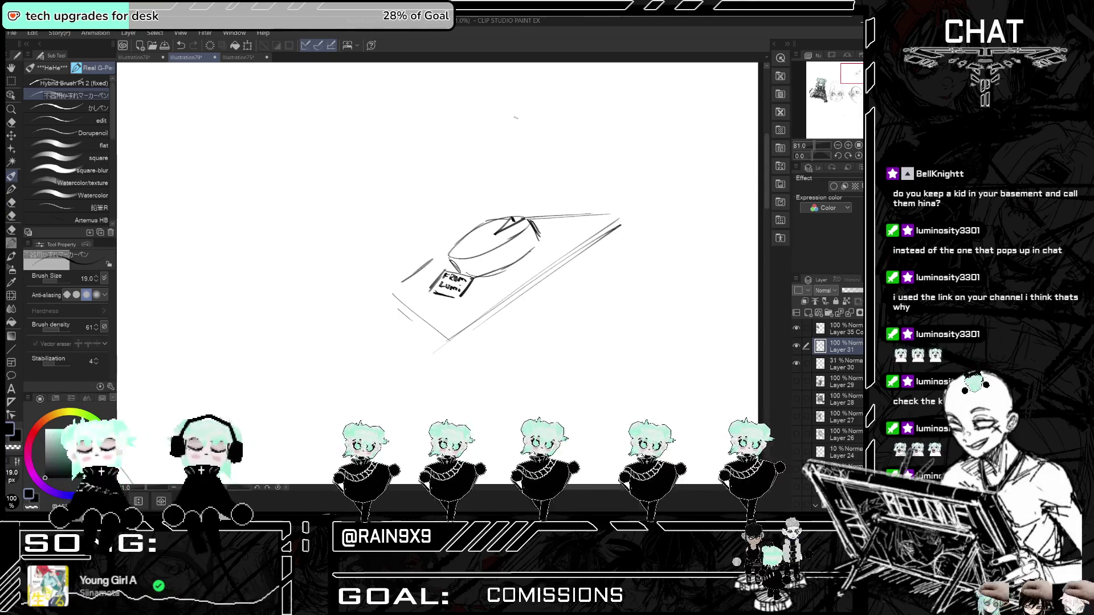
mouse_move(511, 115)
left_mouse_down()
mouse_move(539, 158)
mouse_move(542, 133)
left_mouse_up()
key("ctrl+z")
- Sketch face marks and hair tufts on the small head above the cake, cleaning up stray strokes
scroll(569, 135, "down", 2)
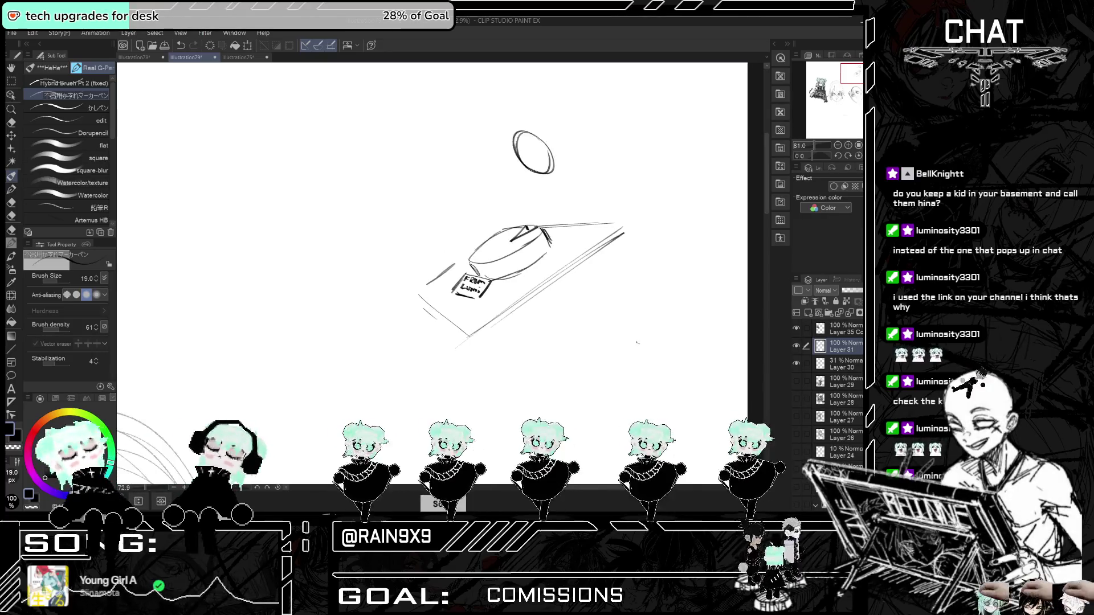
scroll(576, 157, "up", 2)
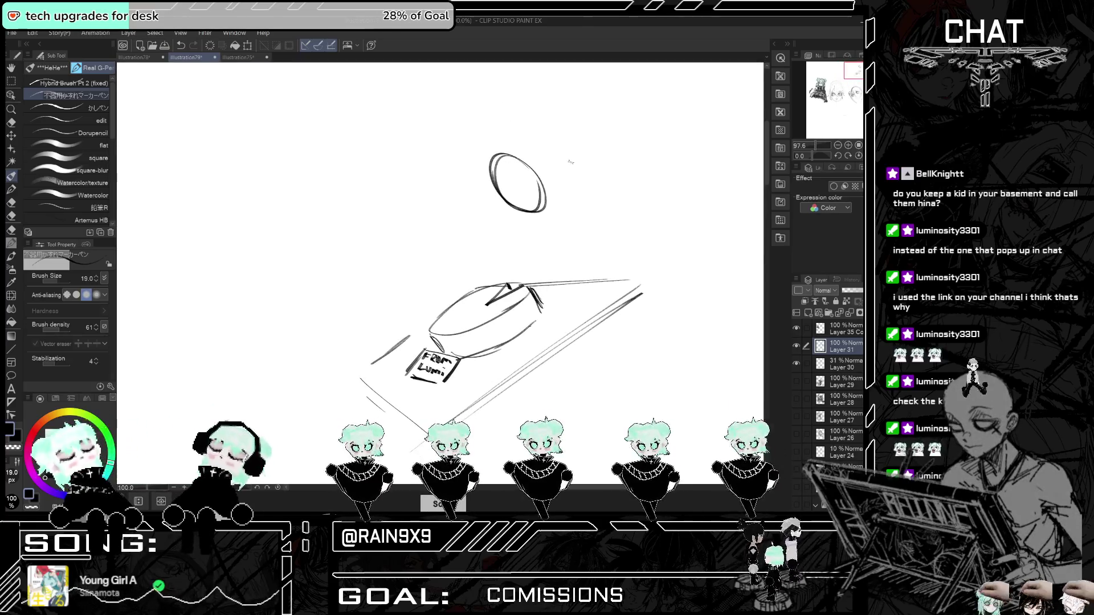
left_click_drag(515, 185, 523, 181)
left_click_drag(504, 194, 509, 198)
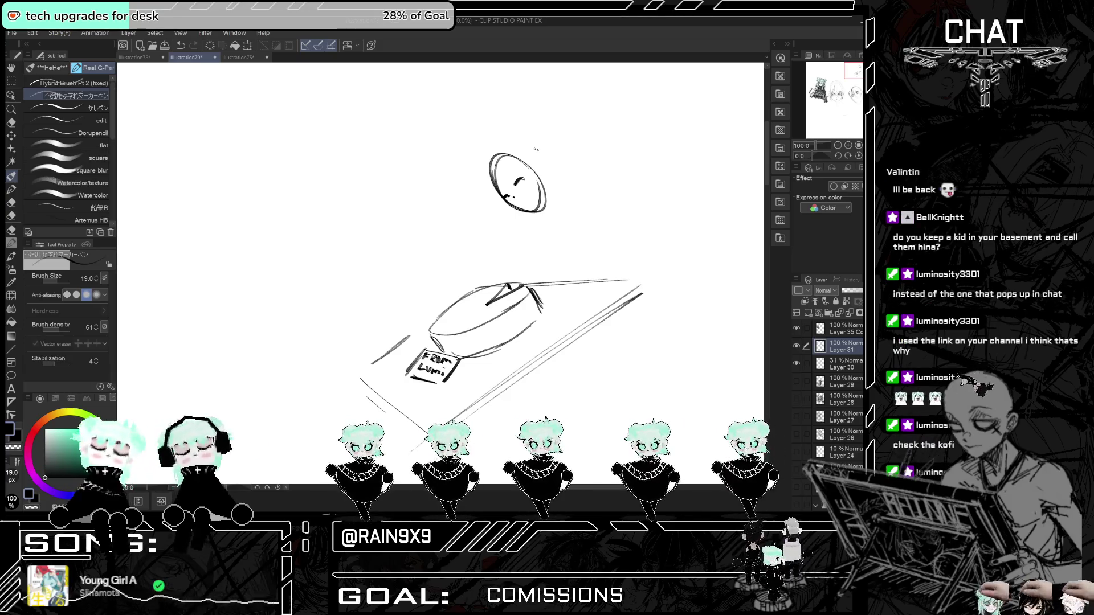
mouse_move(501, 176)
left_mouse_down()
mouse_move(515, 190)
mouse_move(486, 202)
mouse_move(503, 209)
left_mouse_up()
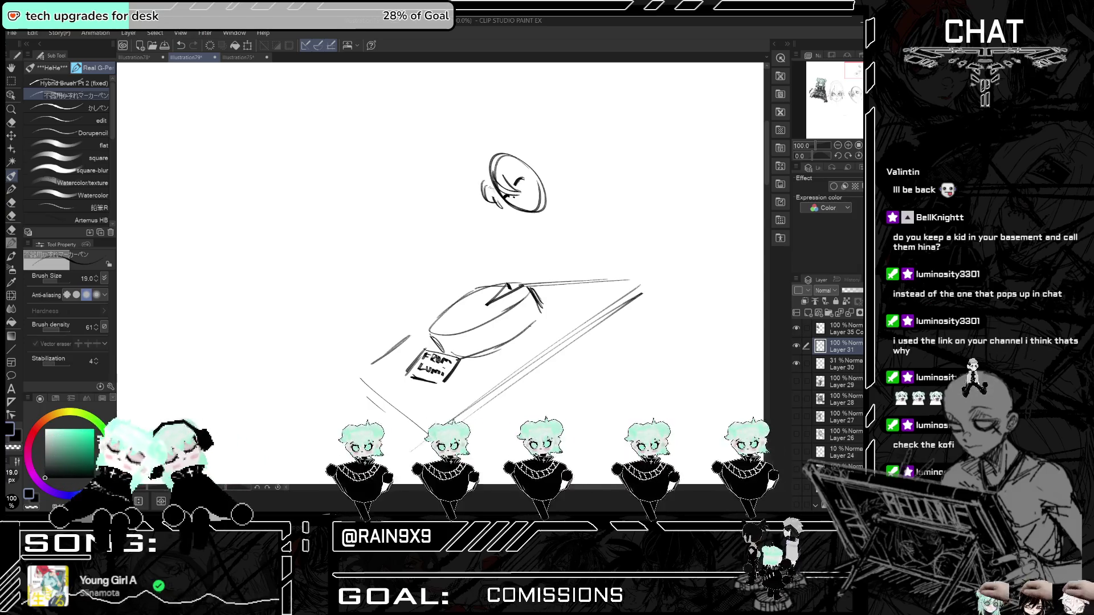
mouse_move(514, 151)
left_mouse_down()
mouse_move(529, 143)
mouse_move(490, 210)
left_mouse_up()
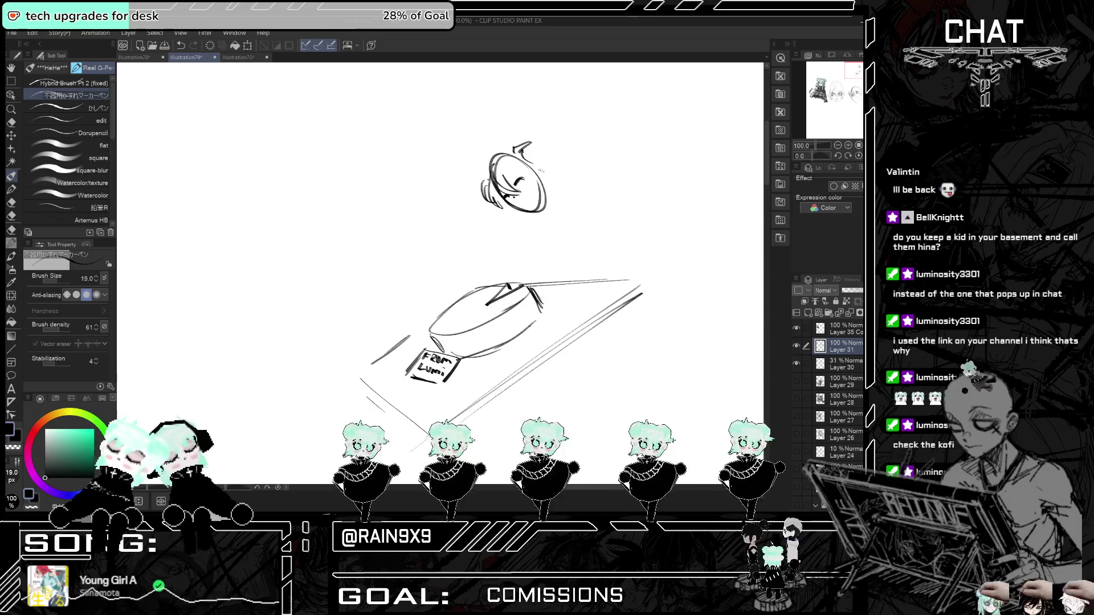
mouse_move(536, 164)
left_mouse_down()
mouse_move(536, 200)
mouse_move(511, 179)
mouse_move(538, 176)
left_mouse_up()
mouse_move(529, 153)
left_mouse_down()
mouse_move(493, 172)
mouse_move(553, 179)
left_mouse_up()
key("ctrl+z")
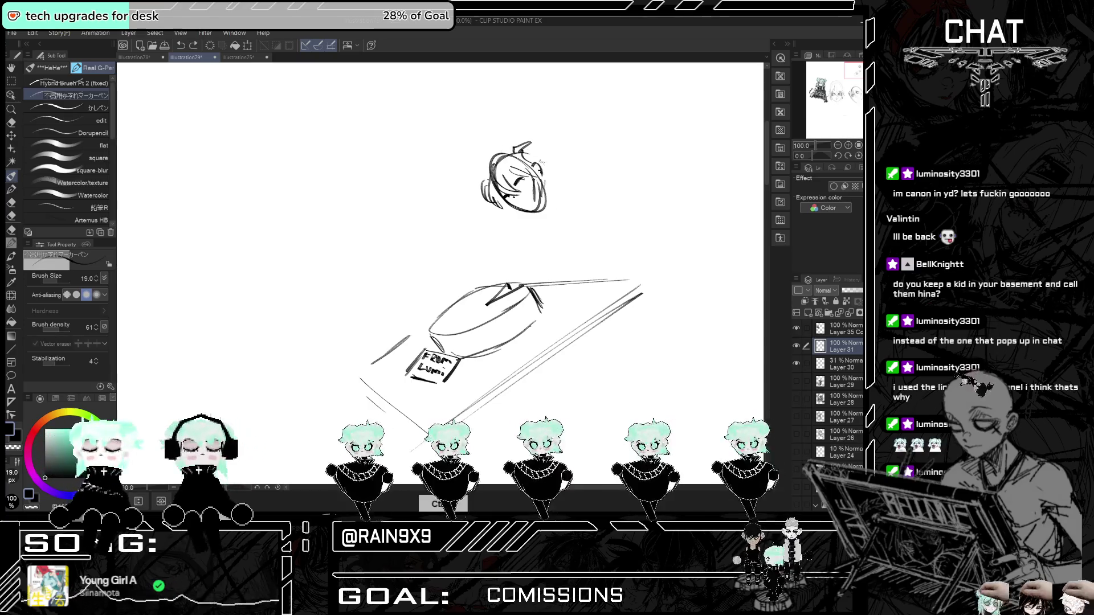
key("ctrl+z")
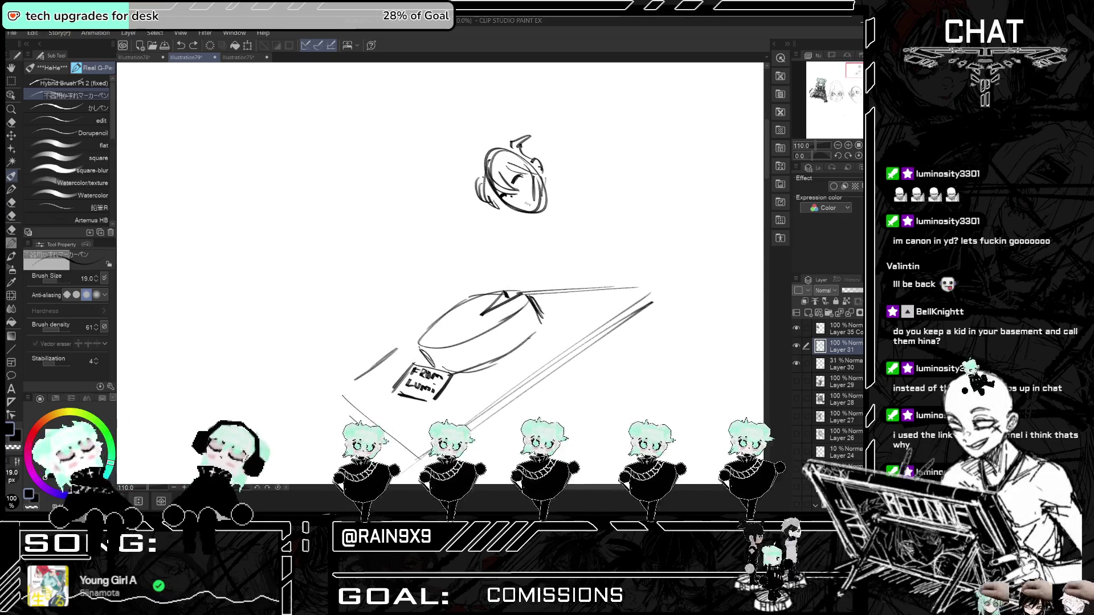
key("ctrl+z")
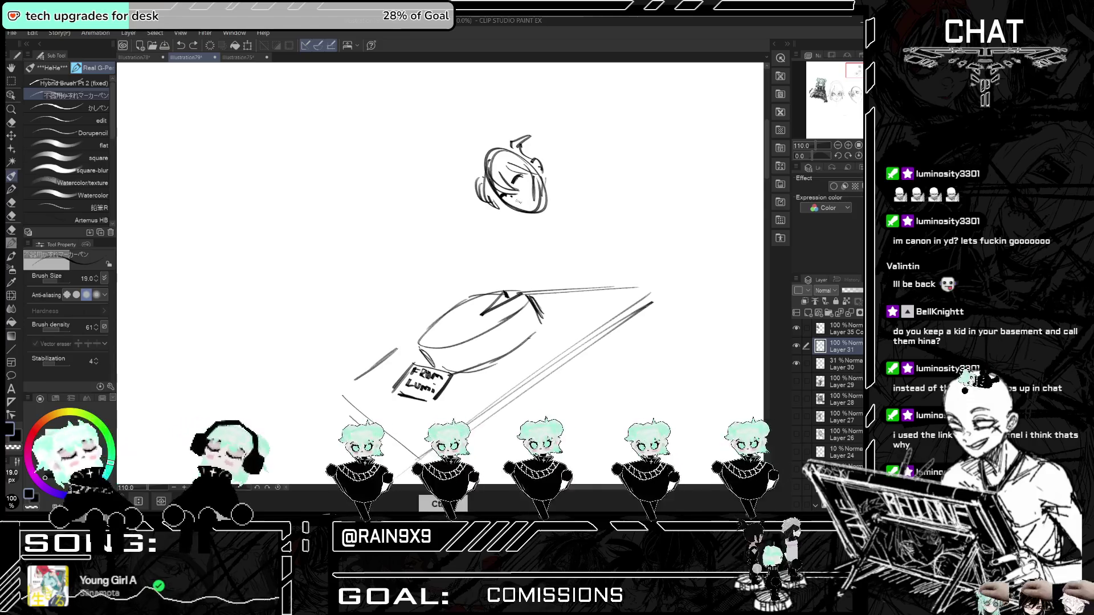
key("ctrl+y")
key("ctrl+y")
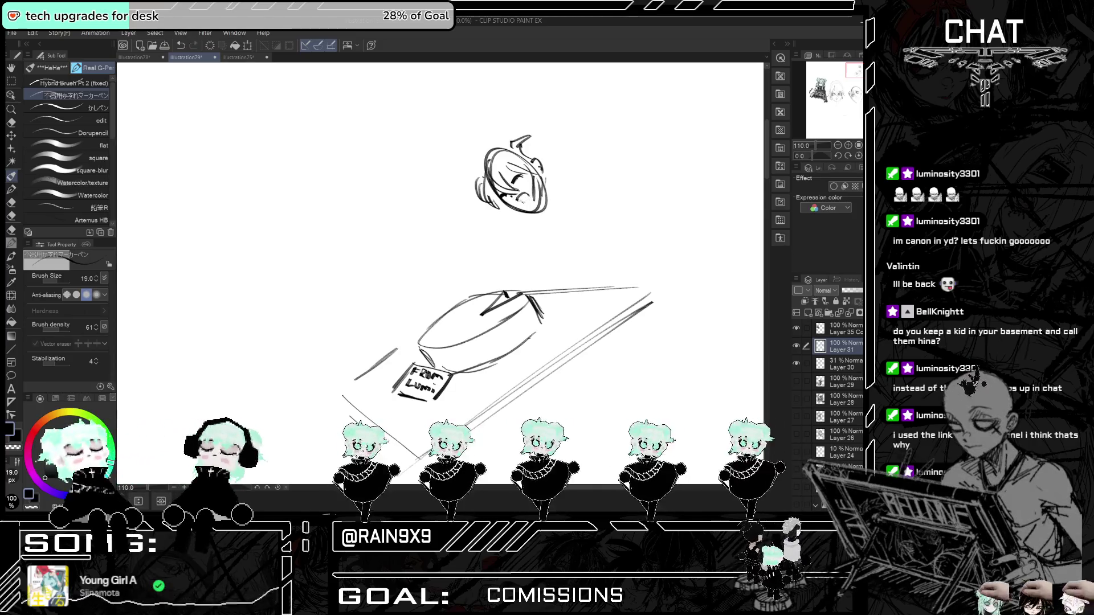
- Make the brush slightly thinner and tilt the canvas to a comfortable drawing angle
key("ctrl+minus")
left_click(97, 281)
key("r")
left_click_drag(627, 267, 634, 286)
- Return to the pen and retry a short stroke beside the girl's eye
scroll(634, 286, "up", 3)
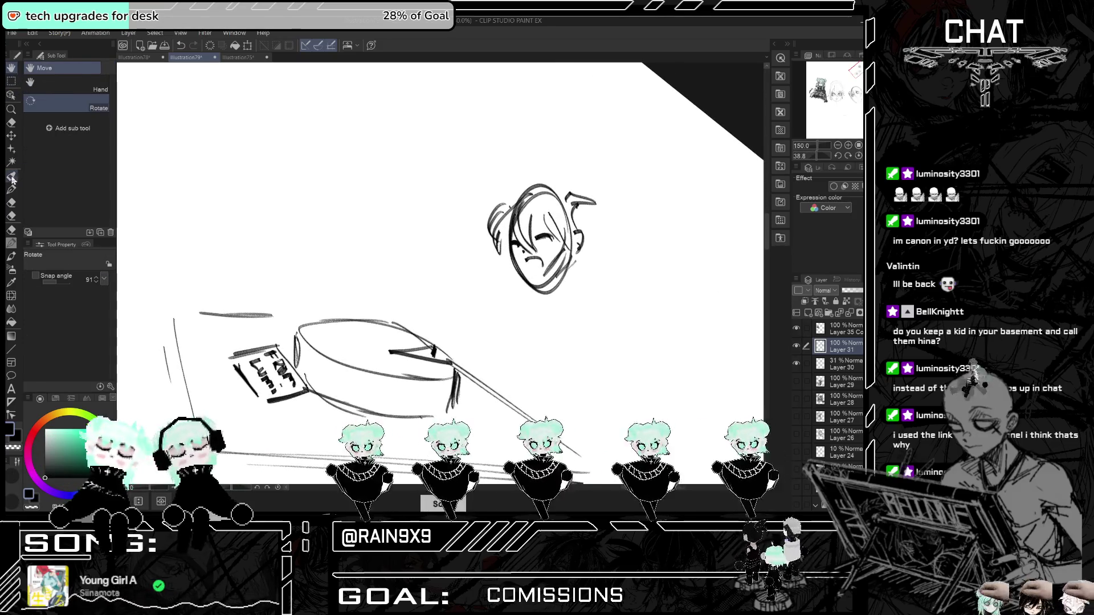
left_click(17, 178)
key("ctrl+z")
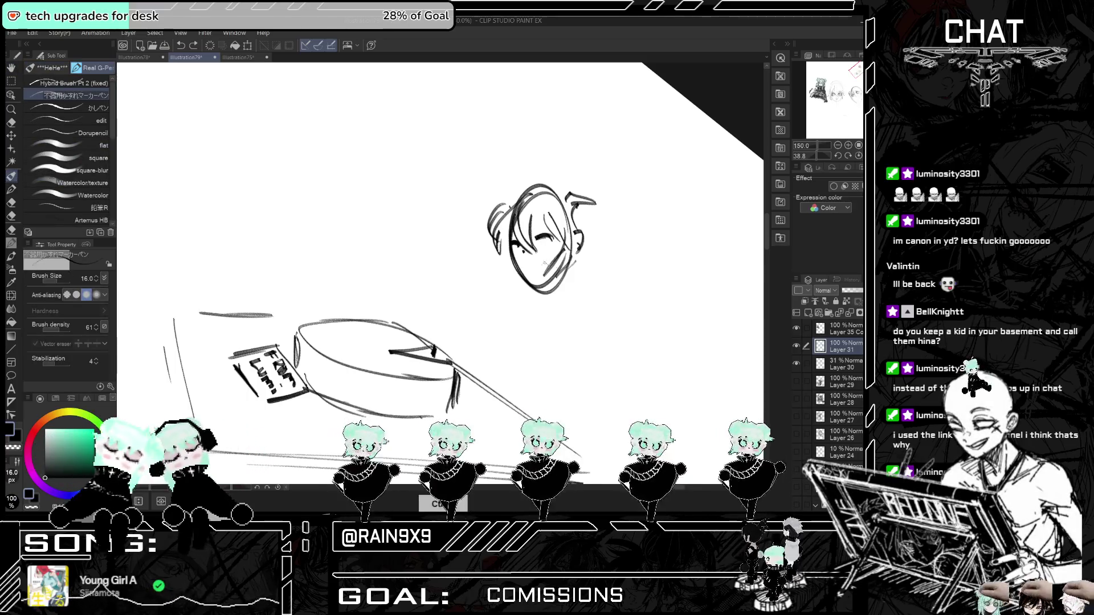
mouse_move(522, 268)
left_mouse_down()
mouse_move(544, 254)
mouse_move(541, 266)
left_mouse_up()
key("ctrl+z")
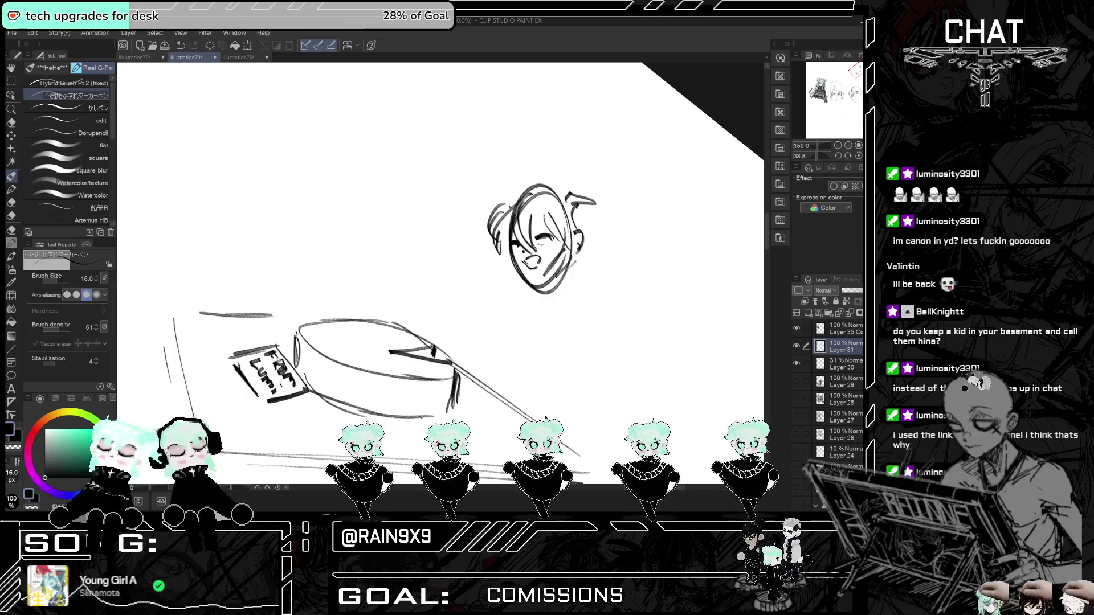
scroll(515, 222, "up", 2)
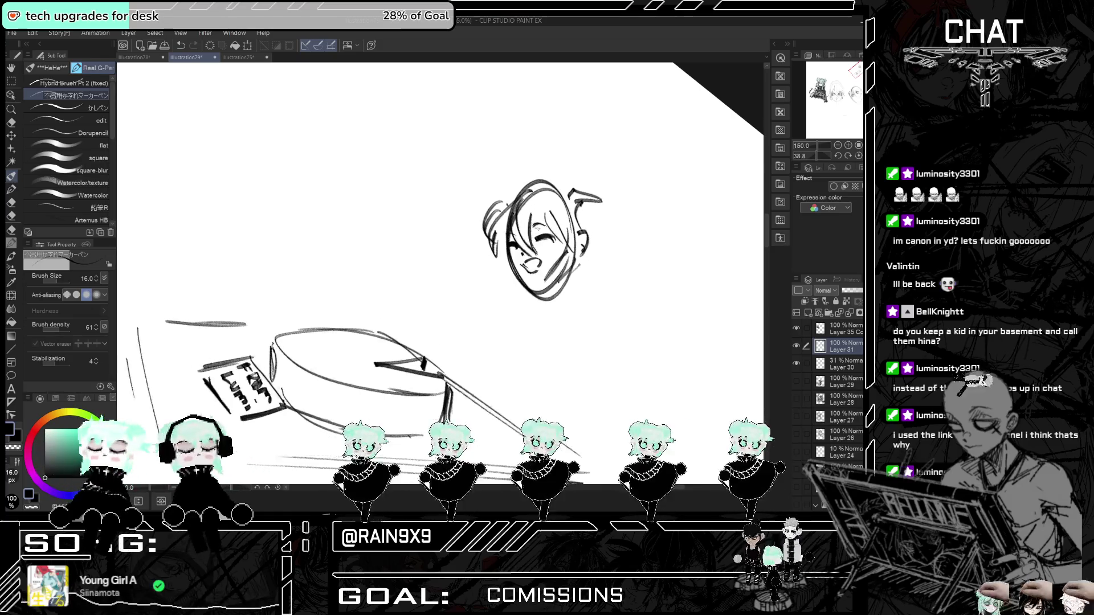
scroll(564, 242, "down", 1)
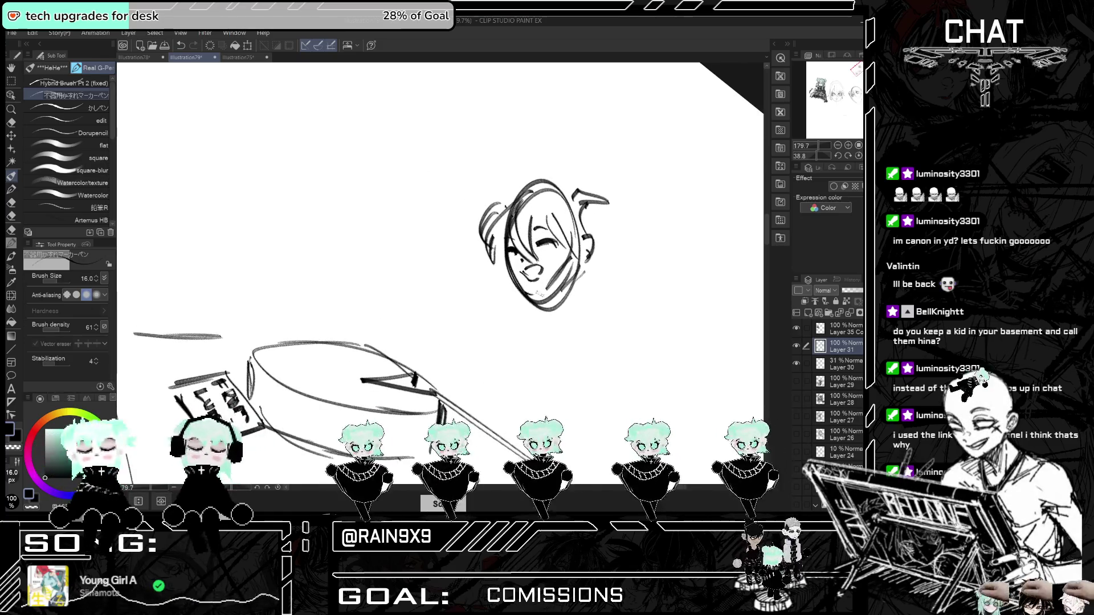
- Draw the mouth, chin and both sides of the girl's jawline
left_click_drag(507, 270, 530, 292)
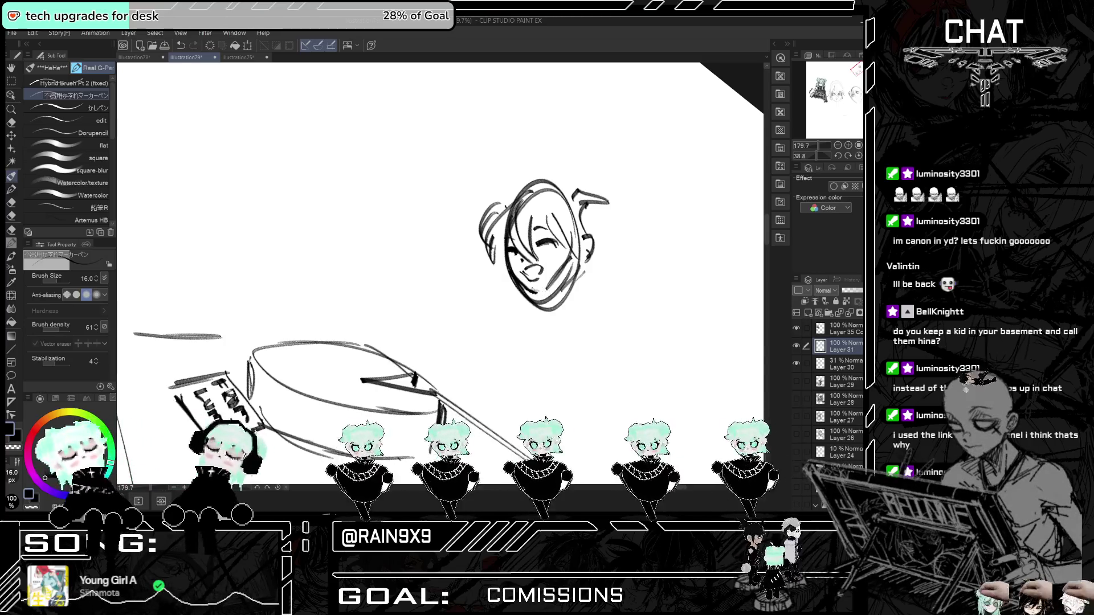
left_click_drag(501, 239, 524, 315)
left_click_drag(496, 262, 512, 296)
left_click_drag(584, 269, 576, 287)
left_click_drag(584, 279, 569, 302)
mouse_move(594, 268)
left_mouse_down()
mouse_move(561, 311)
mouse_move(564, 302)
left_mouse_up()
scroll(610, 234, "down", 1)
key("ctrl+z")
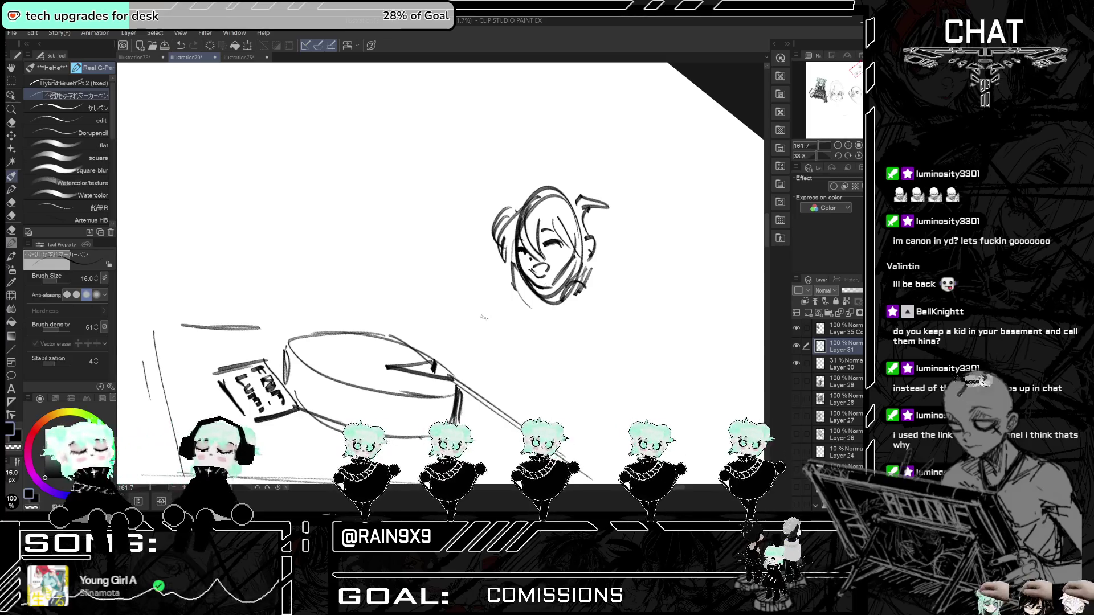
- Shade the girl's neck and chin and add a short stroke under the cake slice
mouse_move(438, 338)
left_mouse_down()
mouse_move(484, 356)
mouse_move(439, 337)
mouse_move(482, 330)
mouse_move(485, 347)
left_mouse_up()
key("ctrl+z")
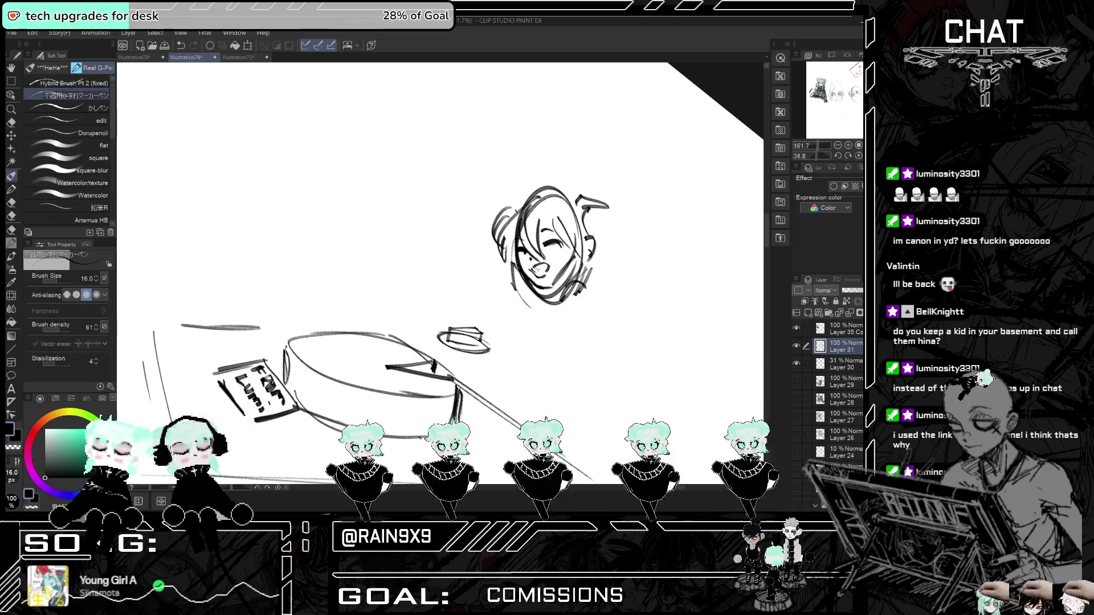
key("ctrl+t")
key("ctrl+t")
key("ctrl+t")
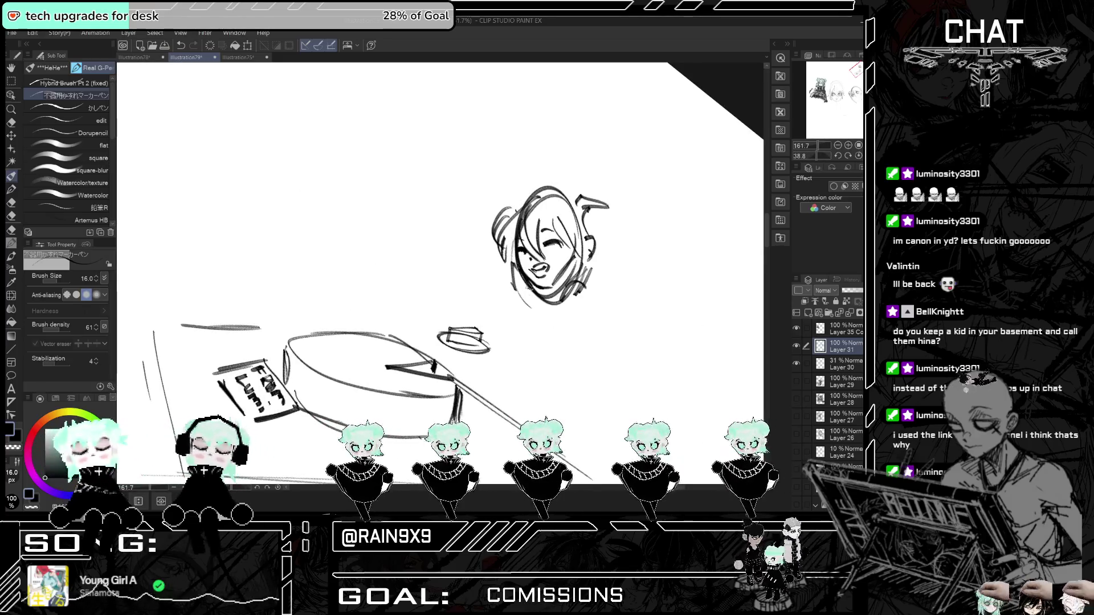
left_click_drag(516, 292, 582, 302)
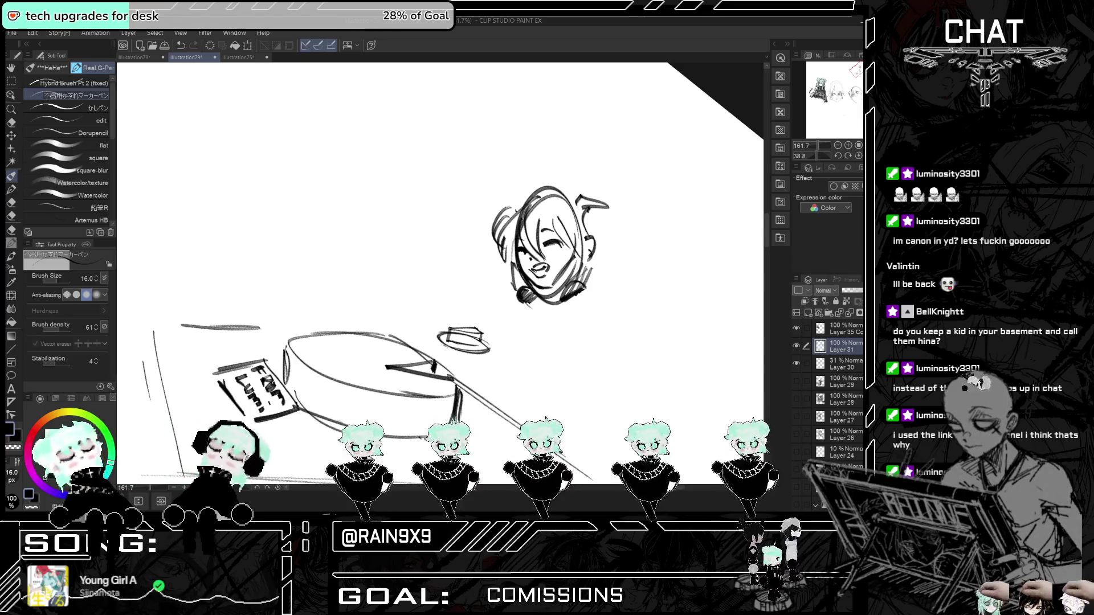
left_click_drag(446, 348, 466, 354)
scroll(478, 356, "down", 1)
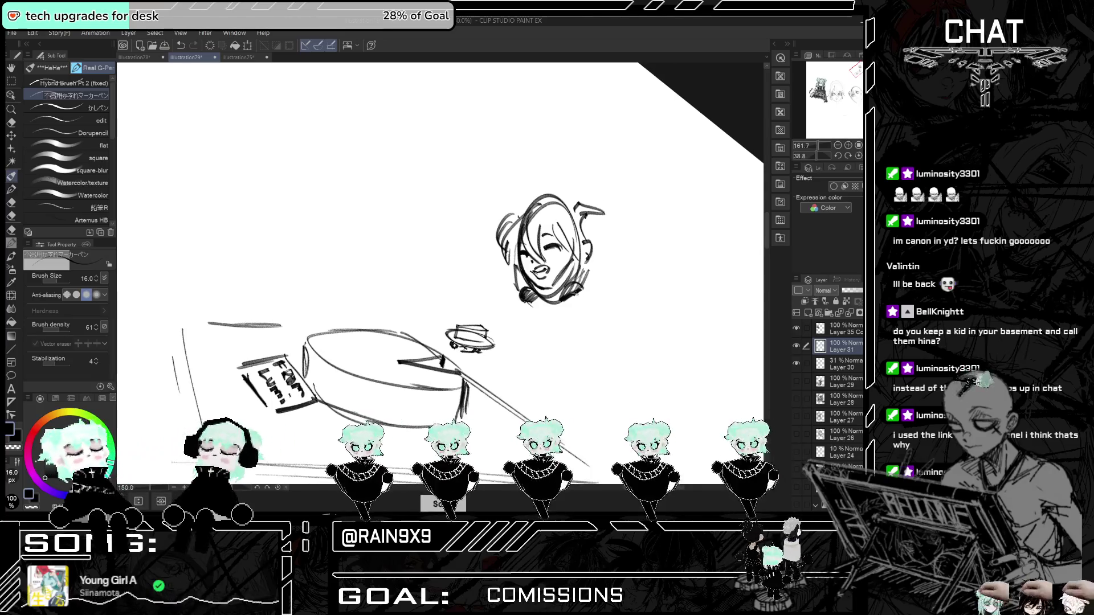
mouse_move(538, 291)
left_mouse_down()
mouse_move(569, 269)
mouse_move(549, 286)
mouse_move(565, 284)
mouse_move(532, 289)
left_mouse_up()
- Draw the girl's neck, shoulder and arm lines below the chin
key("h")
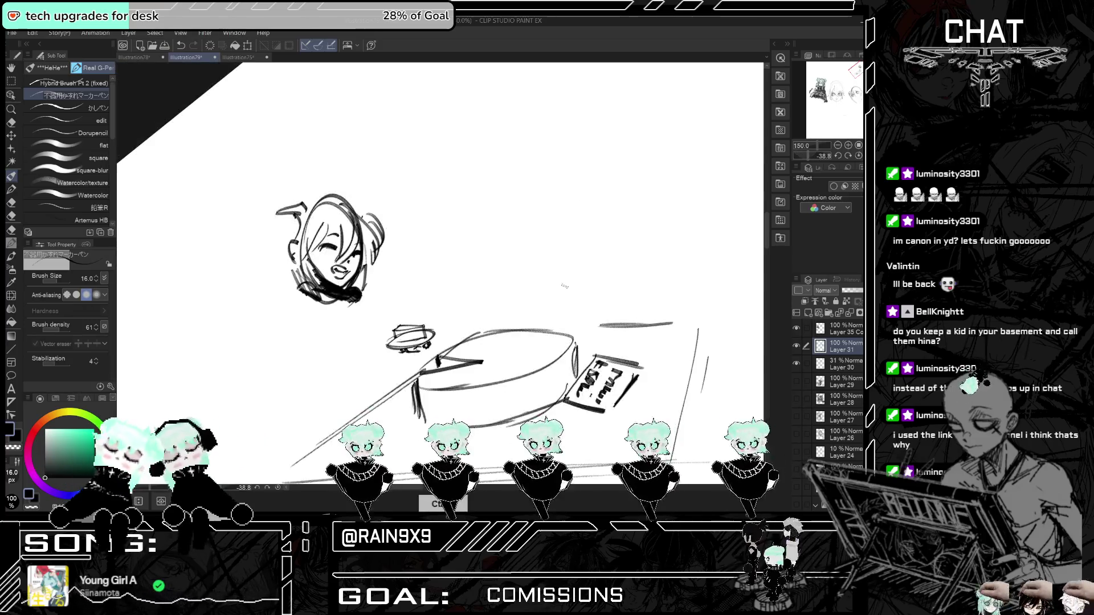
key("ctrl+t")
mouse_move(558, 284)
left_mouse_down()
mouse_move(581, 306)
mouse_move(597, 356)
left_mouse_up()
mouse_move(577, 294)
left_mouse_down()
mouse_move(602, 326)
mouse_move(599, 382)
left_mouse_up()
left_click_drag(535, 308, 570, 379)
left_click_drag(551, 335, 569, 373)
mouse_move(582, 294)
left_mouse_down()
mouse_move(599, 386)
mouse_move(573, 383)
left_mouse_up()
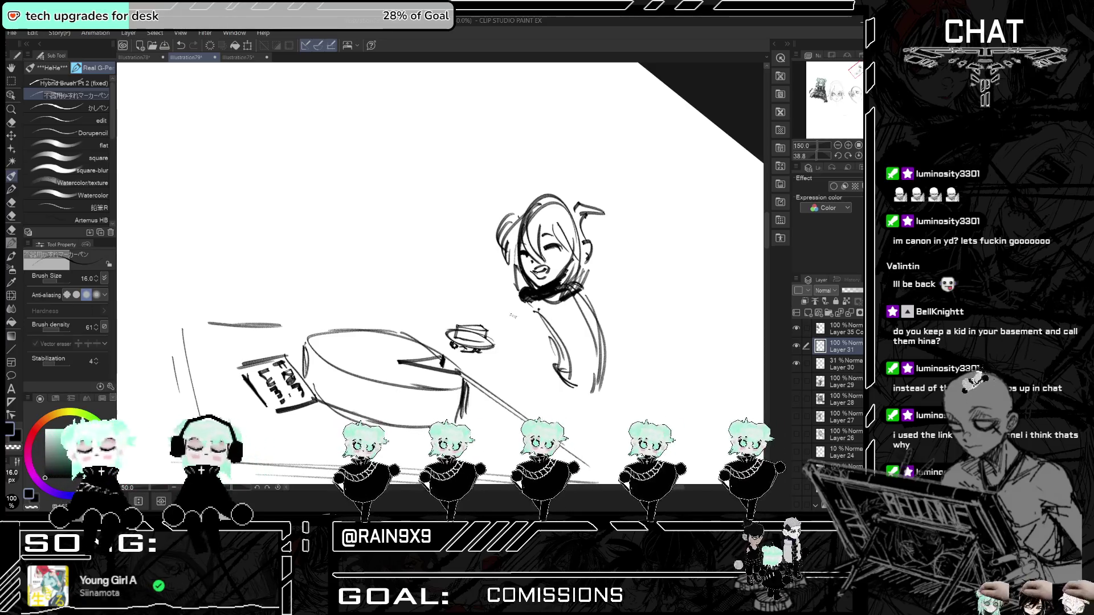
- Sketch a small fork held in the girl's hand
left_click_drag(505, 302, 518, 331)
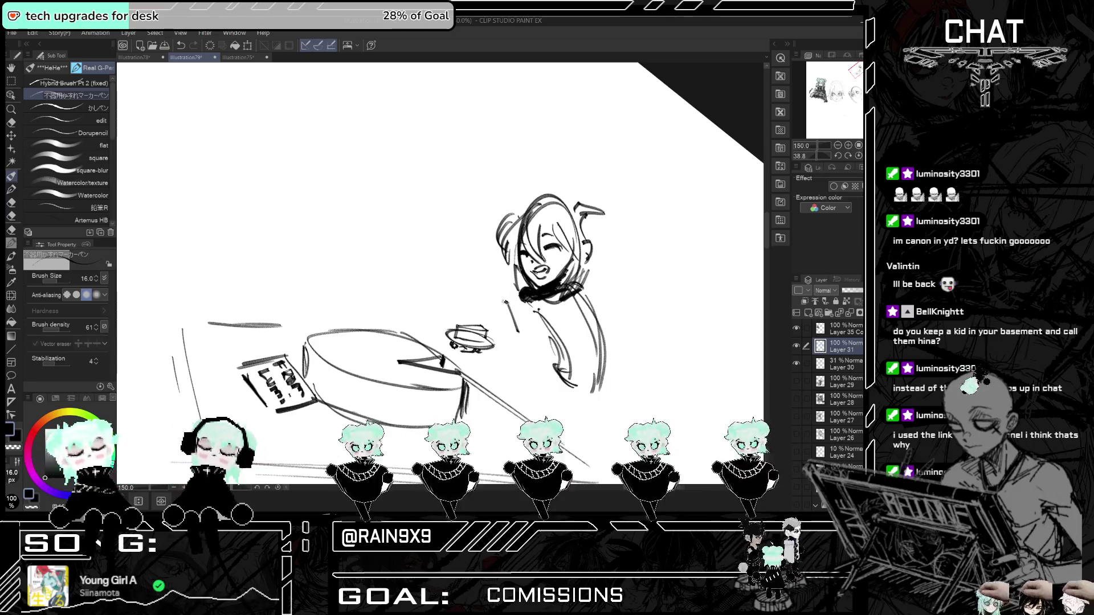
key("ctrl+z")
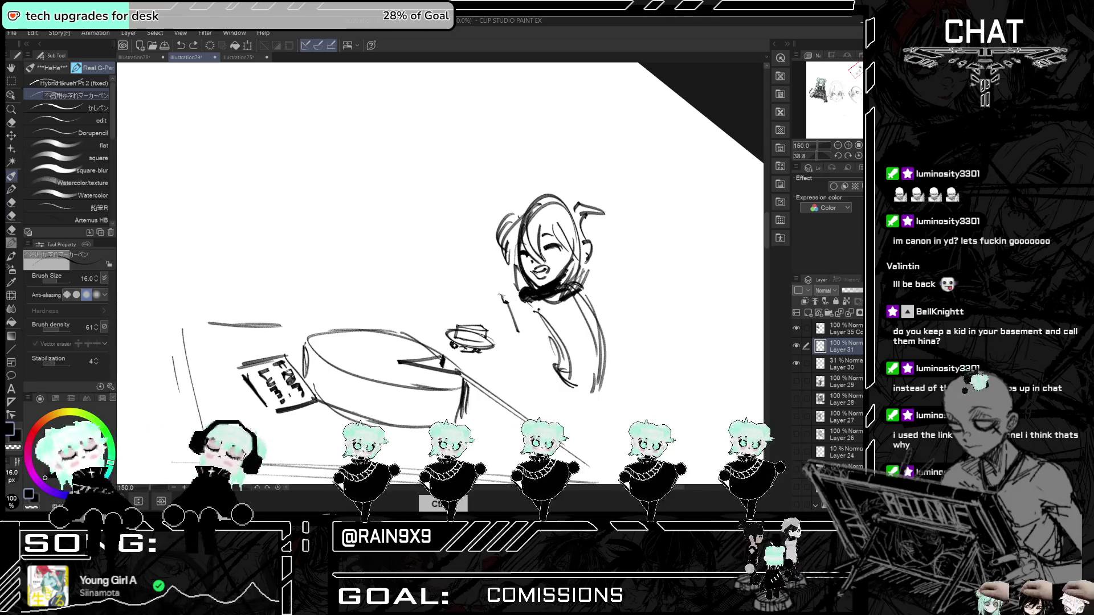
left_click_drag(506, 297, 507, 304)
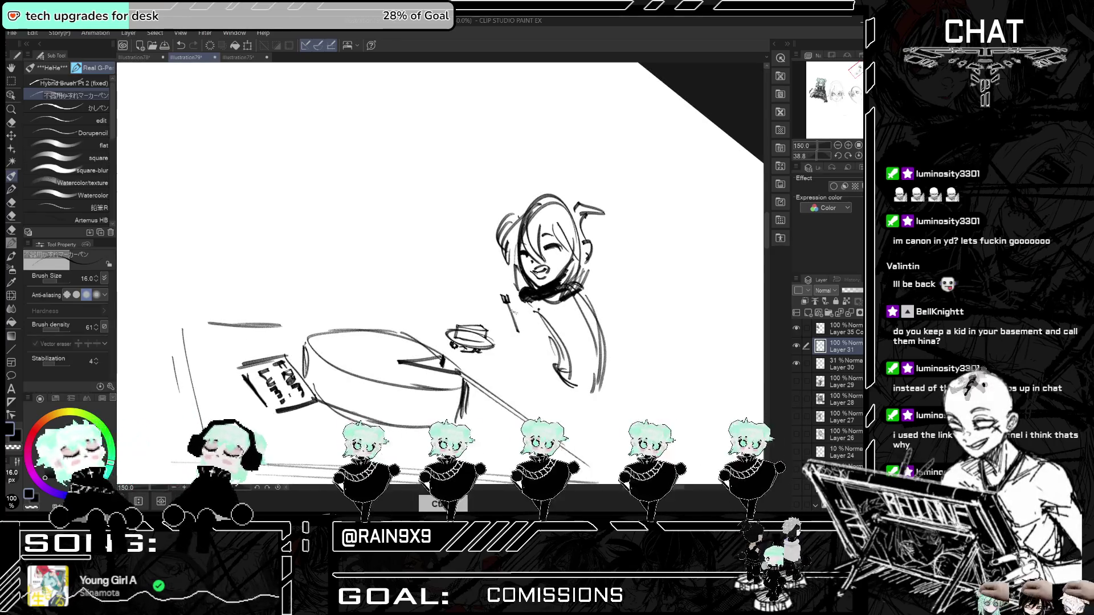
mouse_move(512, 305)
left_mouse_down()
mouse_move(512, 319)
mouse_move(543, 332)
mouse_move(536, 345)
mouse_move(521, 334)
left_mouse_up()
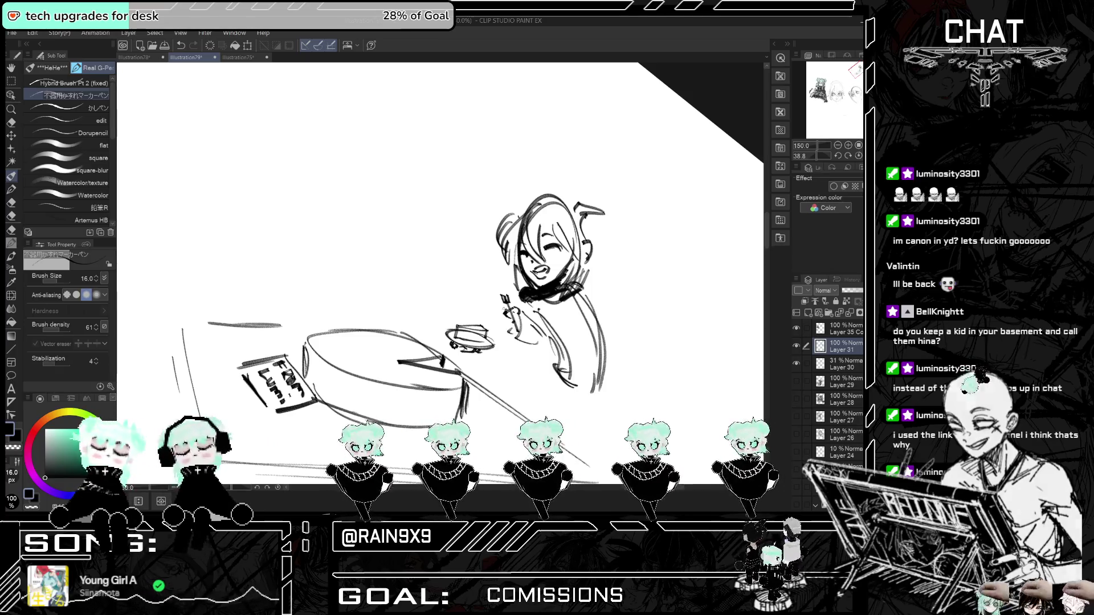
key("h")
key("h")
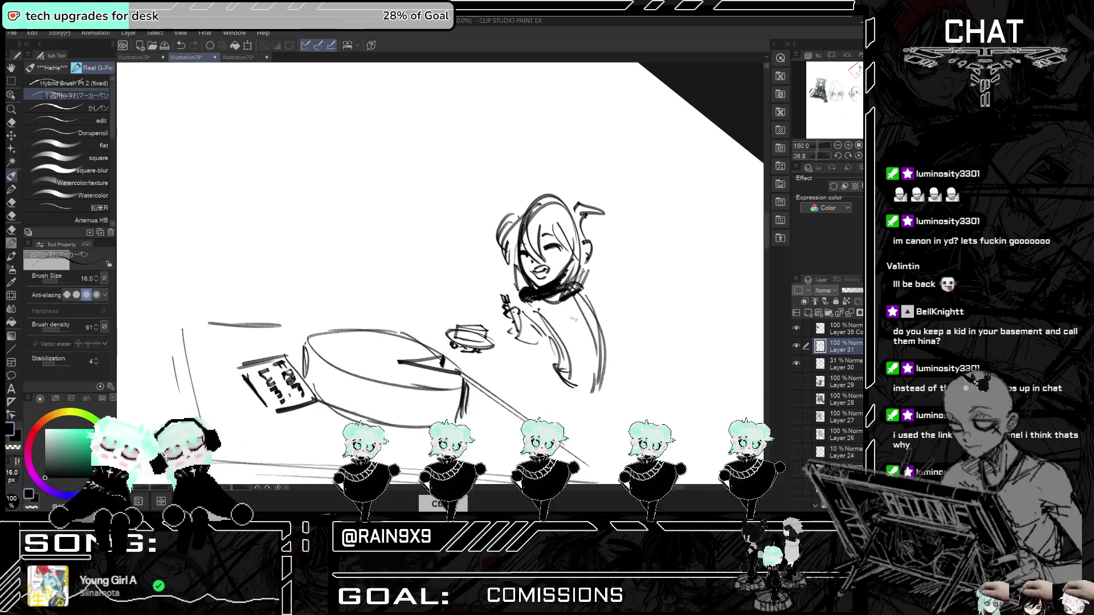
- Add arm strokes and dense dark hatching down the girl's chest, then zoom out
left_click_drag(544, 333, 581, 370)
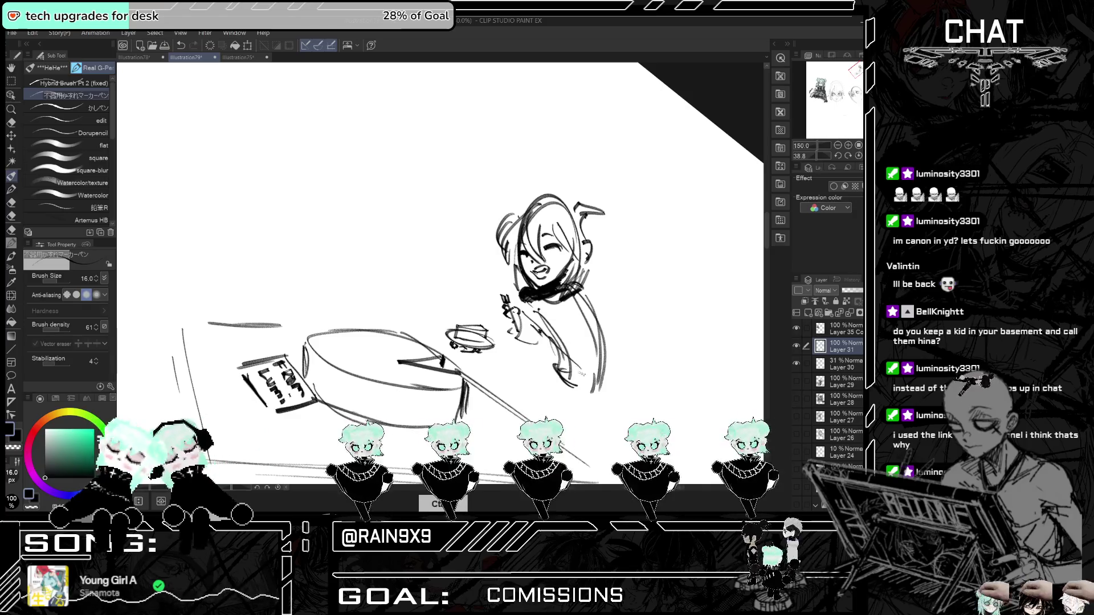
mouse_move(576, 307)
left_mouse_down()
mouse_move(564, 364)
mouse_move(584, 382)
left_mouse_up()
left_click_drag(587, 288, 581, 383)
left_click_drag(587, 325, 582, 381)
mouse_move(576, 296)
left_mouse_down()
mouse_move(570, 345)
mouse_move(538, 322)
left_mouse_up()
key("ctrl+minus")
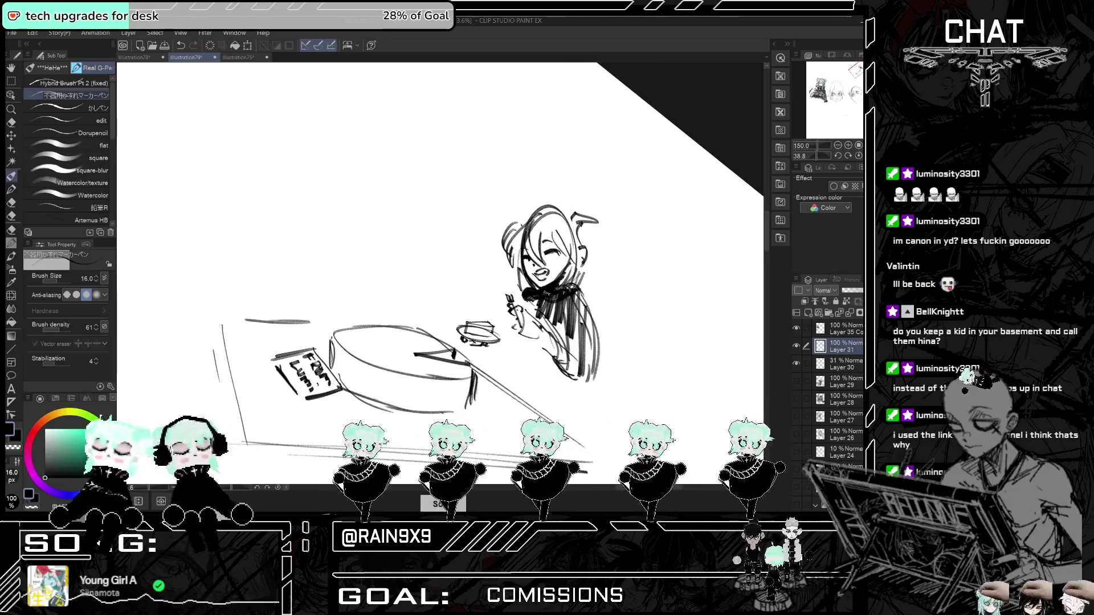
key("minus")
key("minus")
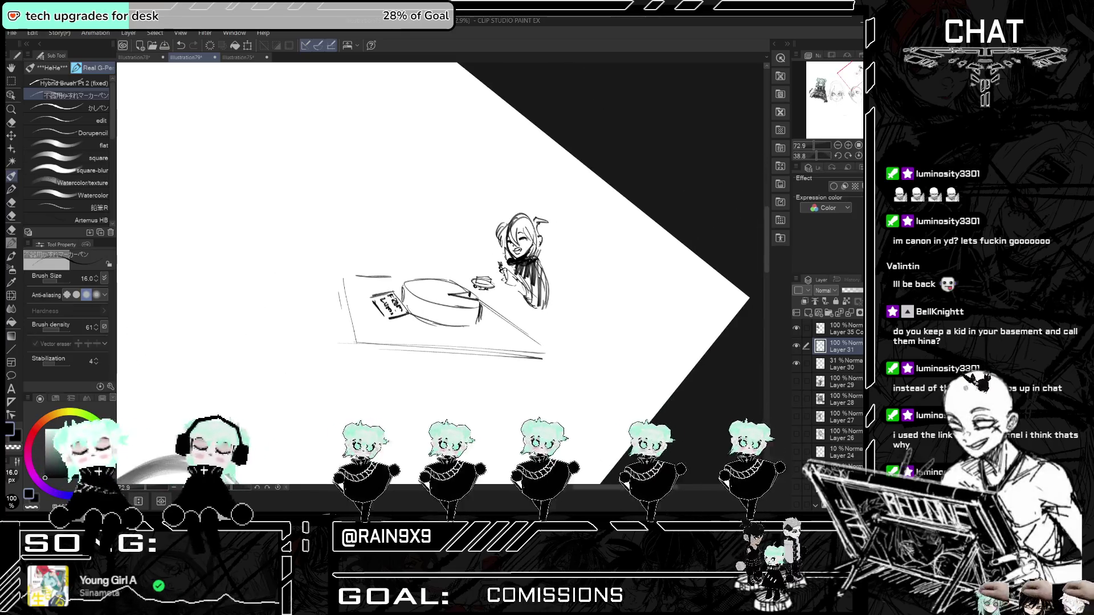
- Fade the sketch with a soft eraser, then set the brush to opacity 64 and size 6
left_click(68, 83)
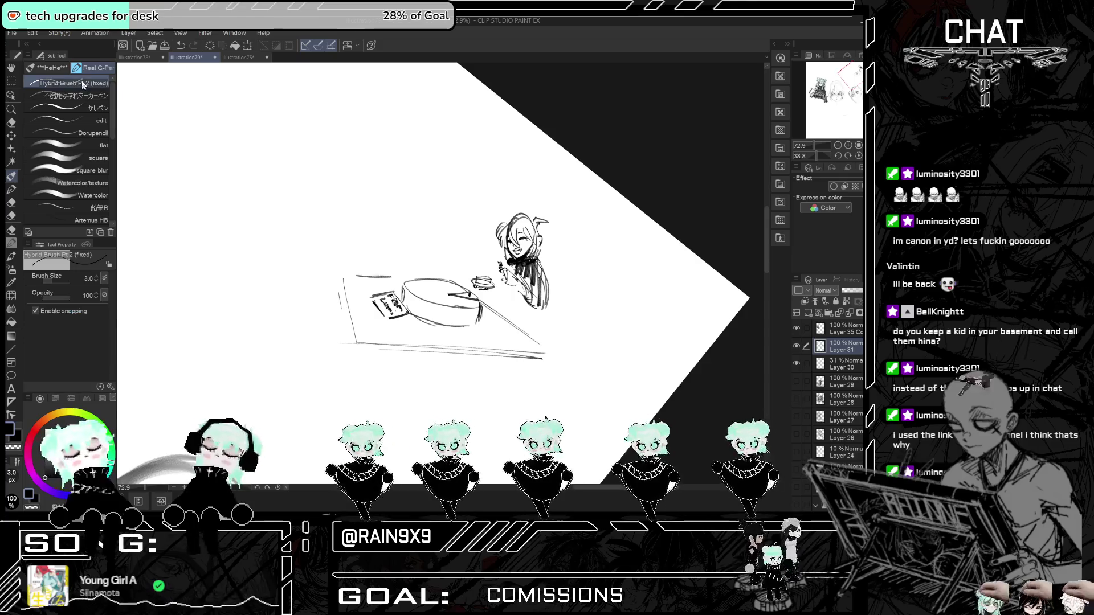
key("e")
mouse_move(501, 245)
left_mouse_down()
mouse_move(512, 262)
mouse_move(500, 251)
mouse_move(520, 236)
mouse_move(403, 287)
left_mouse_up()
left_click(11, 176)
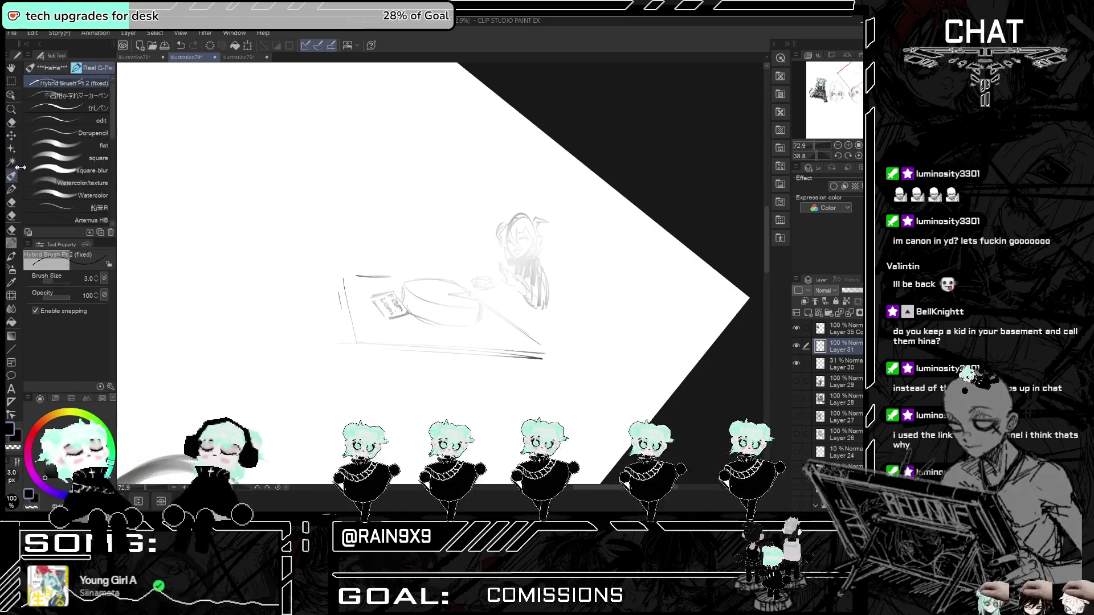
scroll(577, 226, "up", 3)
left_click(61, 298)
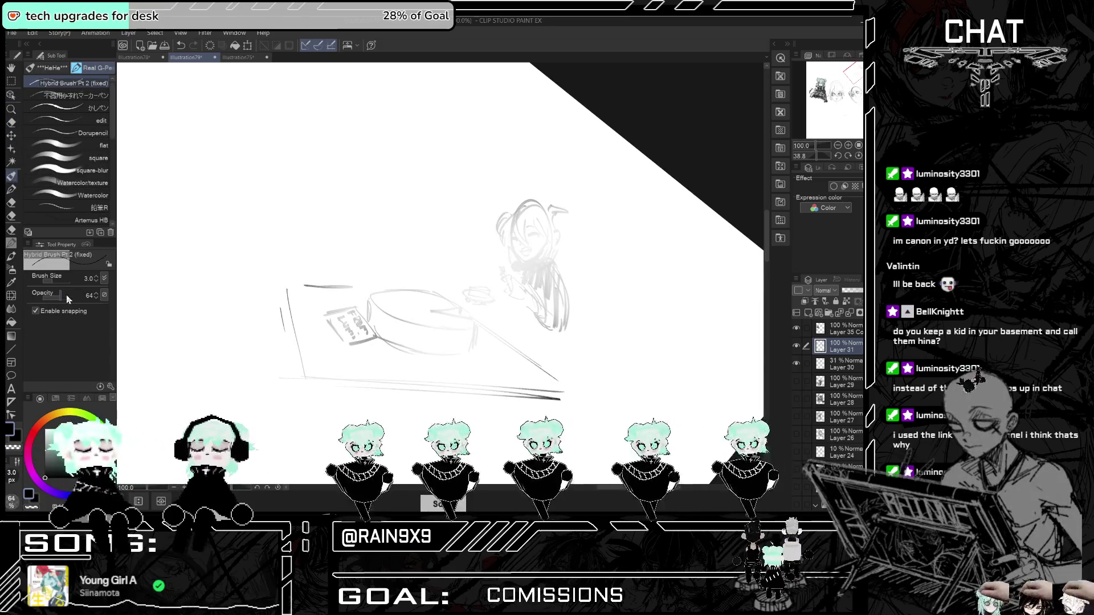
scroll(567, 246, "up", 1)
scroll(567, 246, "up", 1)
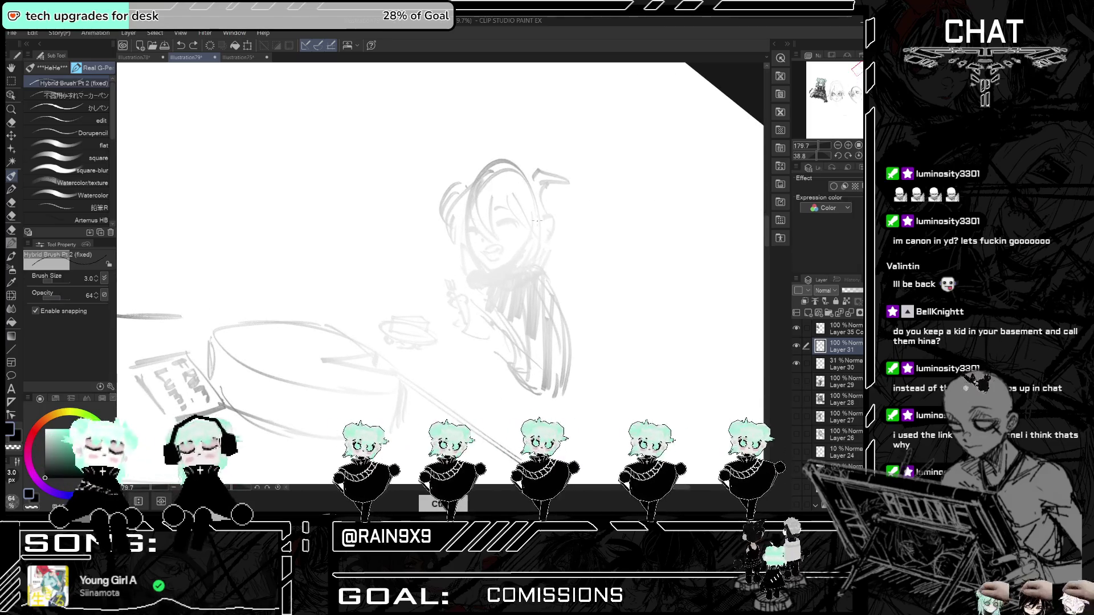
left_click(96, 276)
left_click(96, 276)
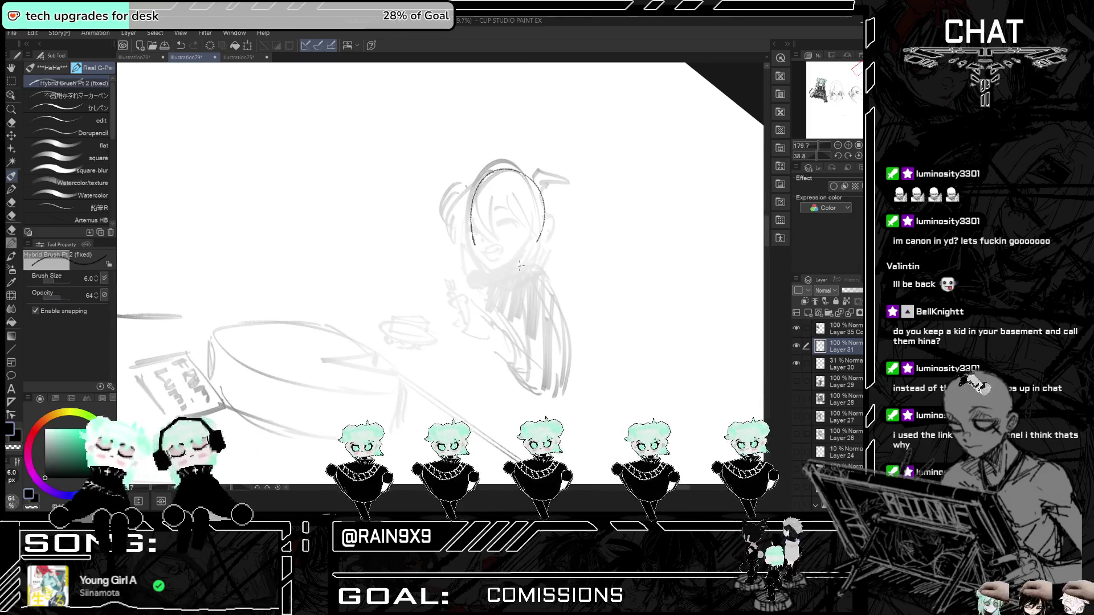
- Rough in a new figure's head outline and body contours with hand loops
mouse_move(471, 253)
left_mouse_down()
mouse_move(518, 181)
mouse_move(527, 244)
mouse_move(527, 228)
mouse_move(478, 254)
left_mouse_up()
key("ctrl+z")
key("ctrl+z")
mouse_move(479, 210)
left_mouse_down()
mouse_move(531, 205)
mouse_move(490, 263)
mouse_move(501, 195)
mouse_move(517, 248)
mouse_move(502, 272)
mouse_move(529, 279)
mouse_move(468, 279)
mouse_move(477, 287)
mouse_move(490, 254)
left_mouse_up()
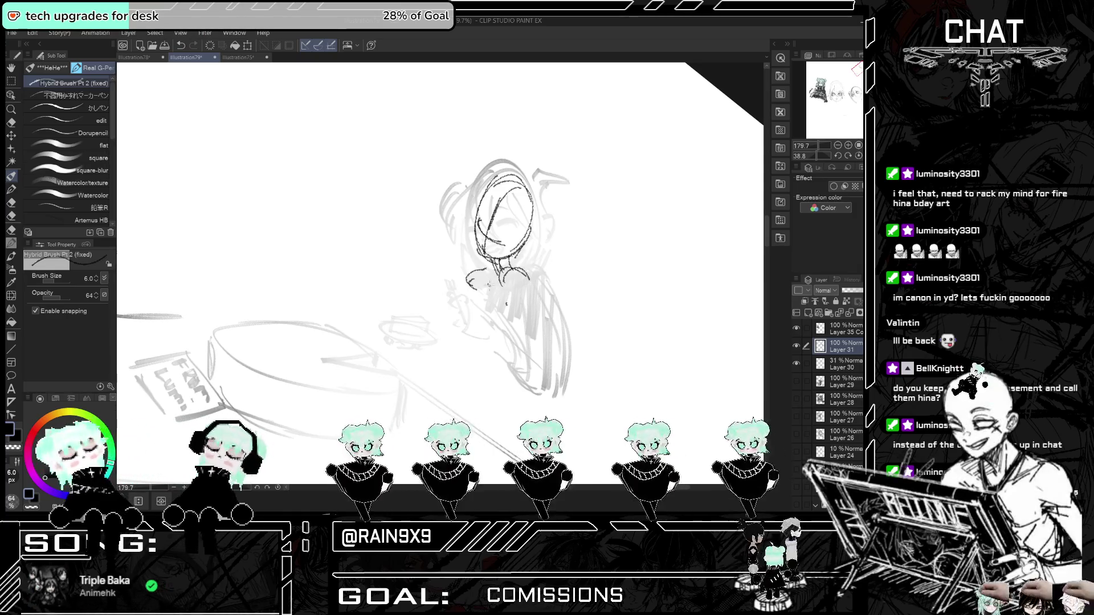
left_click_drag(493, 299, 525, 349)
mouse_move(530, 271)
left_mouse_down()
mouse_move(548, 296)
mouse_move(541, 371)
mouse_move(514, 348)
left_mouse_up()
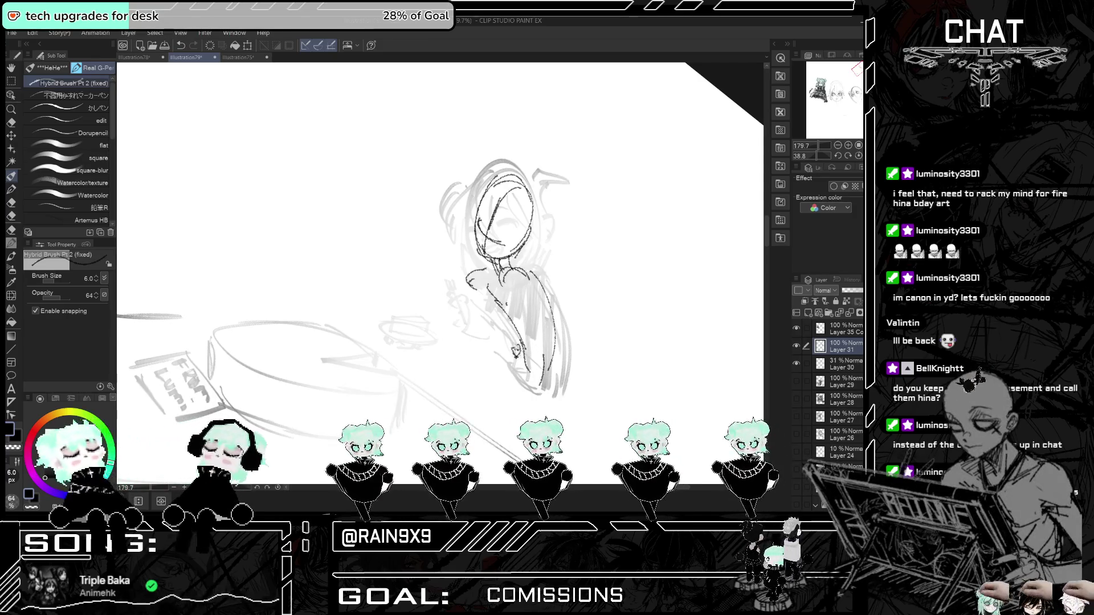
mouse_move(516, 273)
left_mouse_down()
mouse_move(557, 349)
mouse_move(515, 381)
mouse_move(442, 387)
left_mouse_up()
left_click_drag(519, 400, 526, 421)
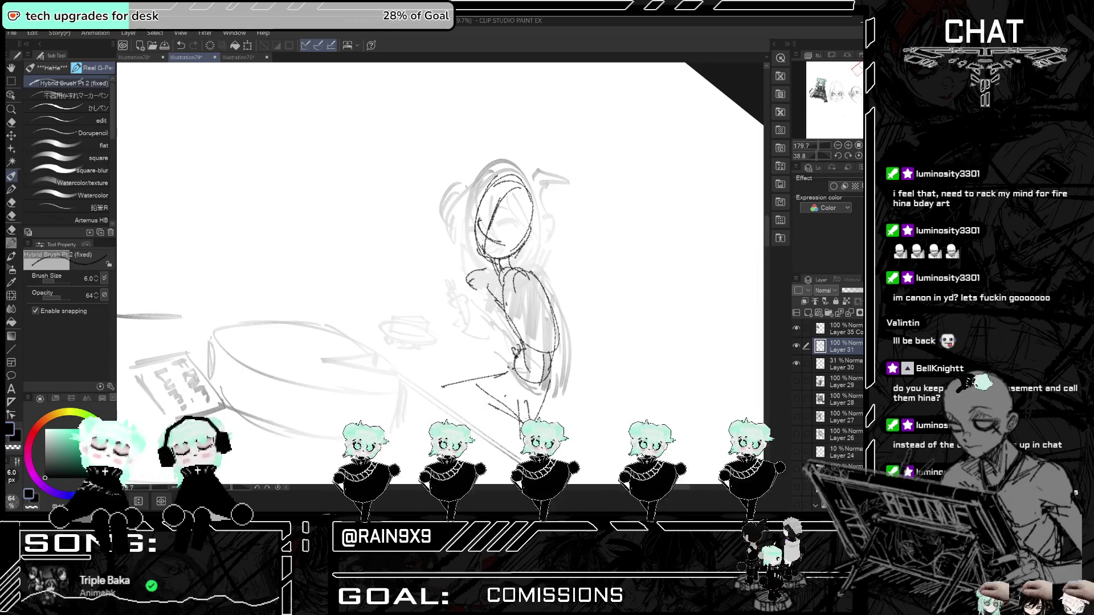
- Add a small circle on the figure's shoulder and marks on the face
key("h")
key("h")
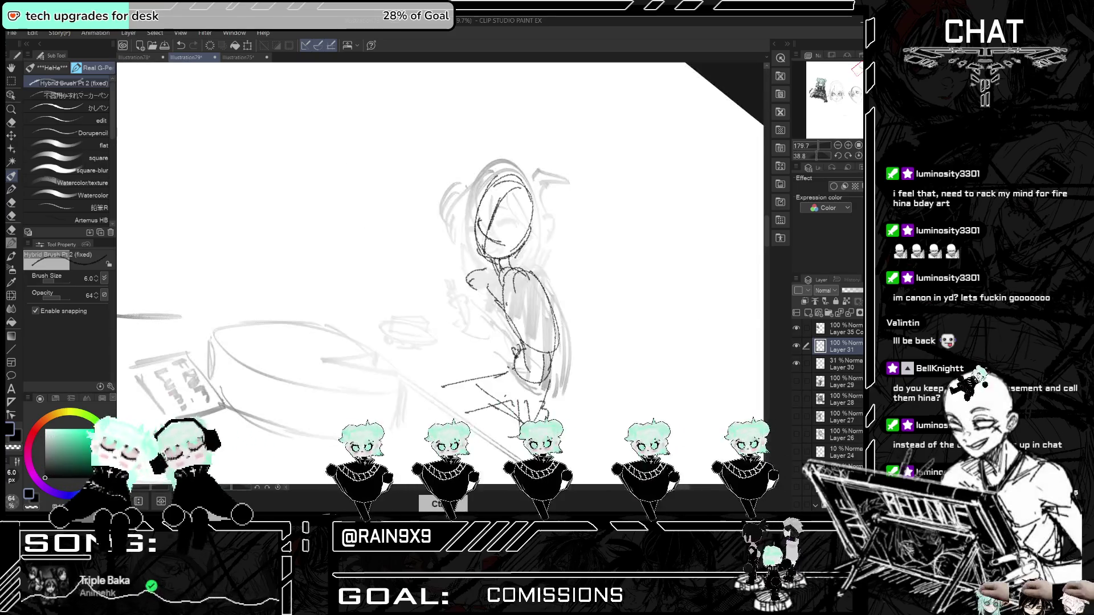
left_click_drag(518, 271, 511, 275)
key("h")
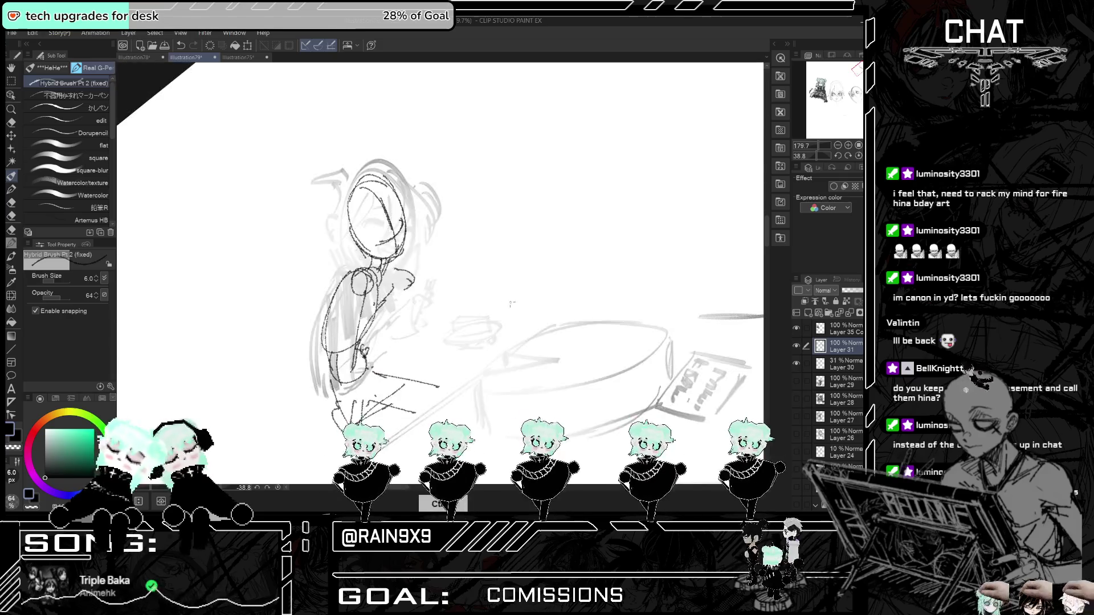
key("h")
mouse_move(483, 247)
left_mouse_down()
mouse_move(469, 278)
mouse_move(483, 269)
left_mouse_up()
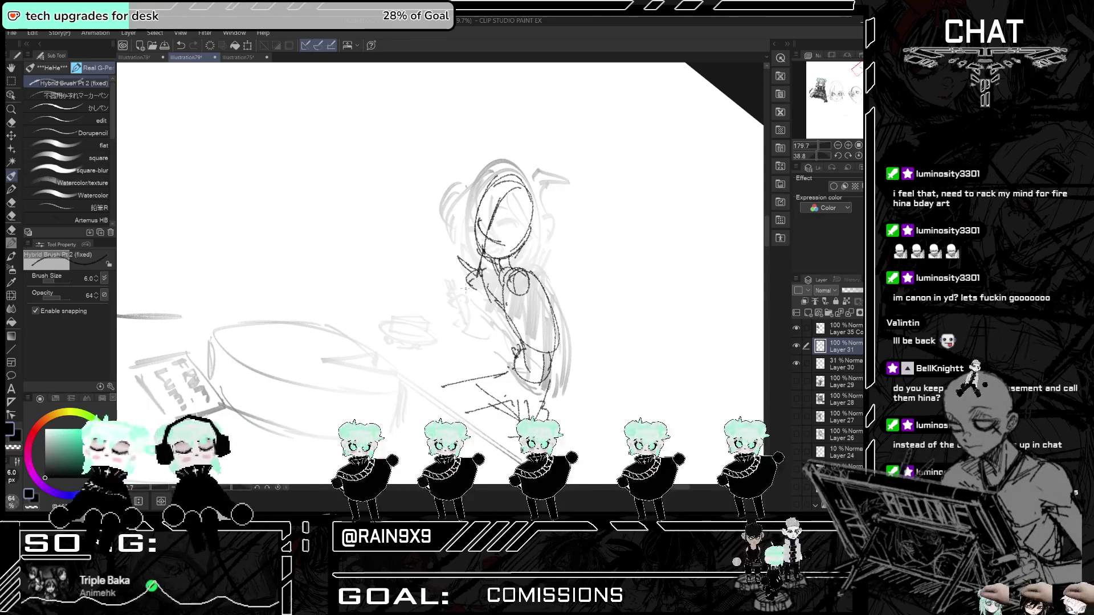
left_click_drag(490, 232, 505, 239)
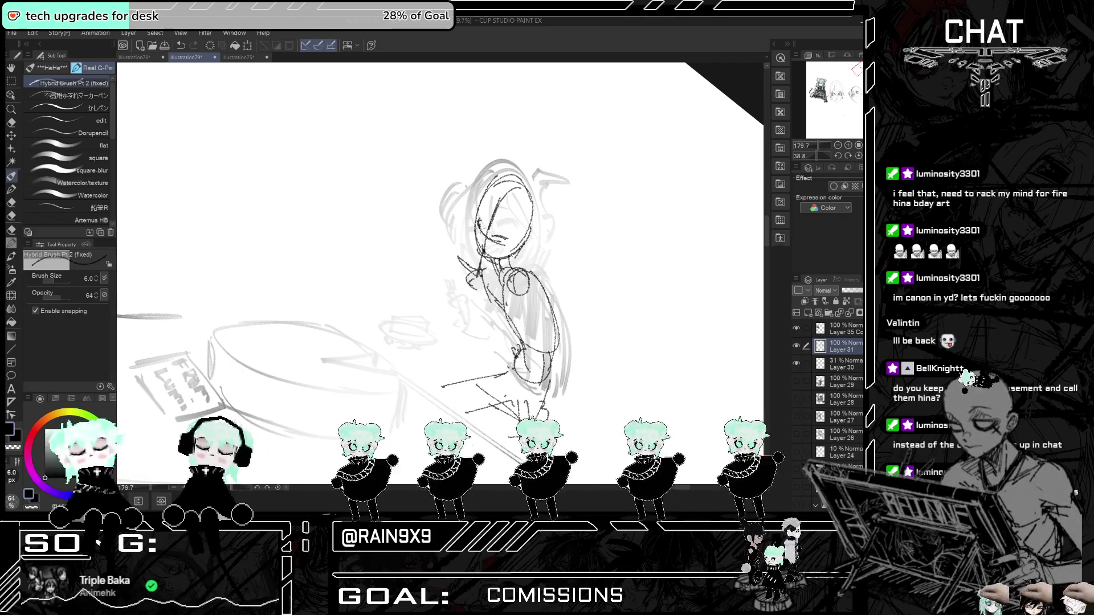
- Draw hair strands over the face and strokes beside the head
left_click_drag(493, 198, 487, 246)
mouse_move(498, 216)
left_mouse_down()
mouse_move(492, 235)
mouse_move(510, 238)
left_mouse_up()
left_click_drag(518, 227, 511, 245)
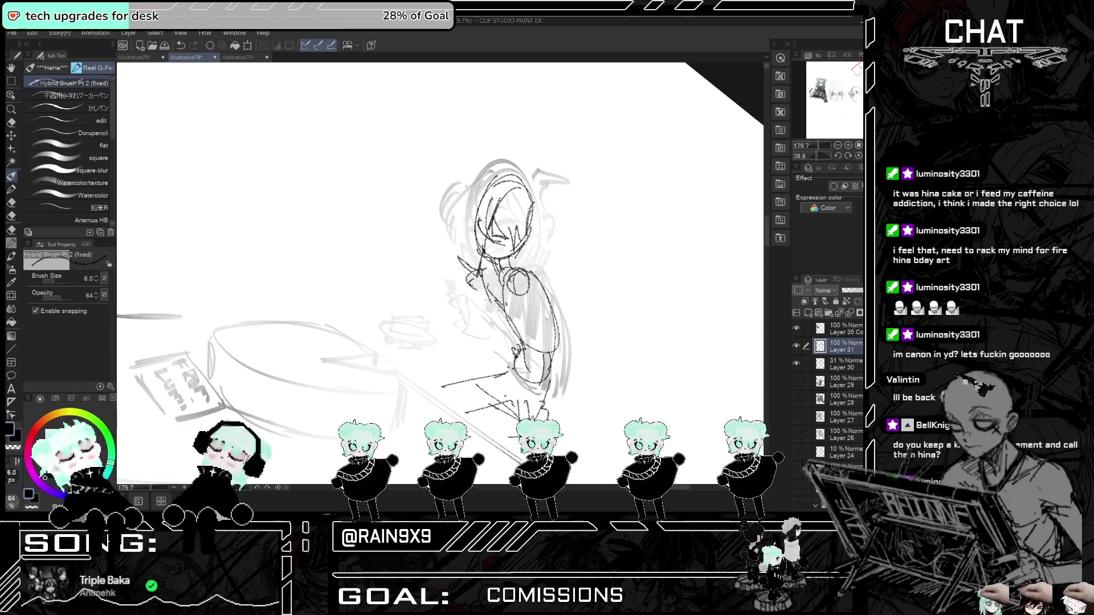
key("ctrl+z")
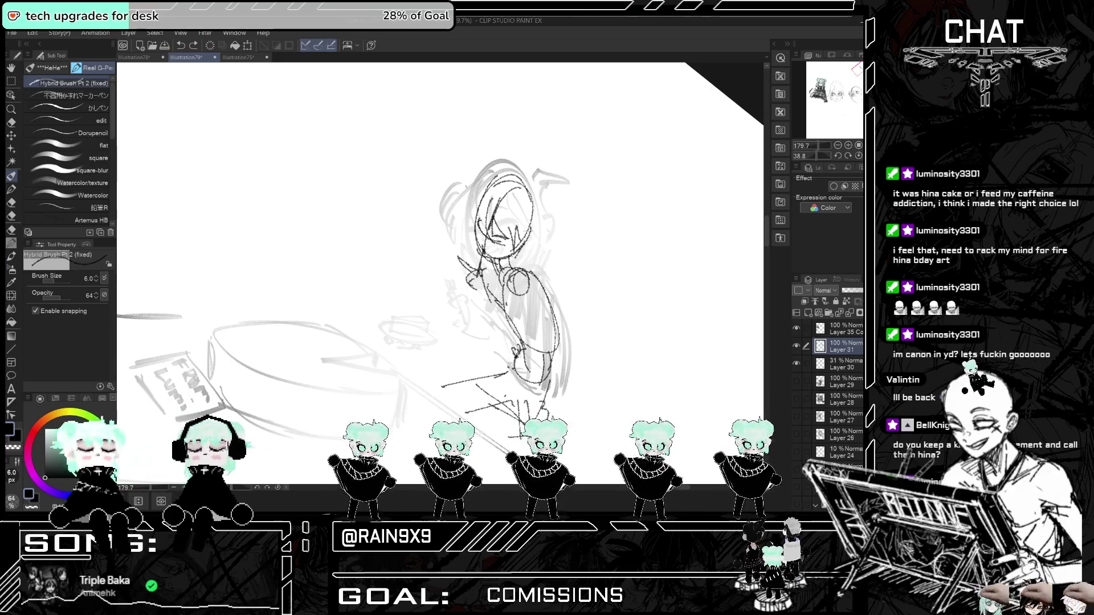
left_click_drag(482, 191, 472, 240)
key("h")
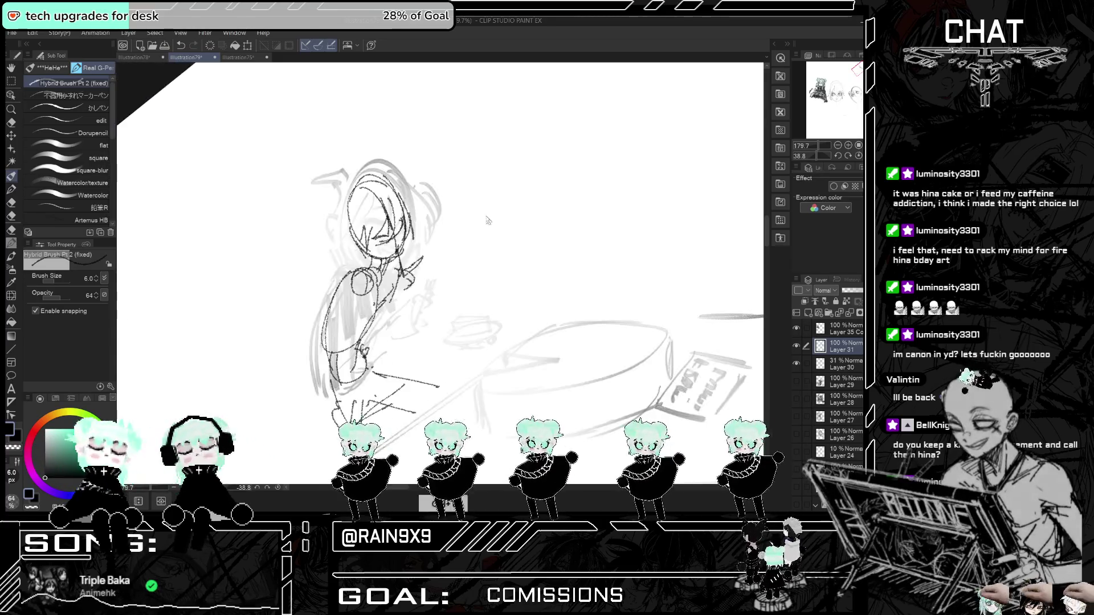
key("h")
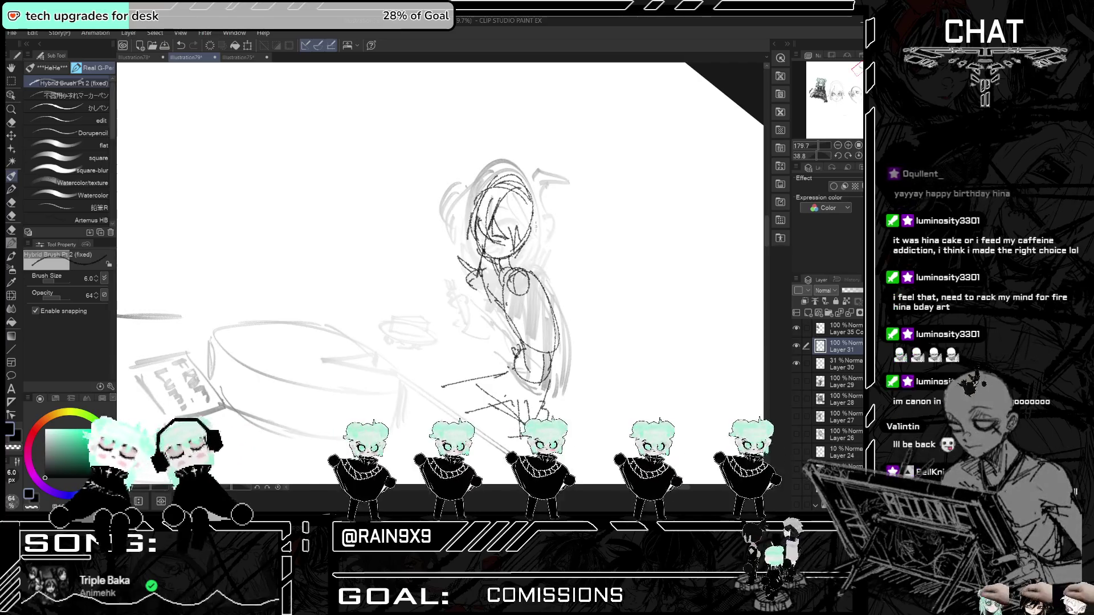
left_click_drag(529, 228, 538, 206)
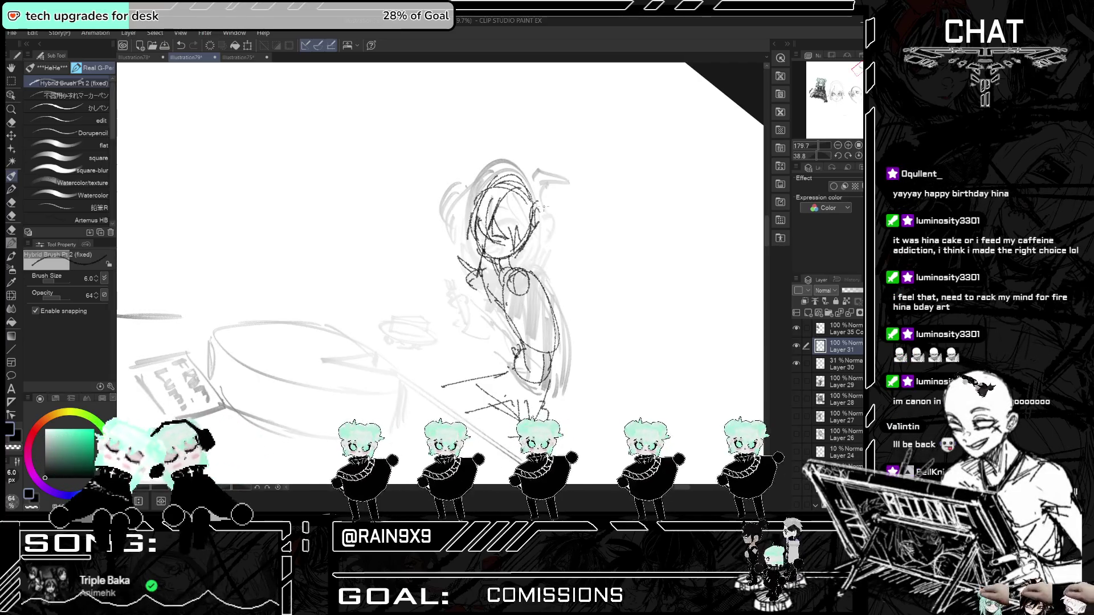
- Add faint lines to the girl's hair, checking the sketch in mirrored view
key("ctrl+t")
key("ctrl+t")
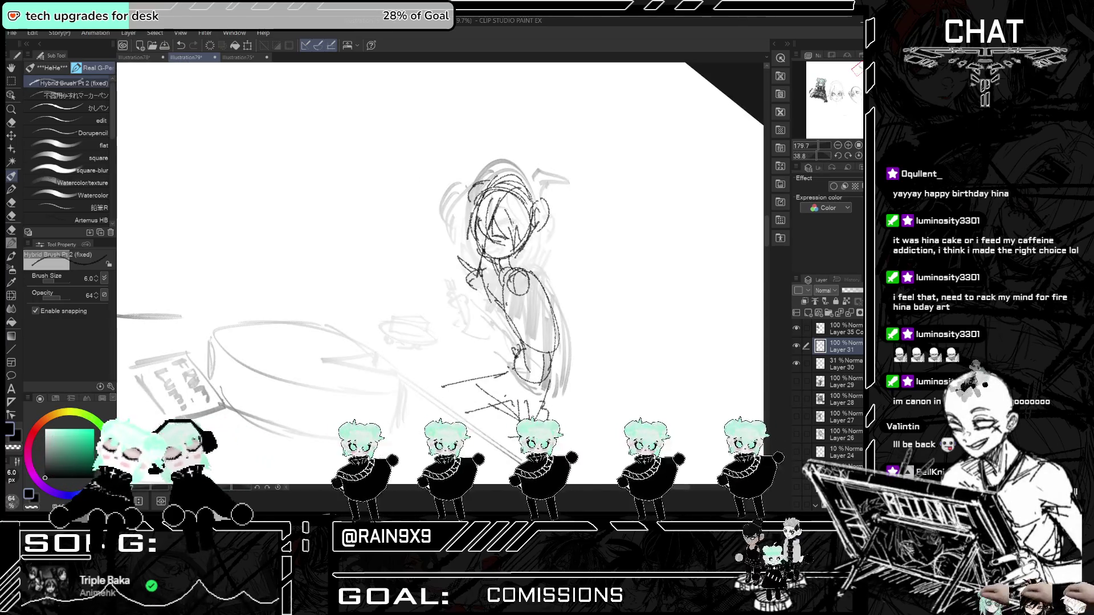
key("ctrl+t")
key("ctrl+t")
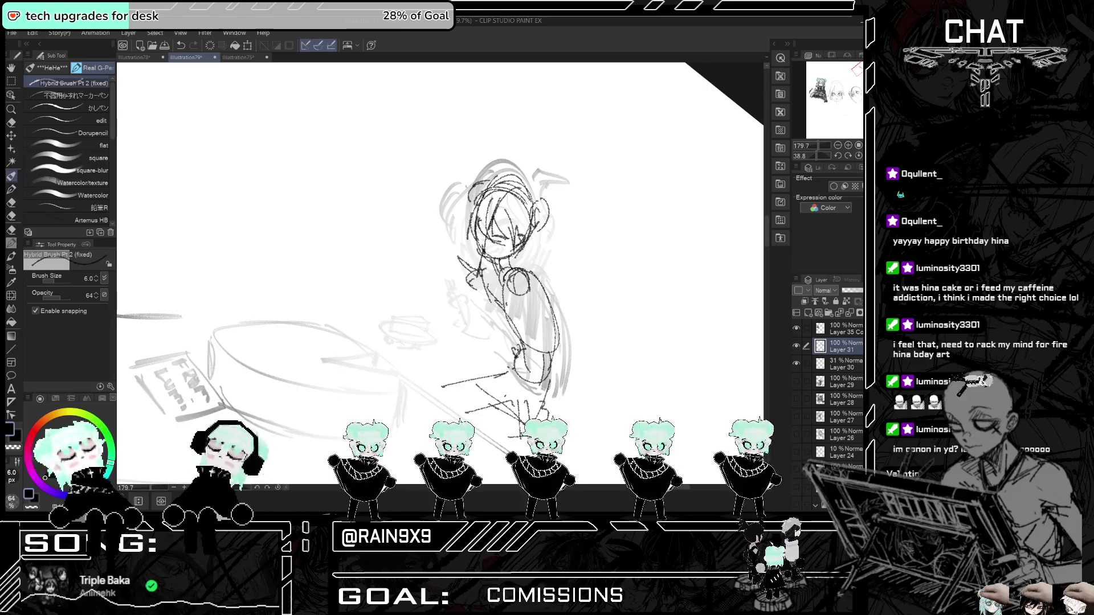
key("h")
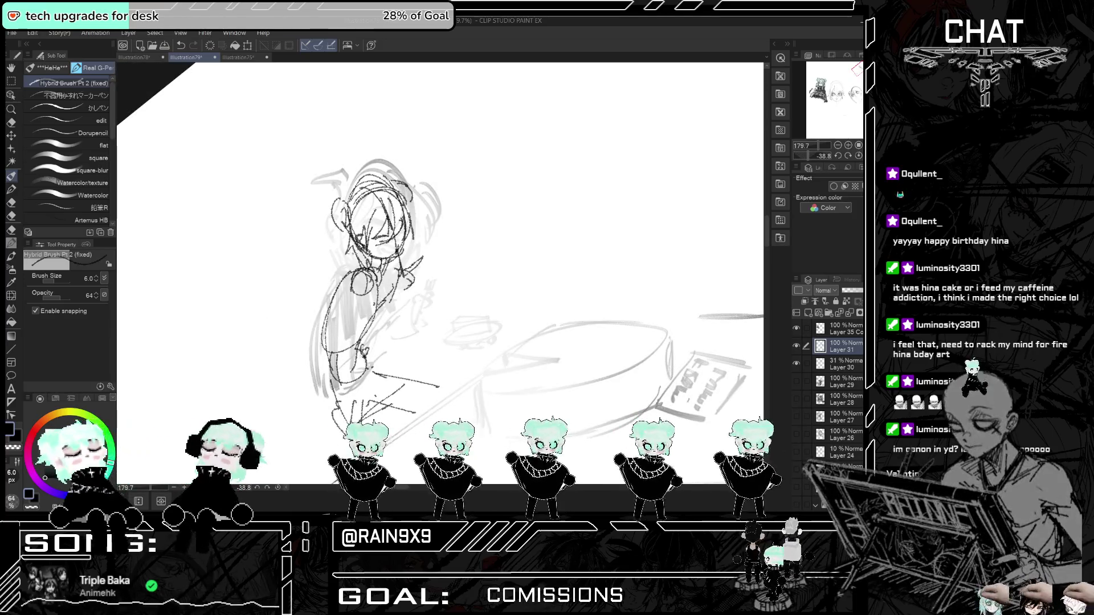
key("ctrl+t")
key("ctrl+z")
key("ctrl+z")
key("ctrl+z")
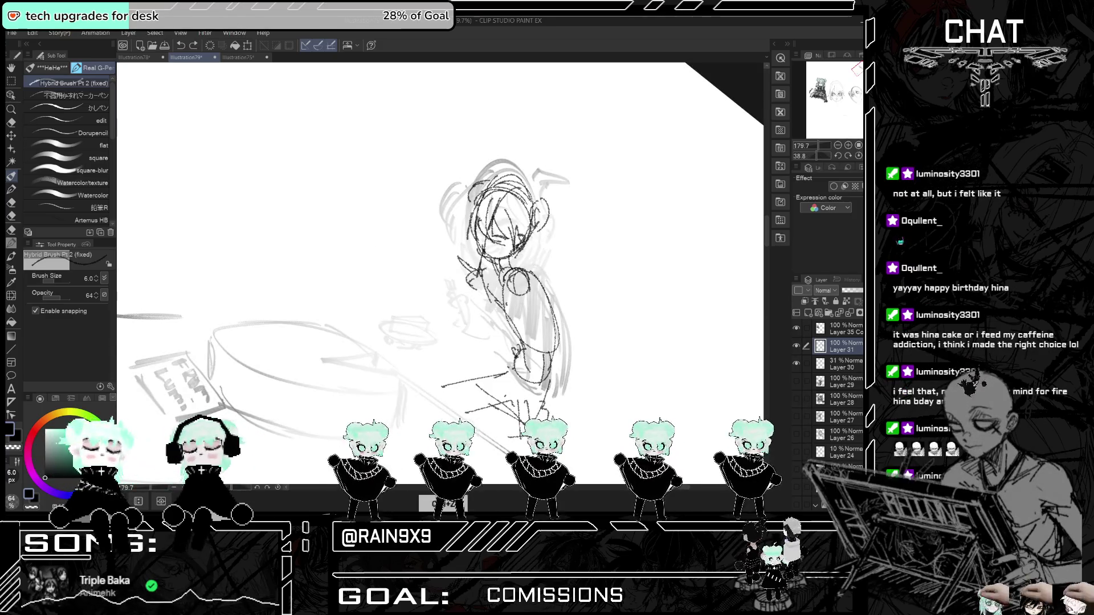
key("ctrl+y")
key("ctrl+y")
key("ctrl+y")
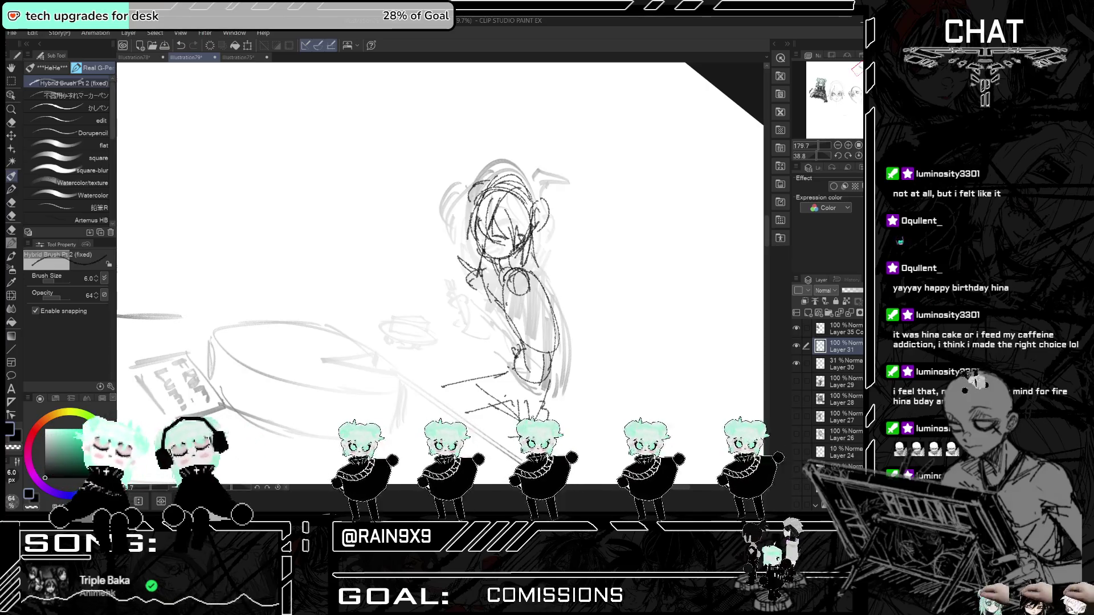
key("ctrl+t")
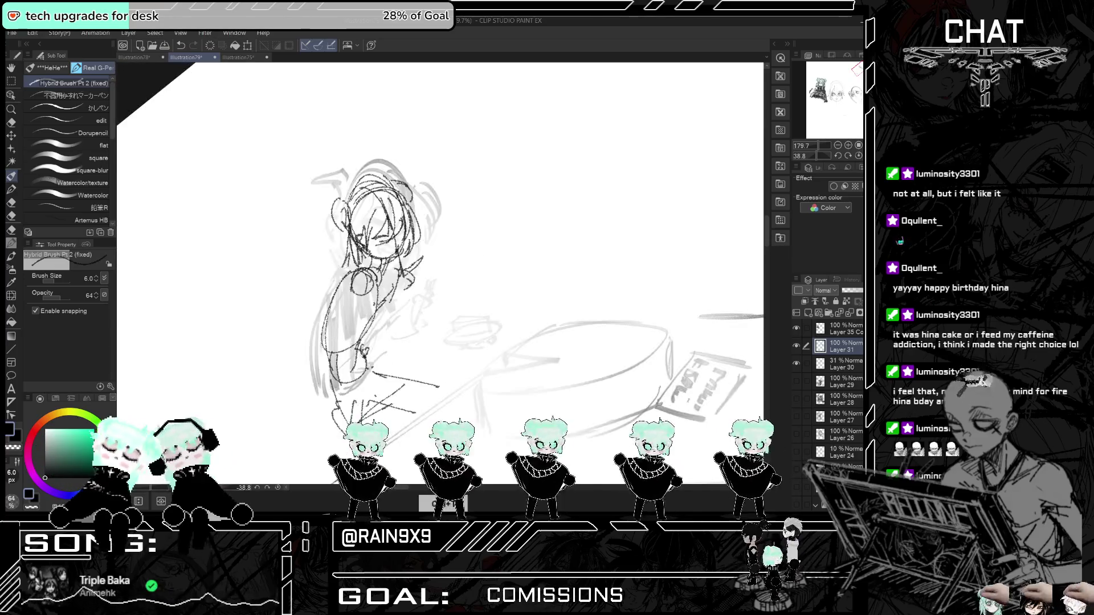
key("ctrl+t")
left_click_drag(522, 197, 490, 217)
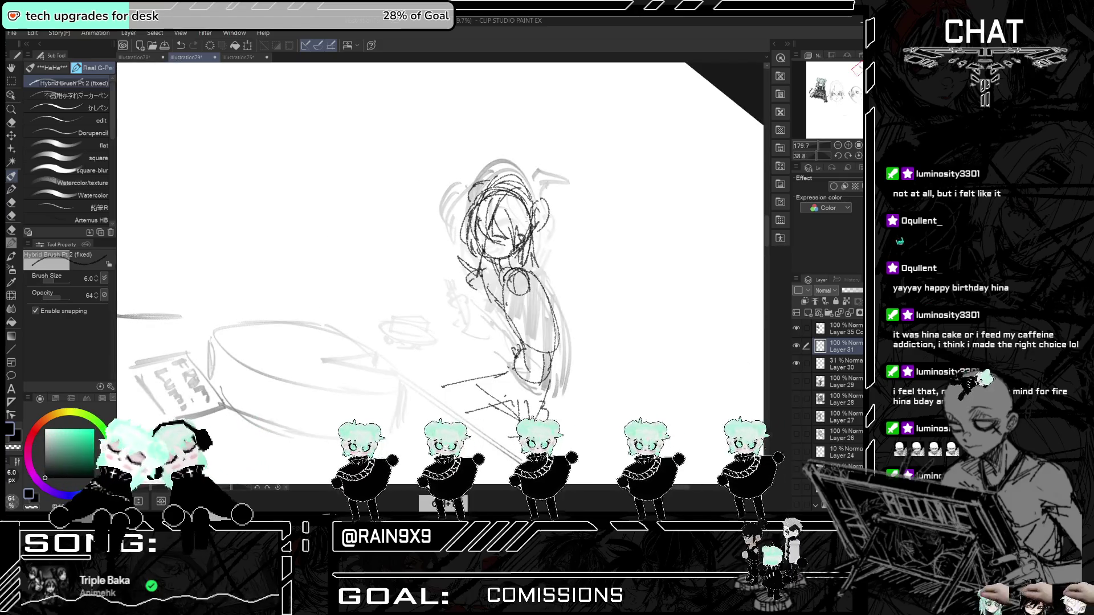
key("ctrl+t")
key("ctrl+t")
- Draw a stroke down the girl's raised arm, checking it in a mirrored canvas view
scroll(495, 250, "up", 2)
scroll(495, 250, "down", 3)
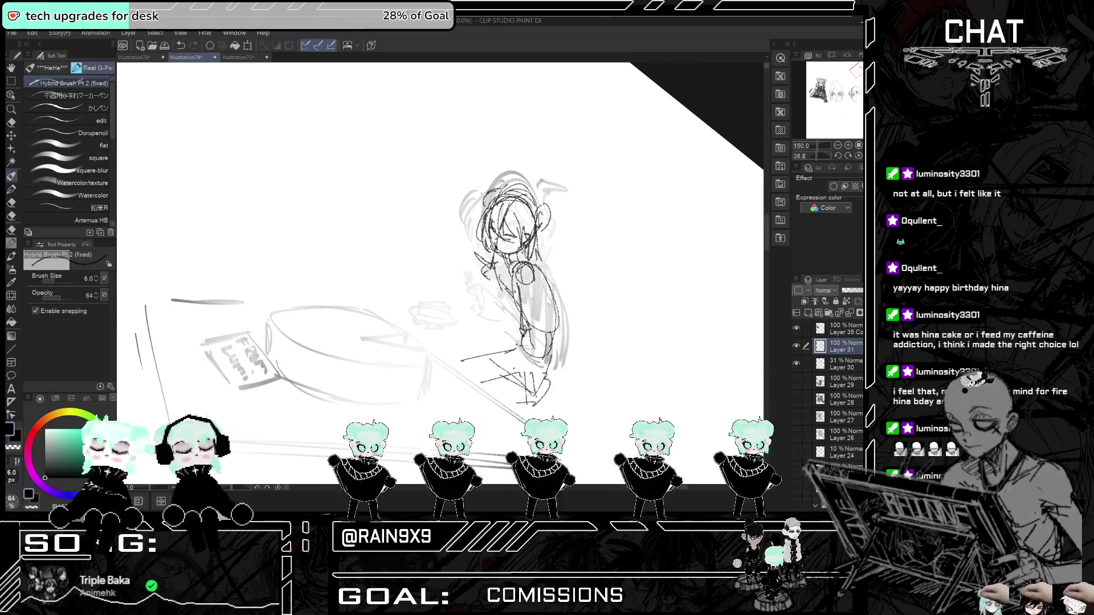
key("ctrl+t")
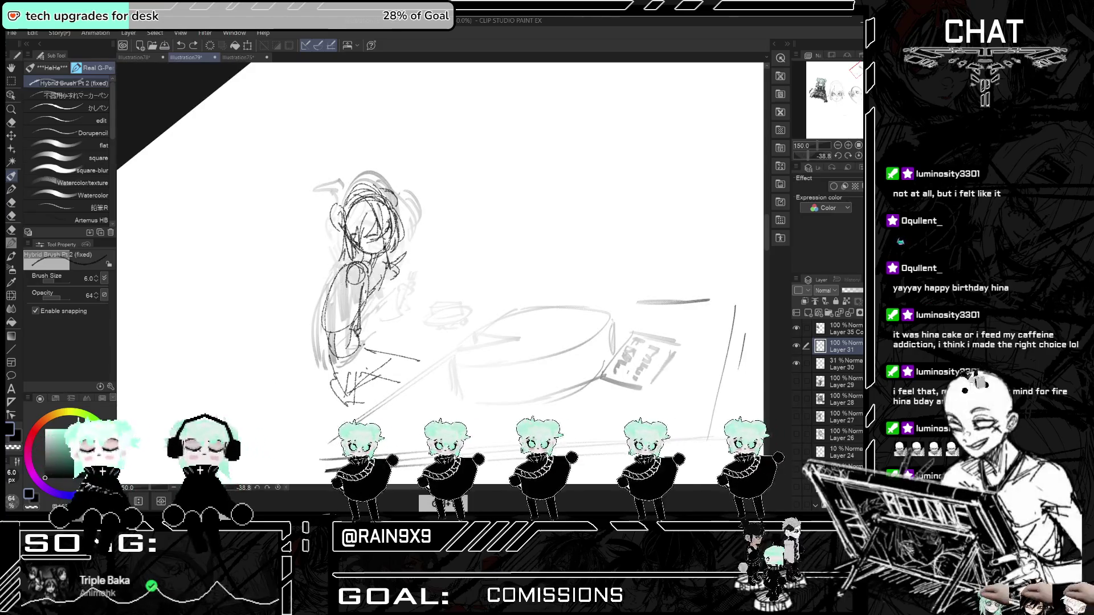
key("ctrl+t")
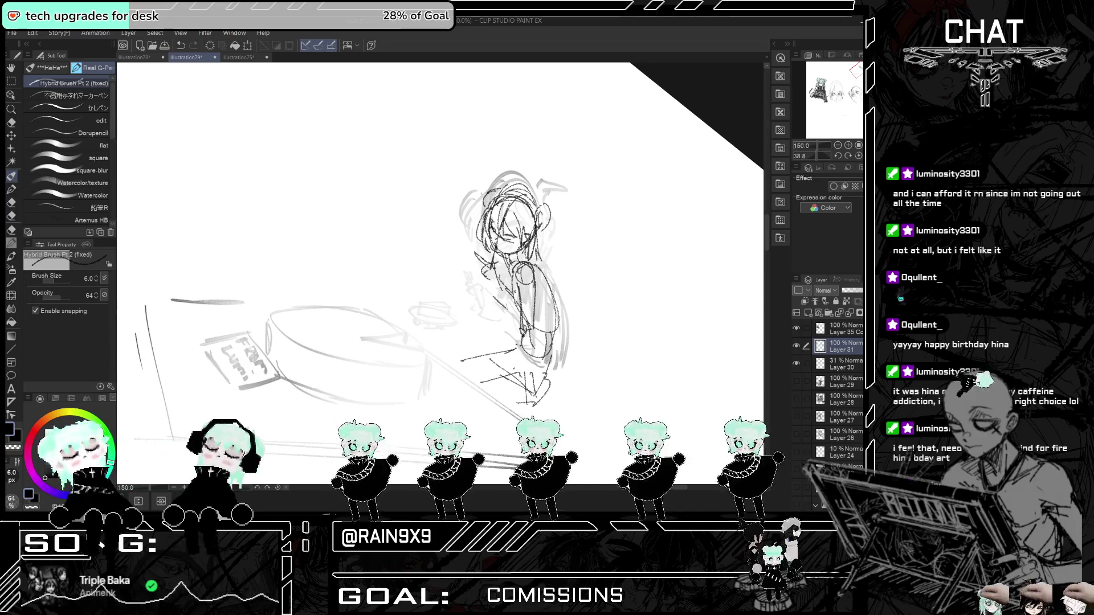
left_click_drag(494, 312, 525, 341)
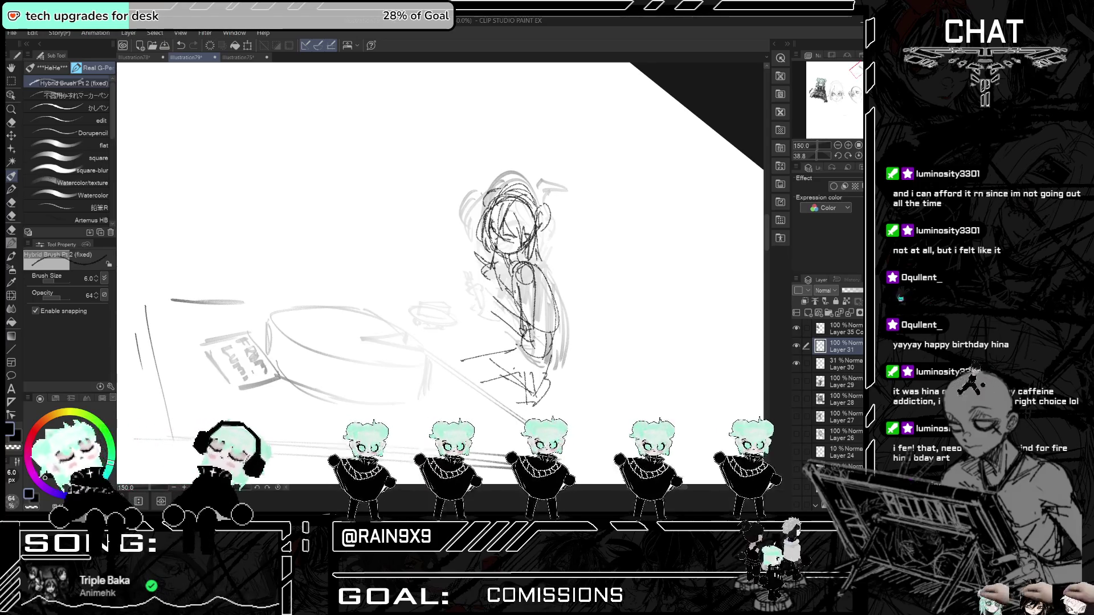
key("ctrl+t")
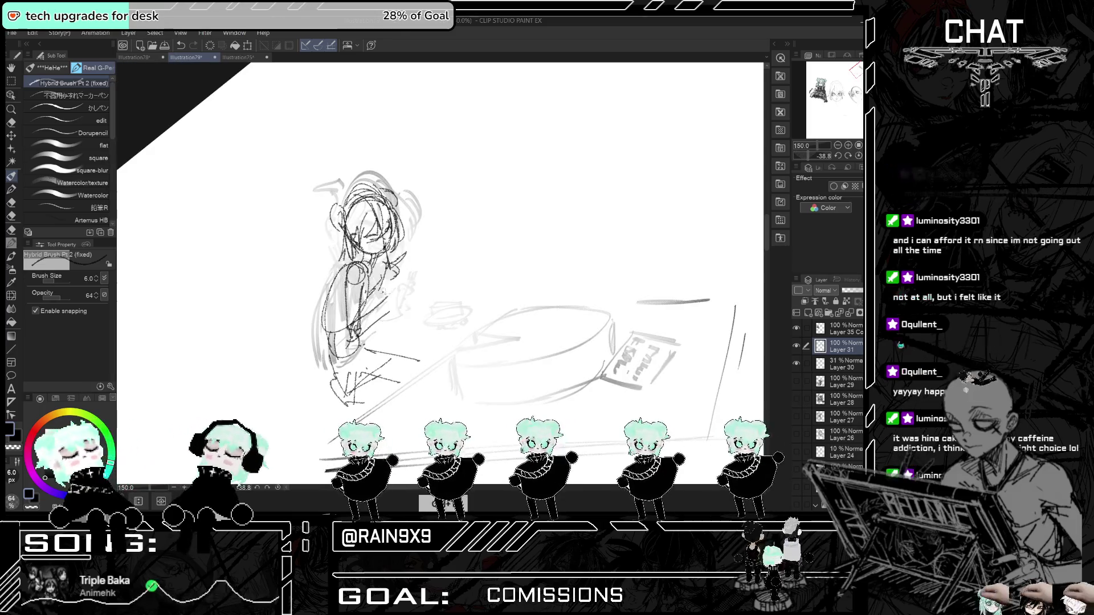
key("ctrl+t")
key("ctrl+z")
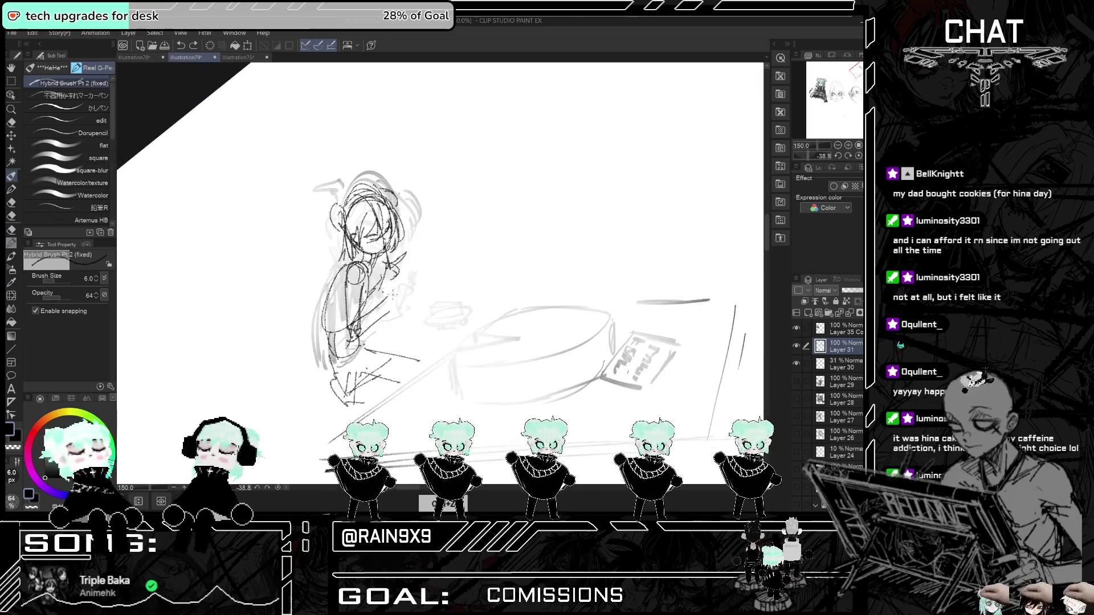
key("ctrl+y")
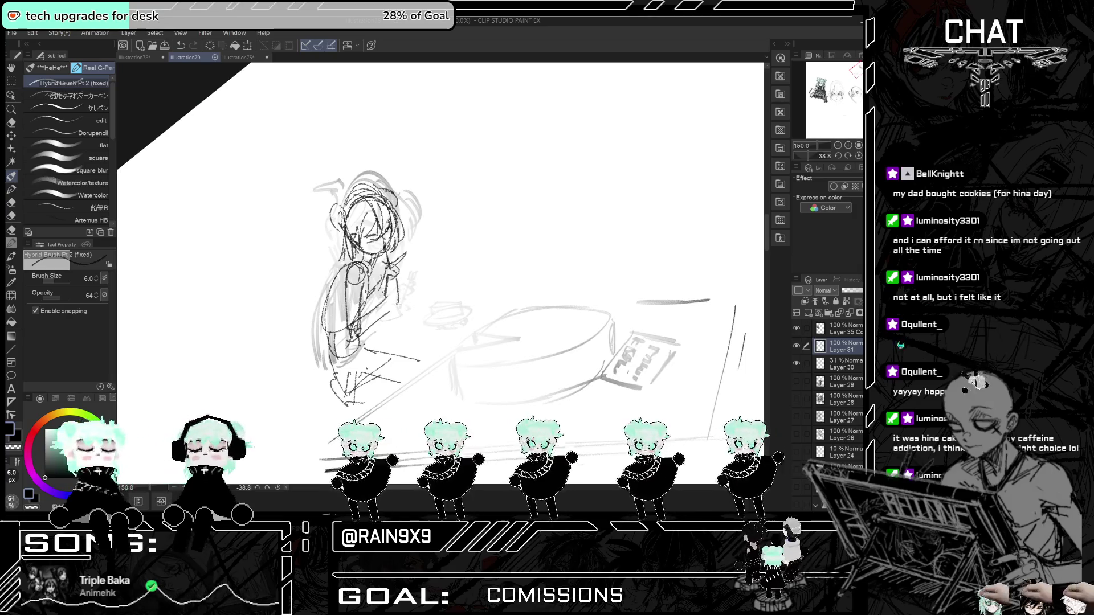
key("ctrl+t")
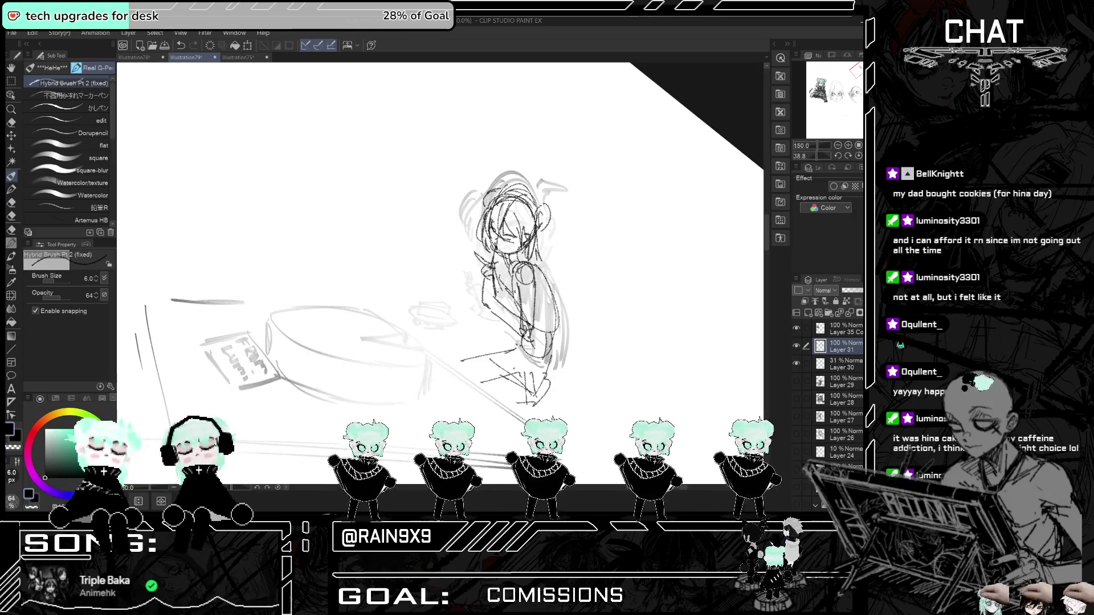
- Add short strokes to the girl's raised hand beside her face
left_click_drag(480, 271, 491, 264)
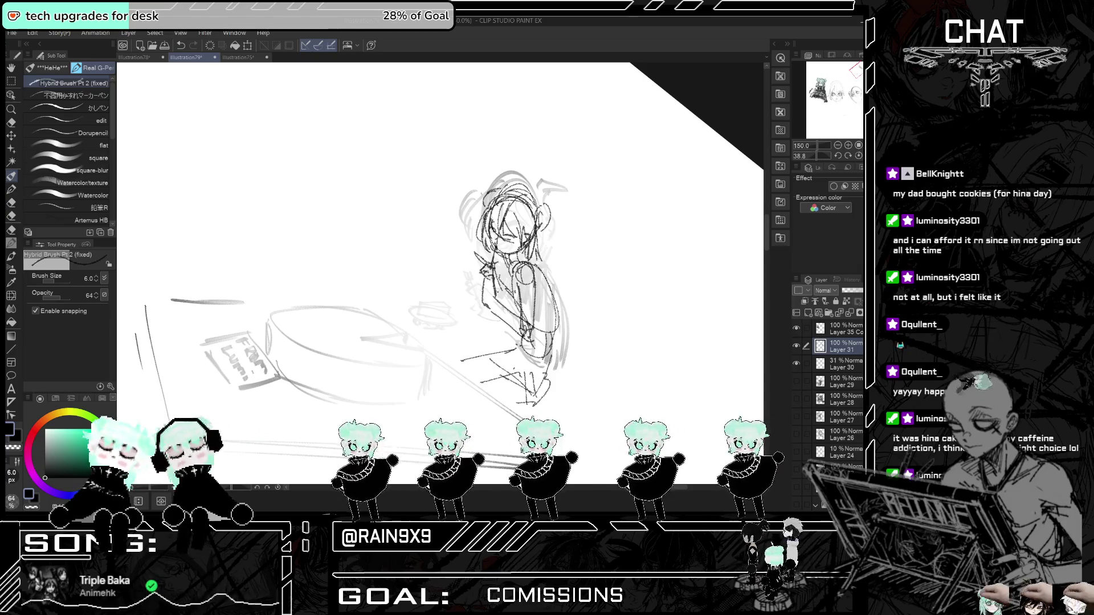
key("ctrl+t")
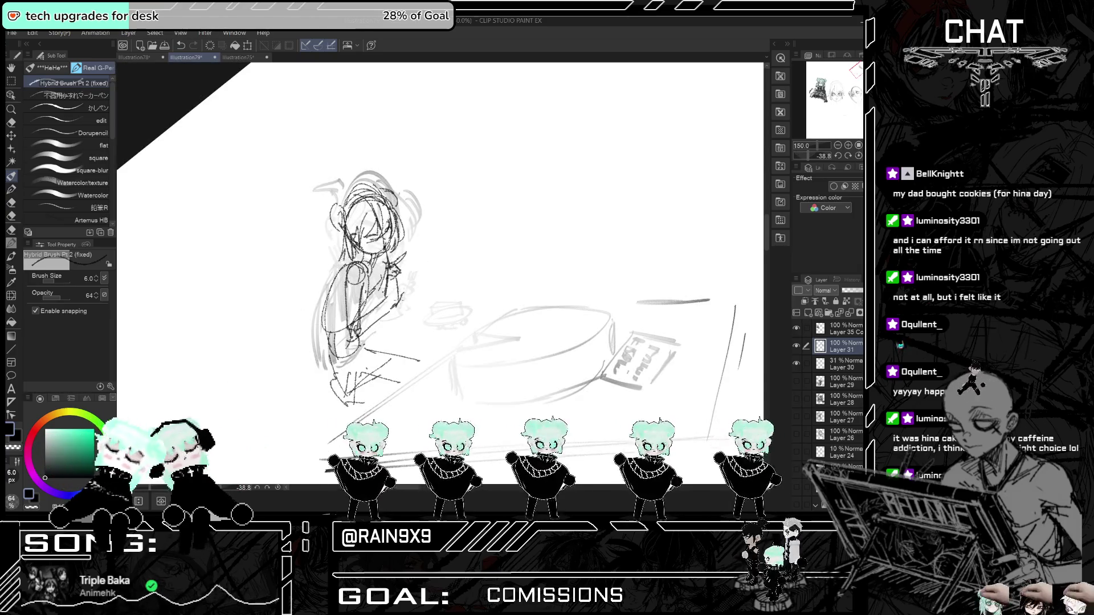
left_click_drag(406, 285, 411, 279)
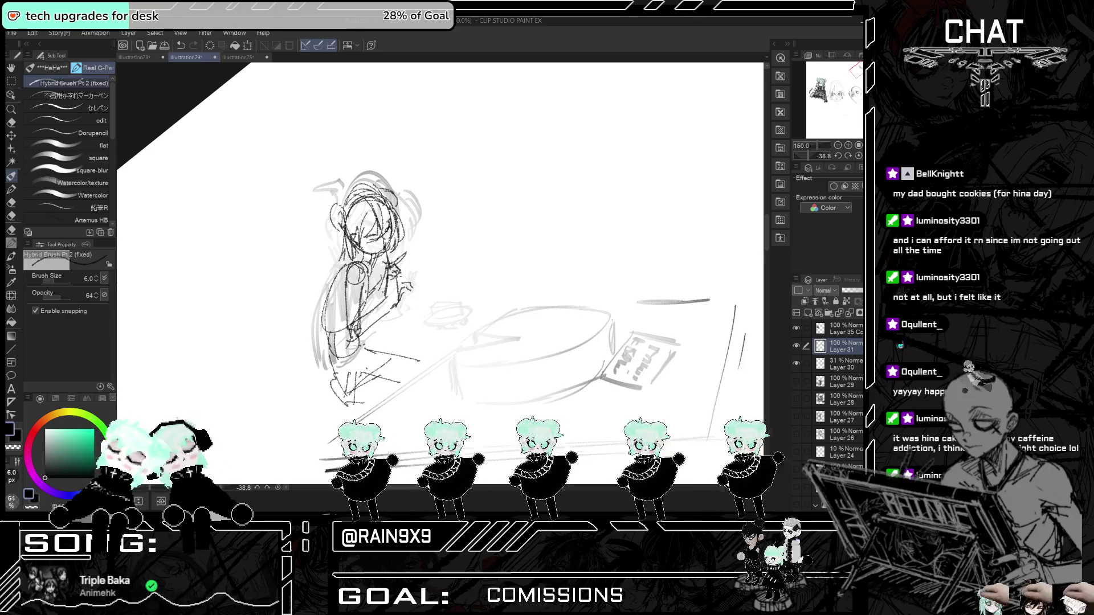
key("ctrl+h")
key("ctrl+h")
key("ctrl+h")
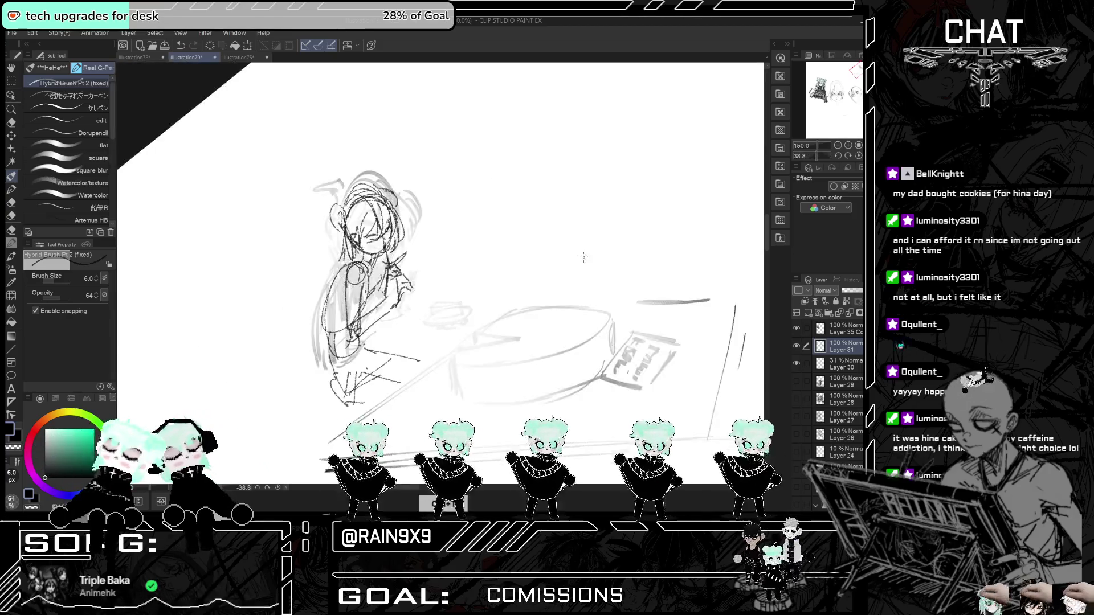
scroll(563, 279, "up", 2)
key("m")
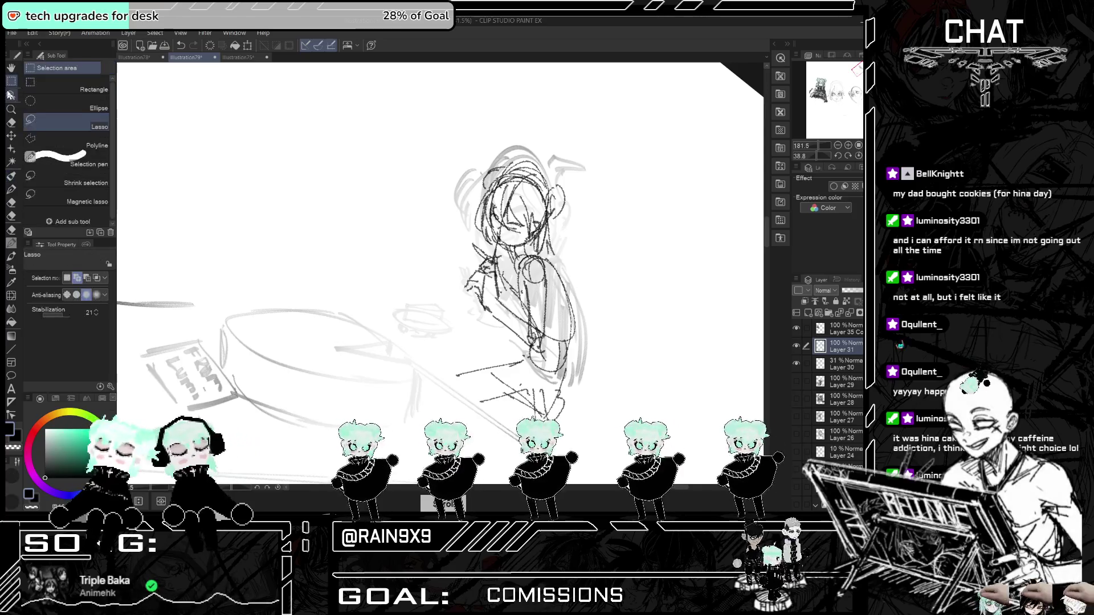
- Lasso the girl's raised hand and scale it down to about 88%
key("ctrl+t")
left_click_drag(495, 258, 486, 304)
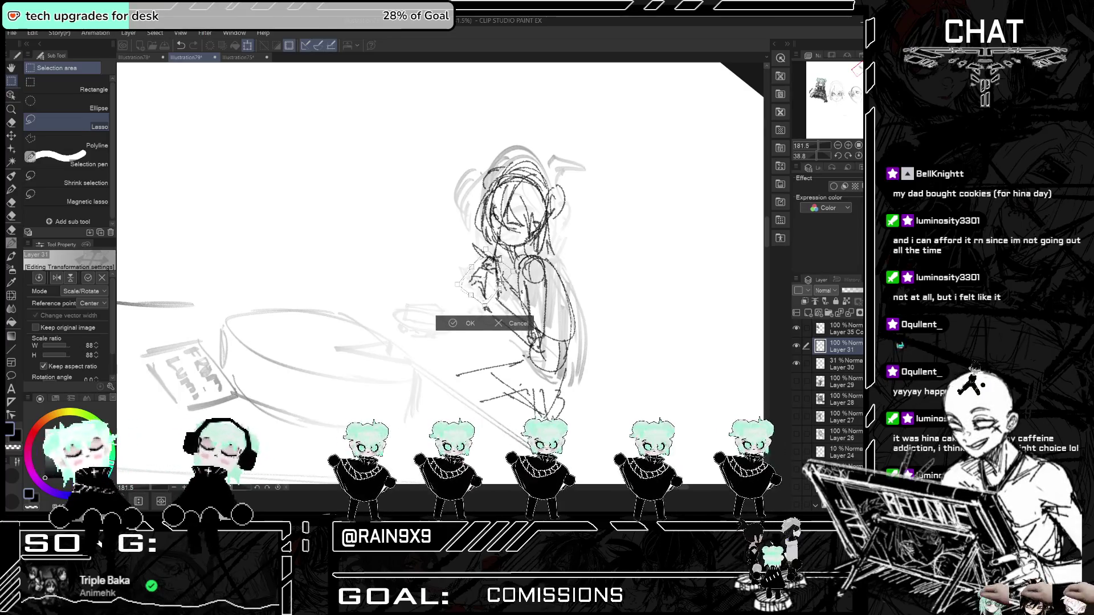
key("Return")
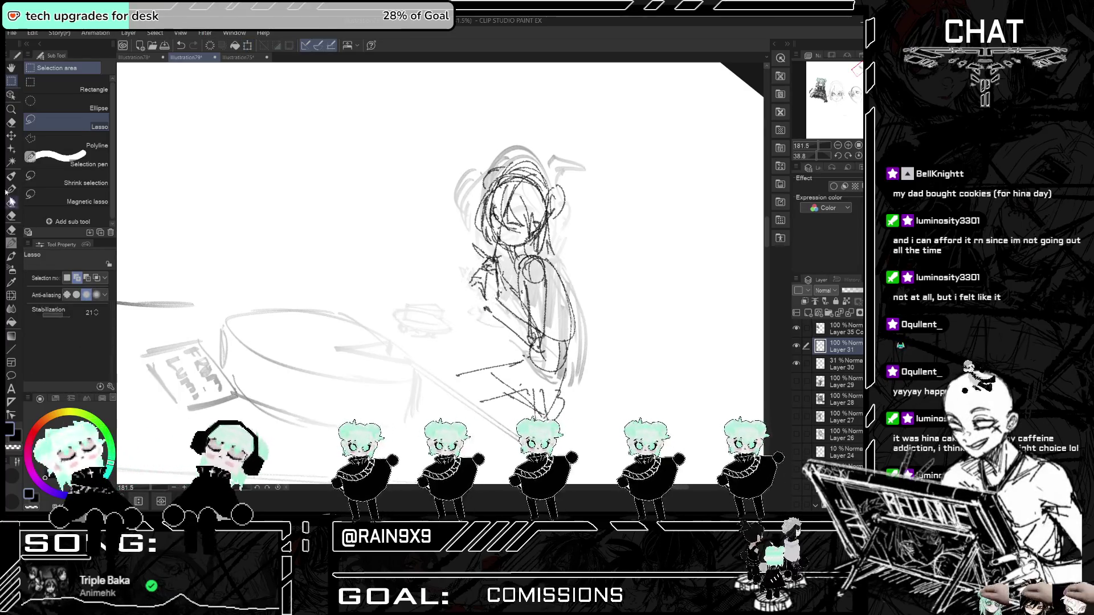
left_click(11, 176)
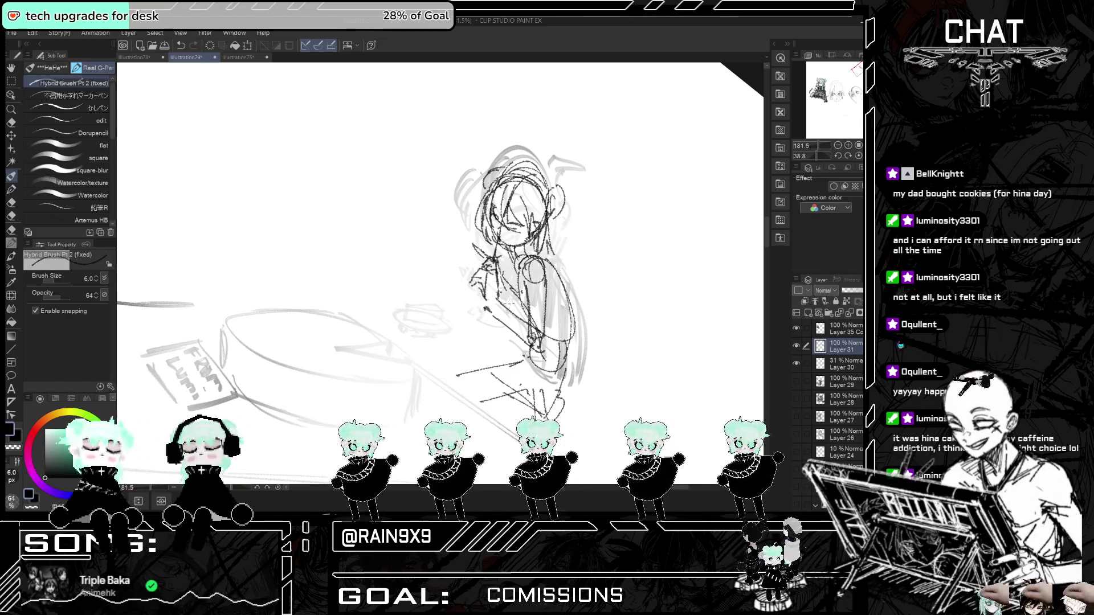
- Add and redraw strokes on the girl's arm and hand, checking them mirrored
mouse_move(485, 296)
left_mouse_down()
mouse_move(483, 308)
mouse_move(519, 340)
left_mouse_up()
key("h")
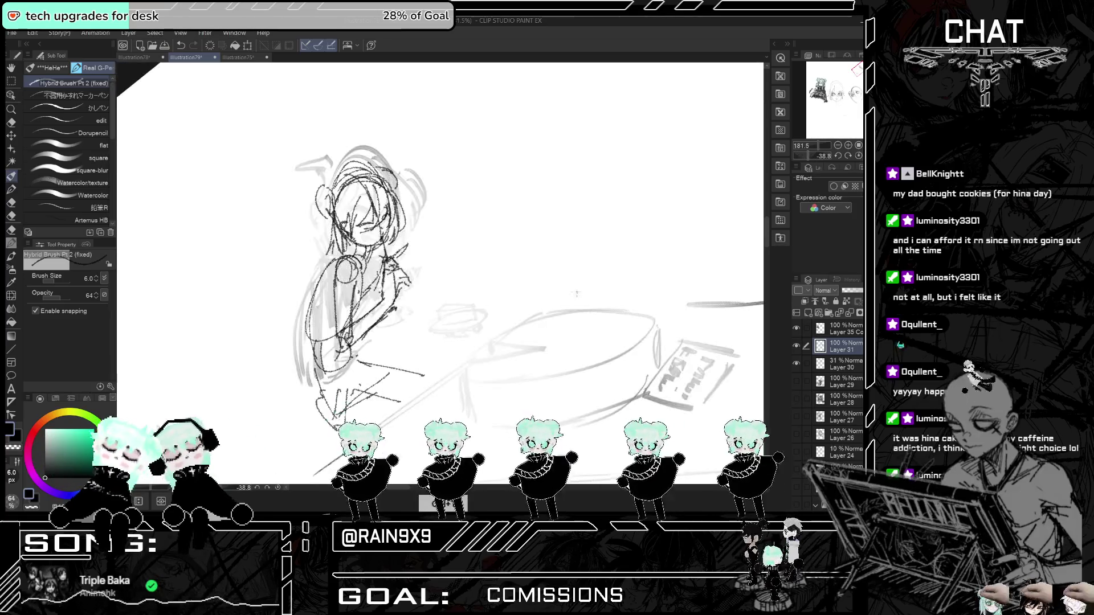
key("h")
key("h")
key("h")
key("h")
key("h")
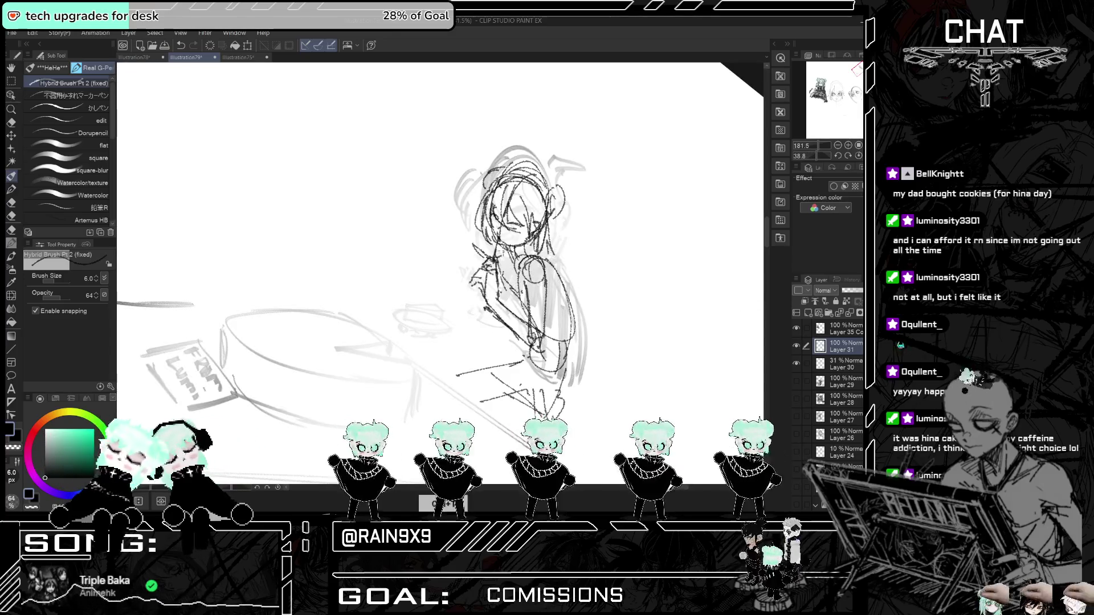
key("h")
key("h")
key("ctrl+z")
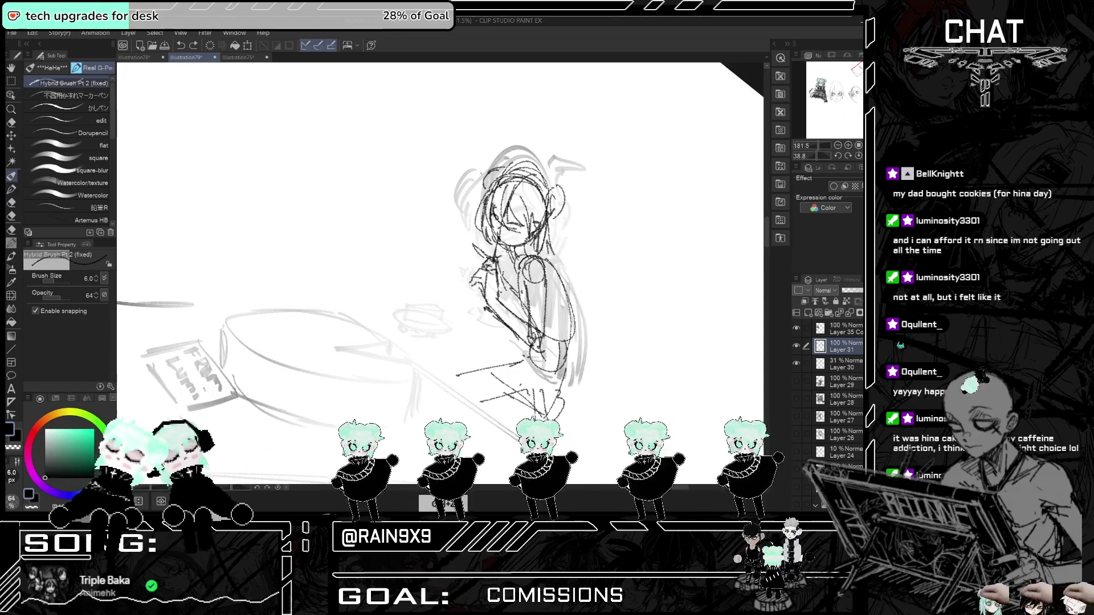
left_click_drag(499, 257, 563, 342)
- Sketch the girl's torso, arm and crossed legs
left_click_drag(546, 267, 562, 350)
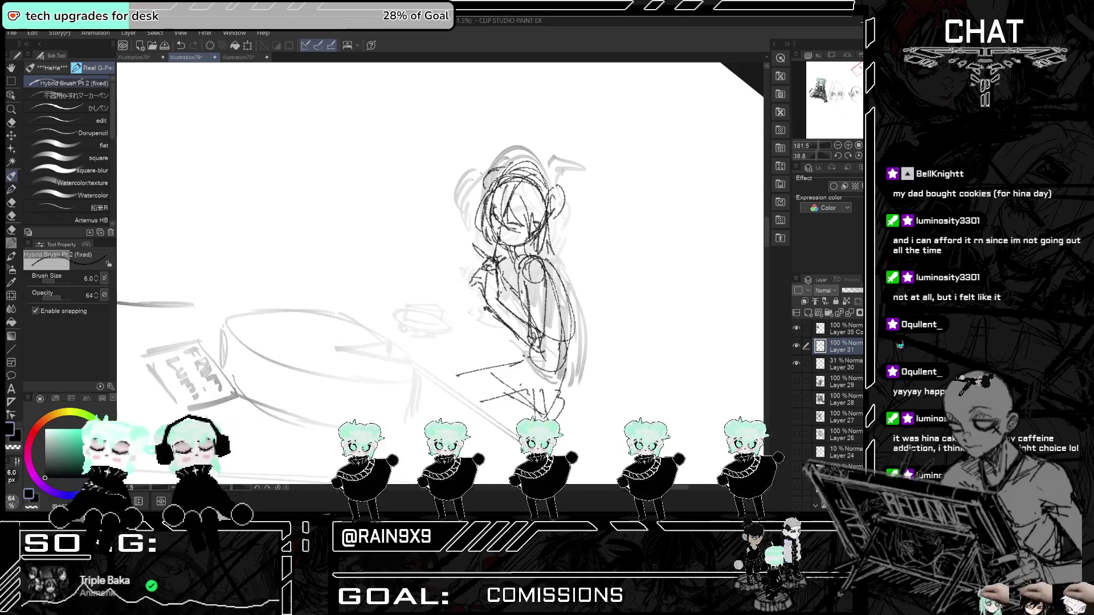
mouse_move(466, 305)
left_mouse_down()
mouse_move(536, 381)
mouse_move(501, 381)
left_mouse_up()
left_click_drag(459, 307, 487, 382)
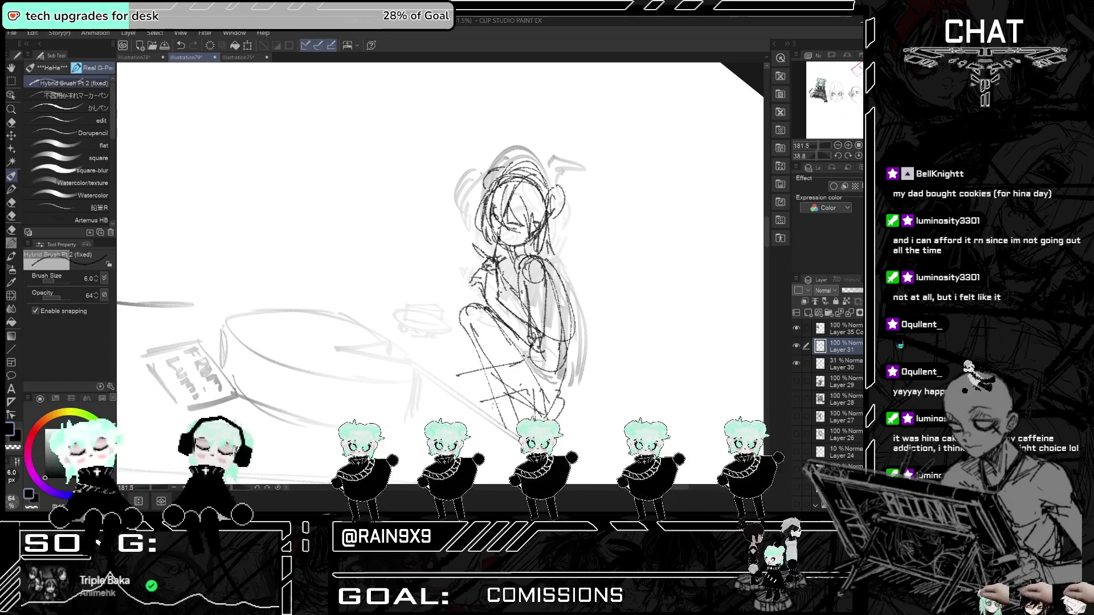
mouse_move(463, 341)
left_mouse_down()
mouse_move(419, 373)
mouse_move(477, 382)
left_mouse_up()
key("h")
key("h")
key("h")
key("h")
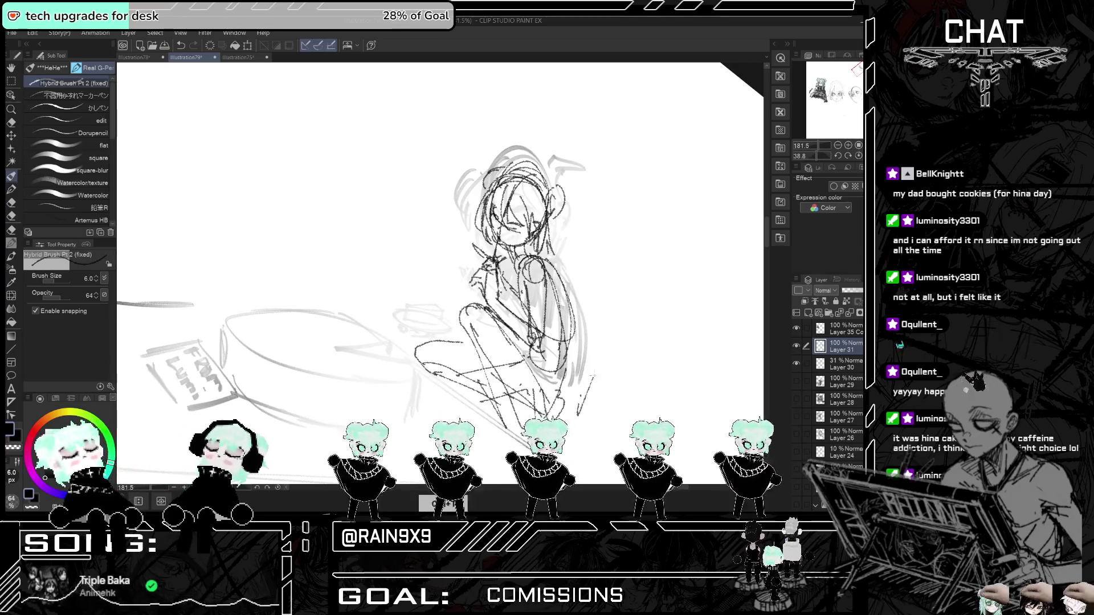
- Draw a vertical line and arc strokes to the right of the girl's leg
left_click_drag(593, 376, 621, 283)
key("ctrl+z")
mouse_move(599, 383)
left_mouse_down()
mouse_move(621, 282)
mouse_move(626, 296)
left_mouse_up()
left_click_drag(568, 261, 626, 307)
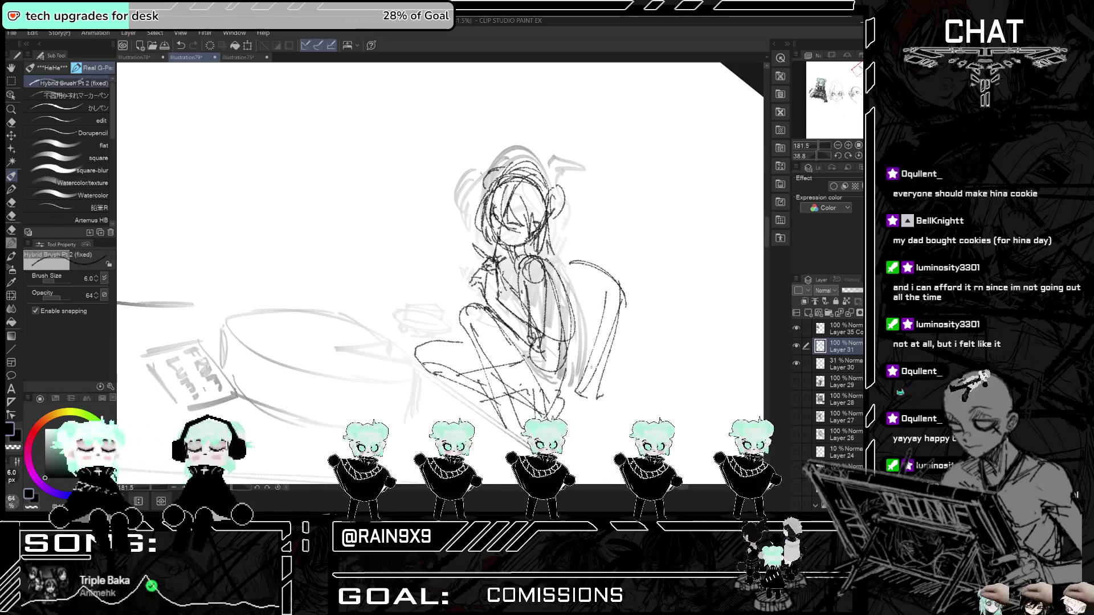
left_click_drag(603, 364, 579, 423)
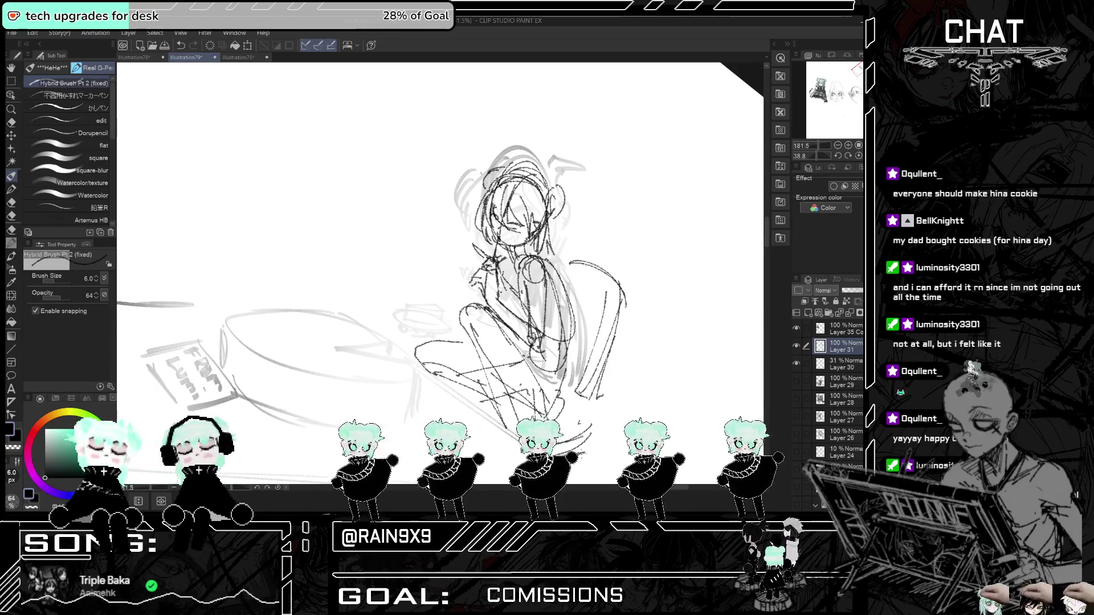
key("h")
key("h")
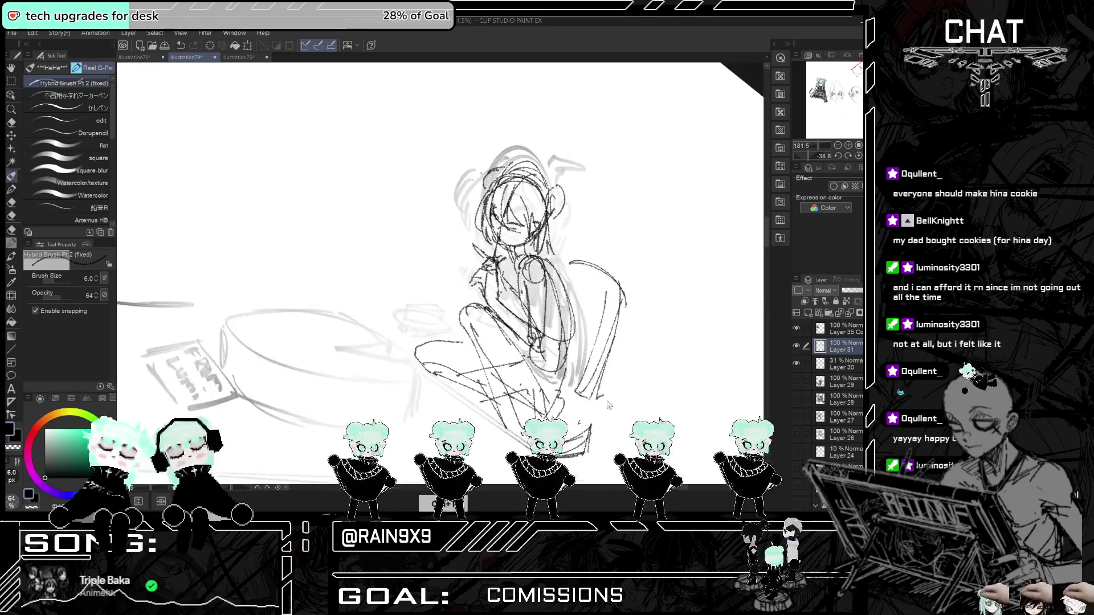
key("h")
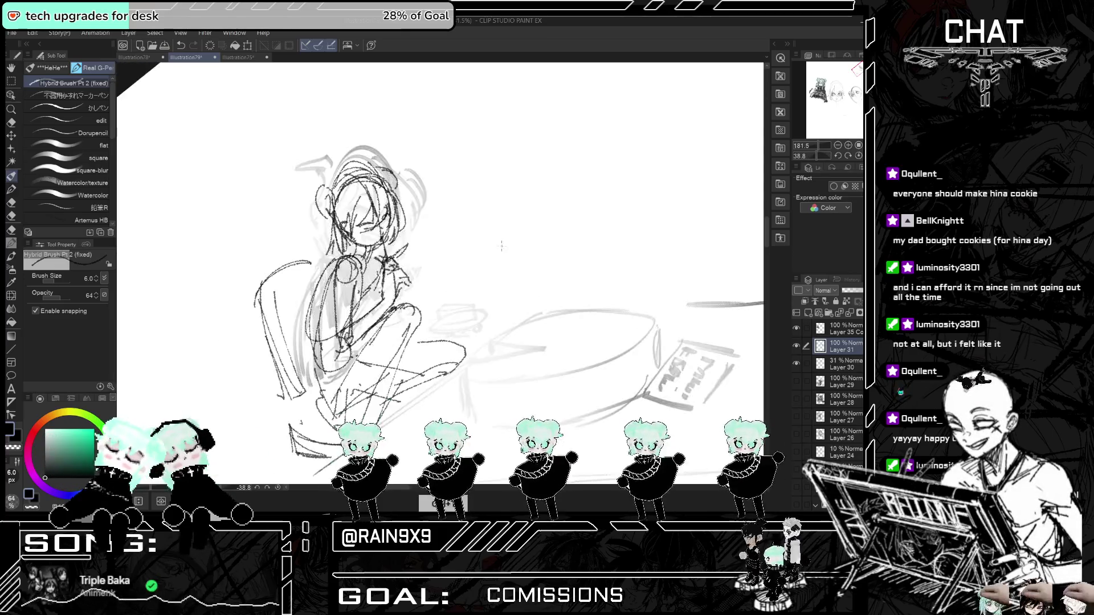
- Outline the cake slice near the girl's knee
left_click_drag(437, 321, 487, 318)
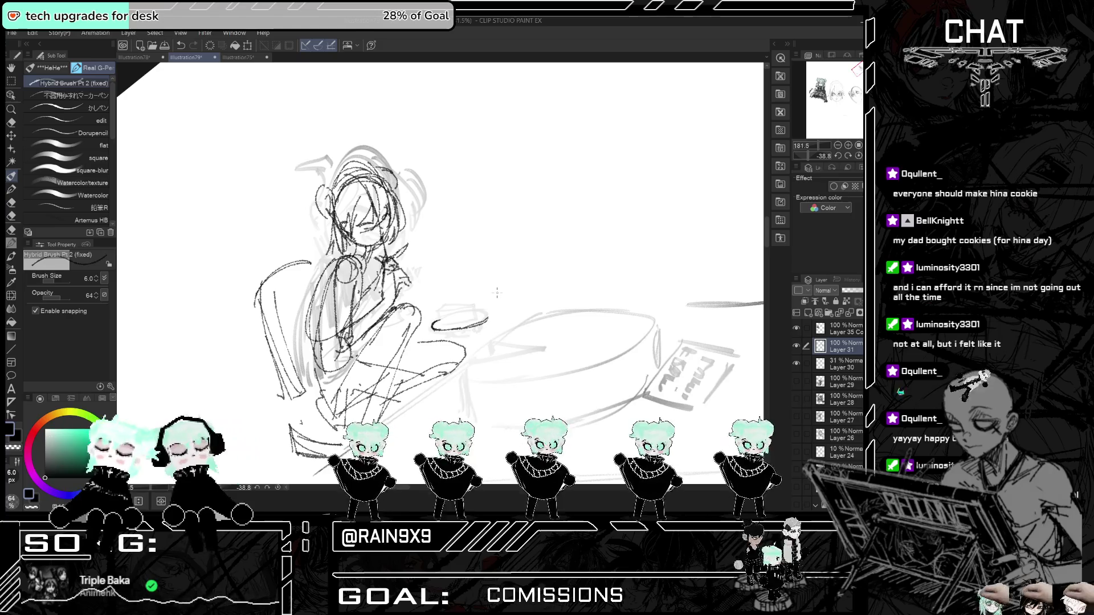
key("ctrl+h")
left_click(440, 311)
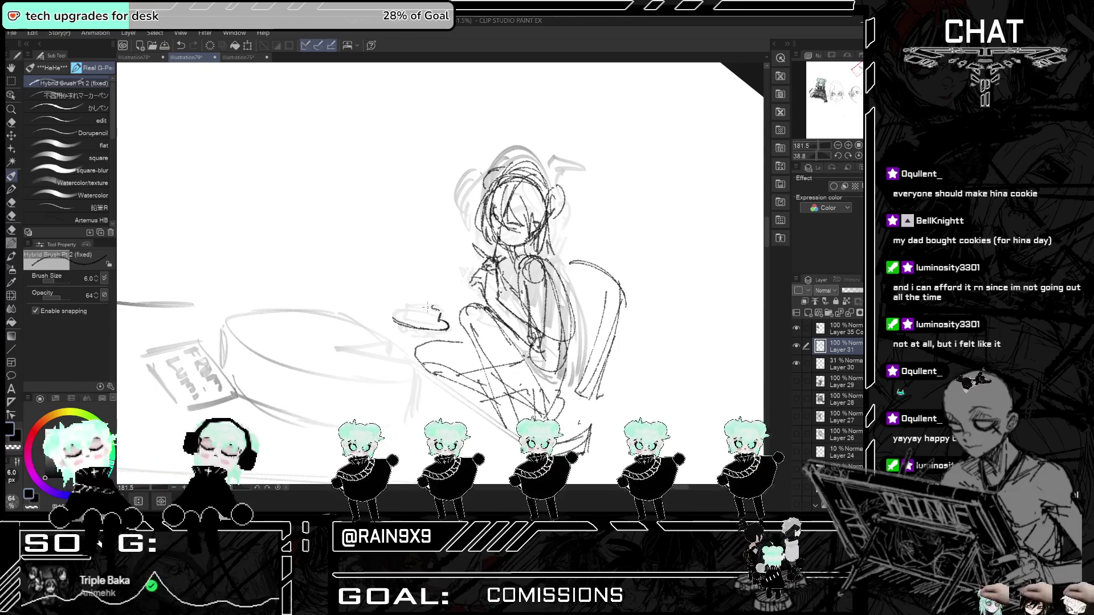
key("ctrl+z")
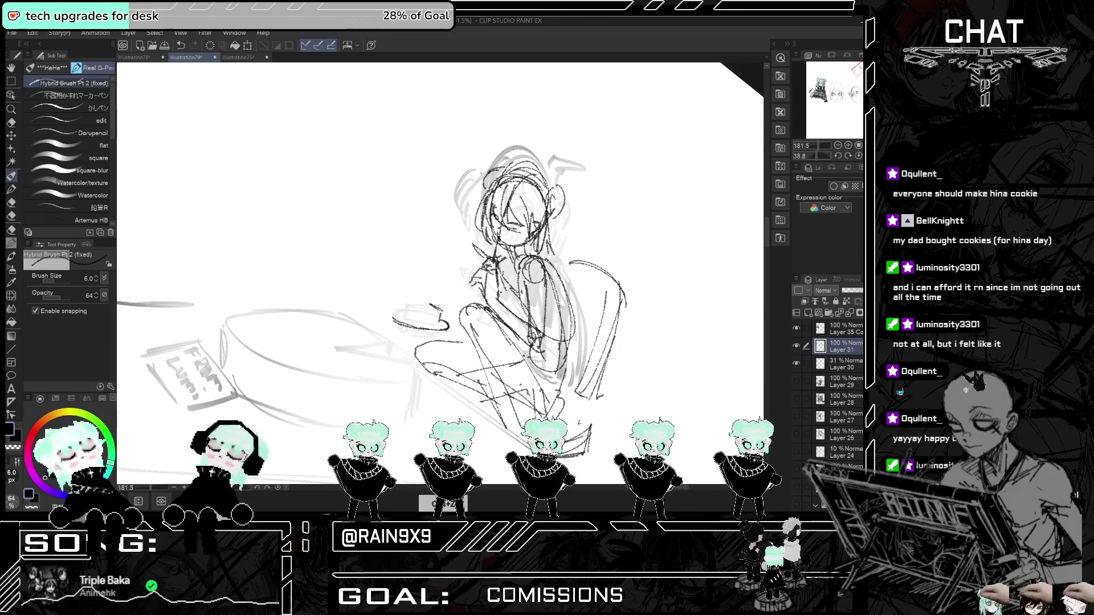
left_click_drag(430, 304, 443, 312)
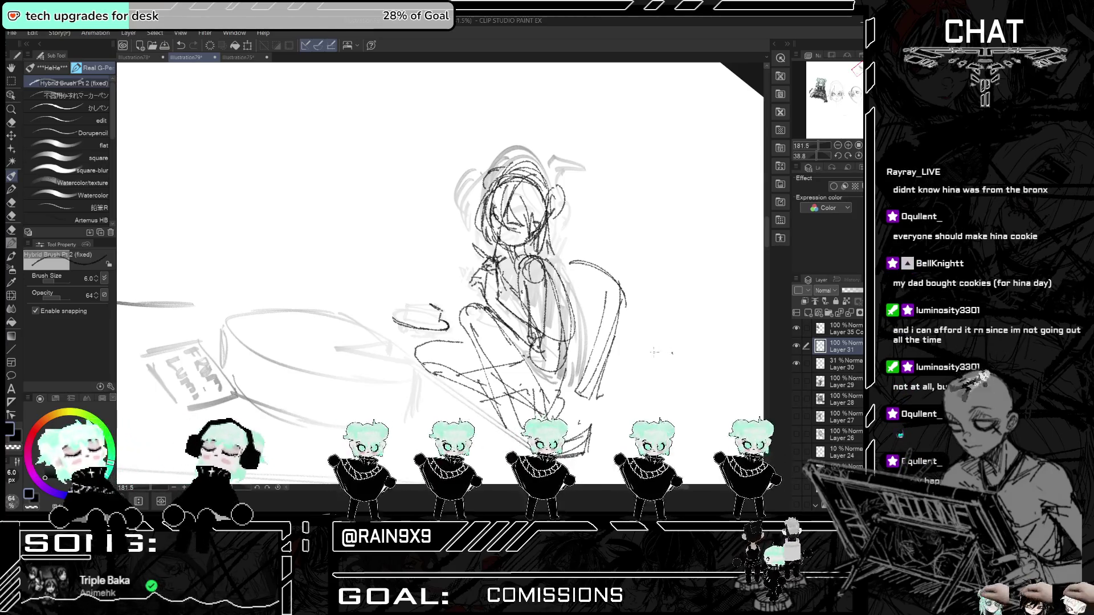
key("ctrl+h")
key("ctrl+h")
key("ctrl+h")
- Add detail to the cake slice and its small plate
key("ctrl+z")
key("ctrl+y")
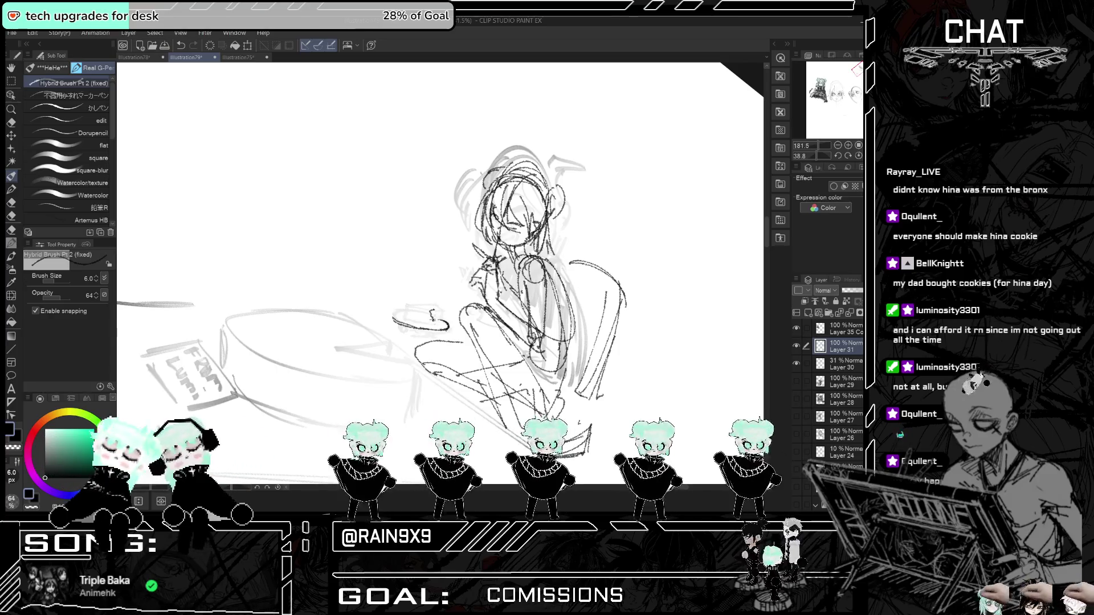
key("h")
key("ctrl+z")
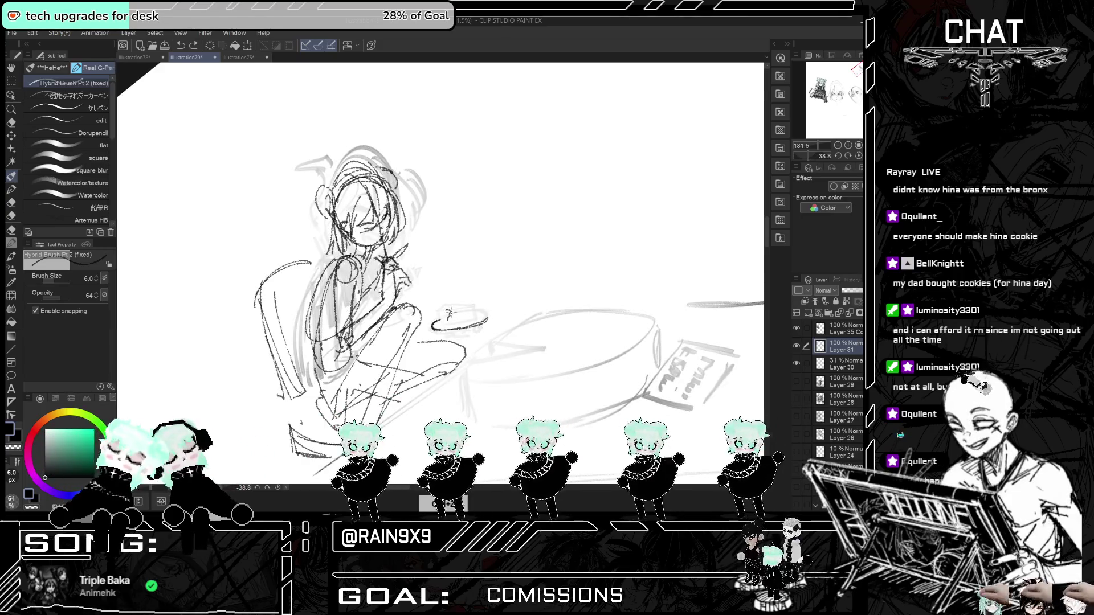
mouse_move(452, 311)
left_mouse_down()
mouse_move(466, 300)
mouse_move(476, 318)
left_mouse_up()
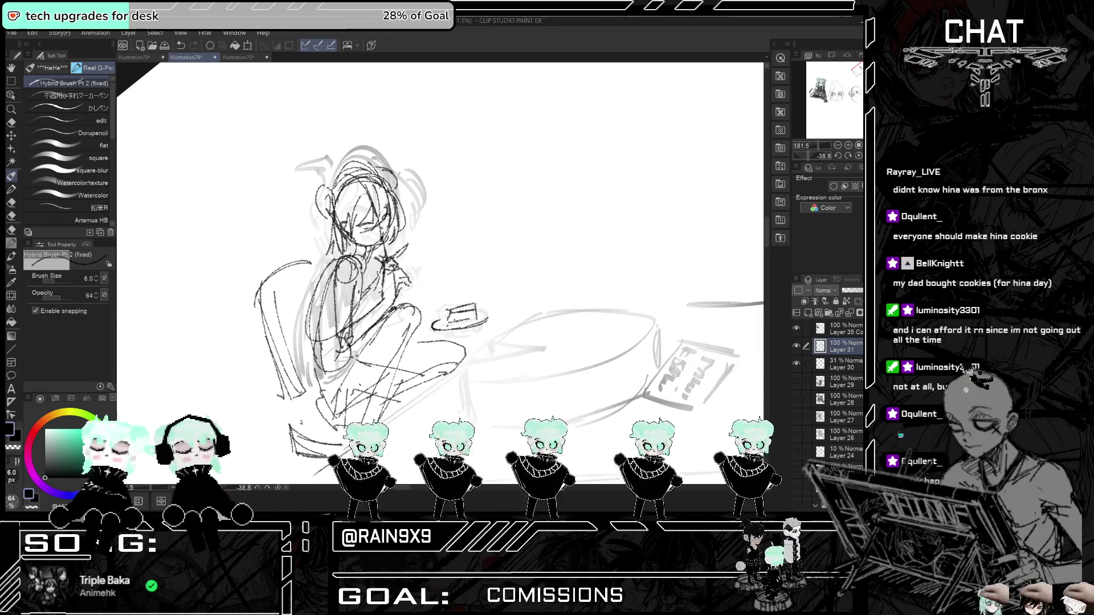
key("h")
scroll(575, 248, "left", 3)
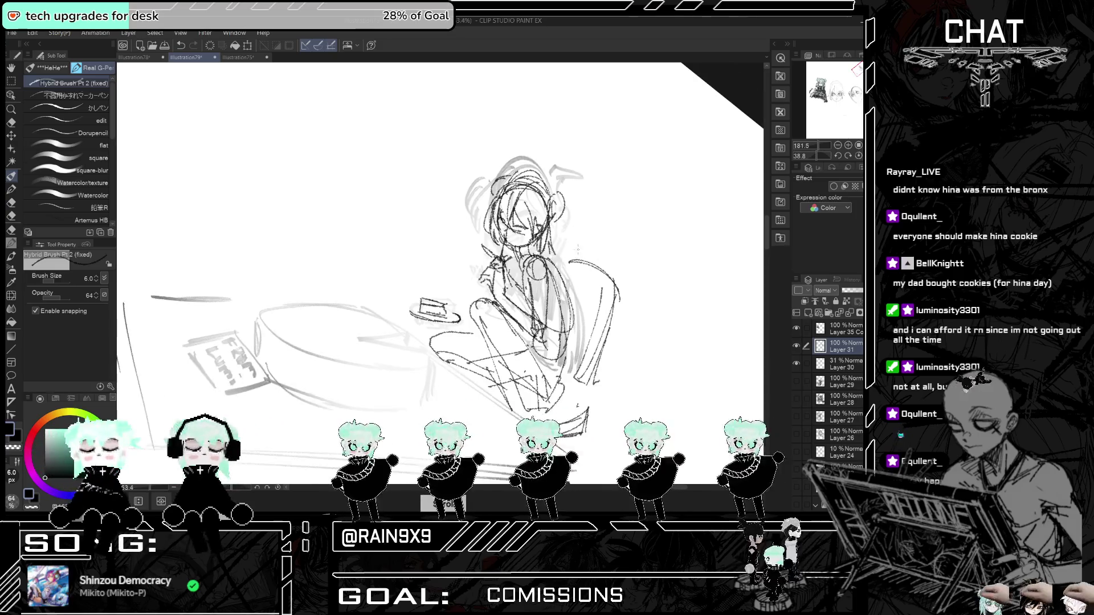
- Switch to the Hard eraser at about 20 px
scroll(577, 249, "down", 4)
left_click(10, 123)
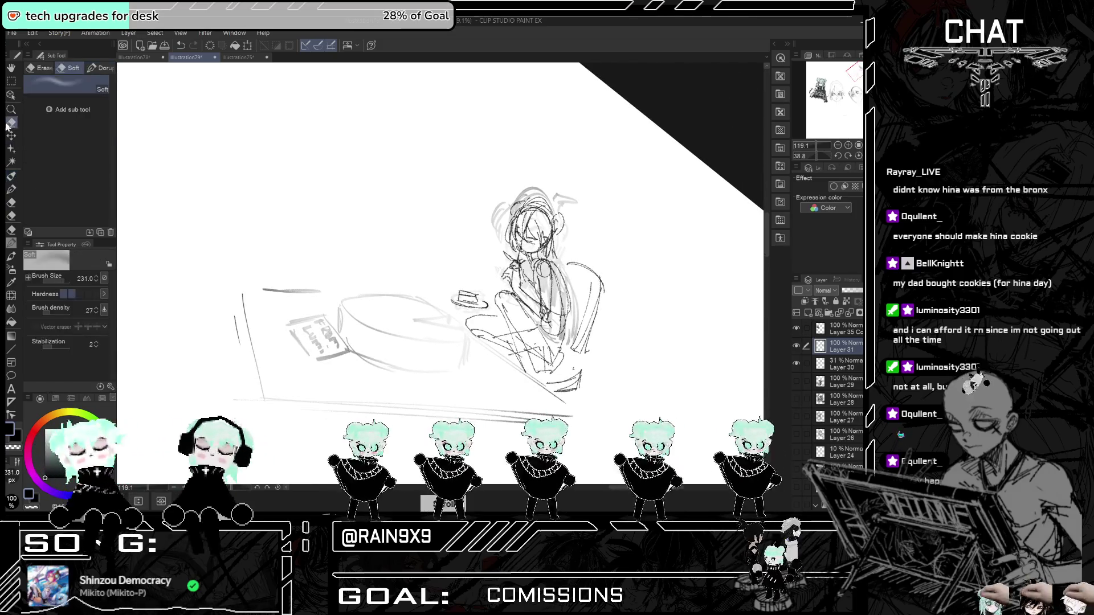
key("ctrl+z")
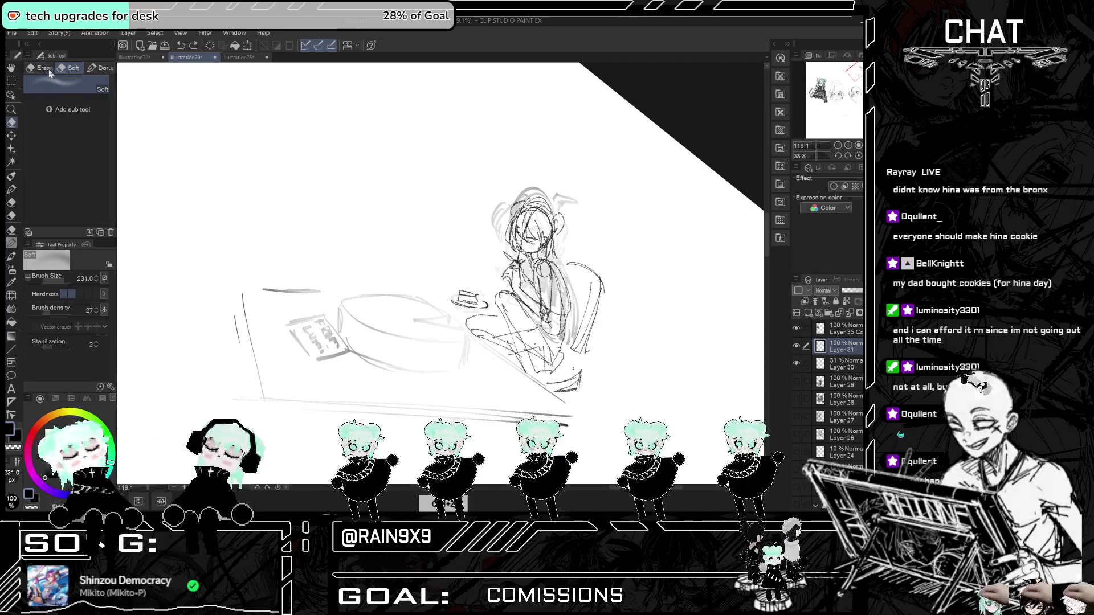
left_click(49, 73)
left_click(64, 282)
left_click_drag(64, 283, 59, 279)
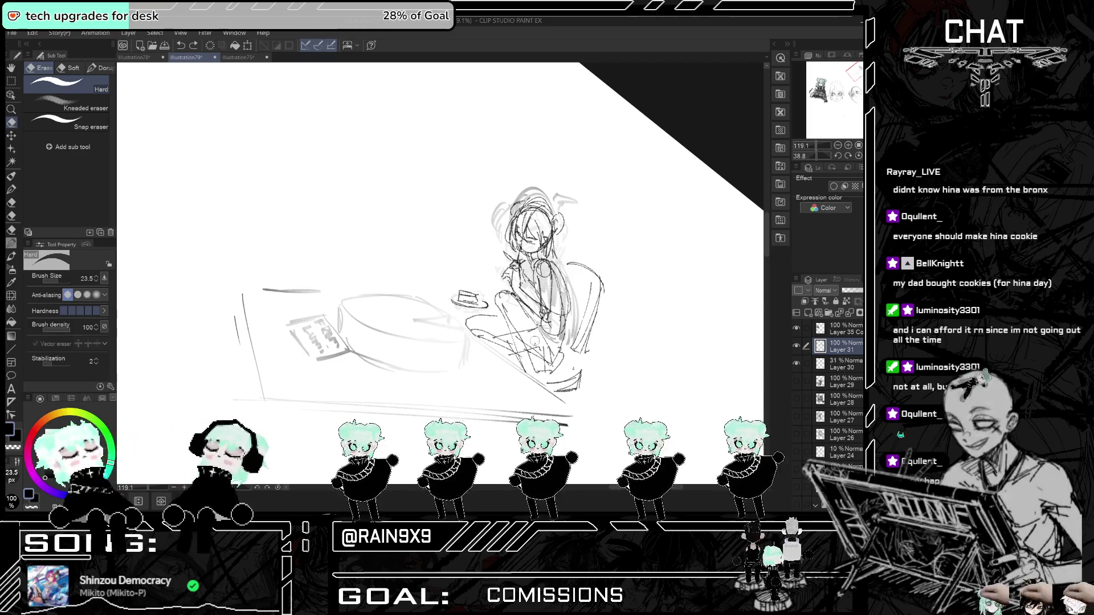
- Erase stray lines on the girl's legs and torso
left_click_drag(533, 339, 542, 353)
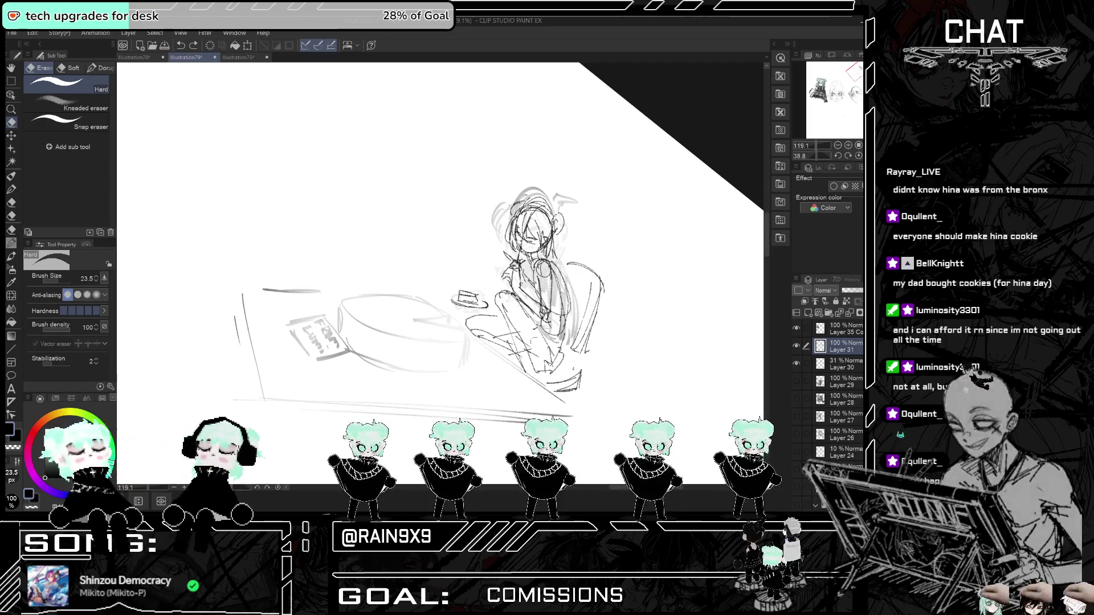
left_click_drag(556, 301, 552, 342)
mouse_move(544, 268)
left_mouse_down()
mouse_move(545, 320)
mouse_move(536, 313)
mouse_move(541, 266)
mouse_move(571, 312)
left_mouse_up()
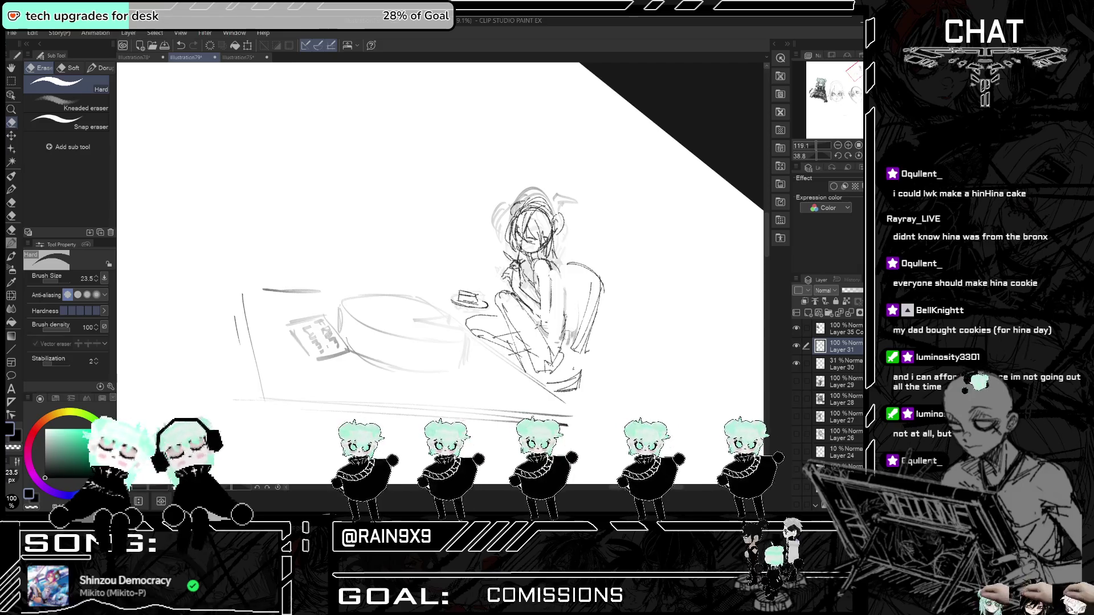
key("h")
key("h")
key("h")
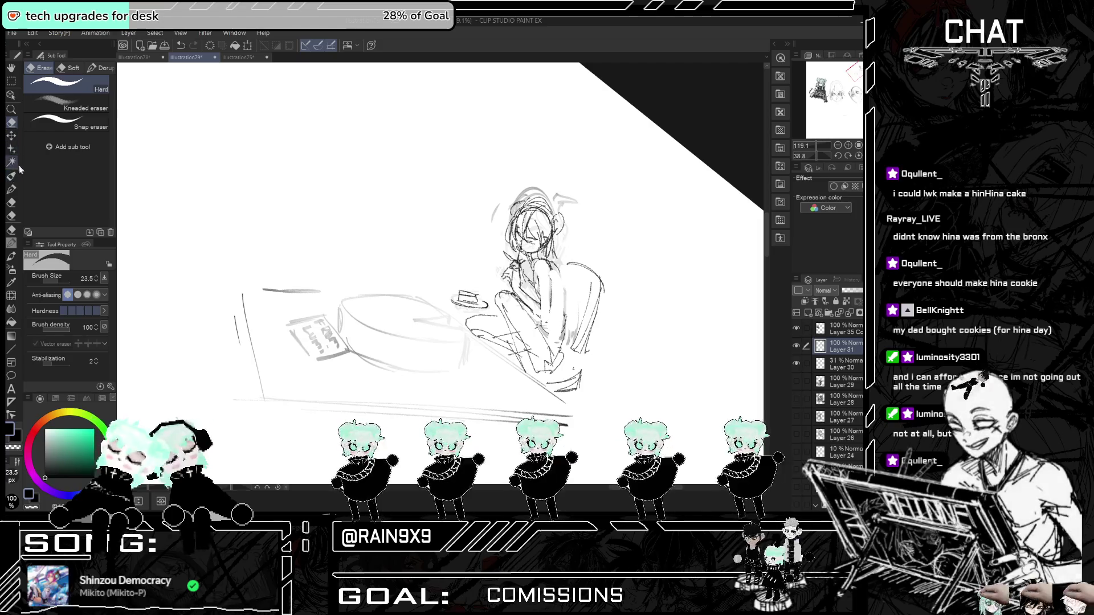
left_click(10, 188)
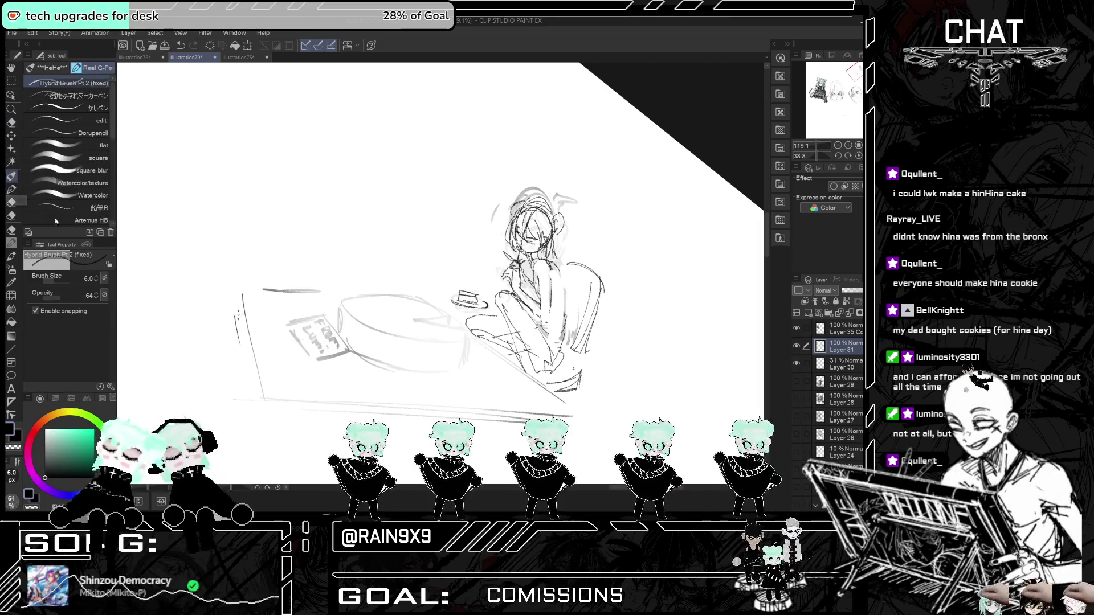
- Erase the faint outline of the big cake
left_click(11, 122)
mouse_move(456, 346)
left_mouse_down()
mouse_move(381, 297)
mouse_move(329, 345)
mouse_move(427, 352)
left_mouse_up()
left_click(11, 176)
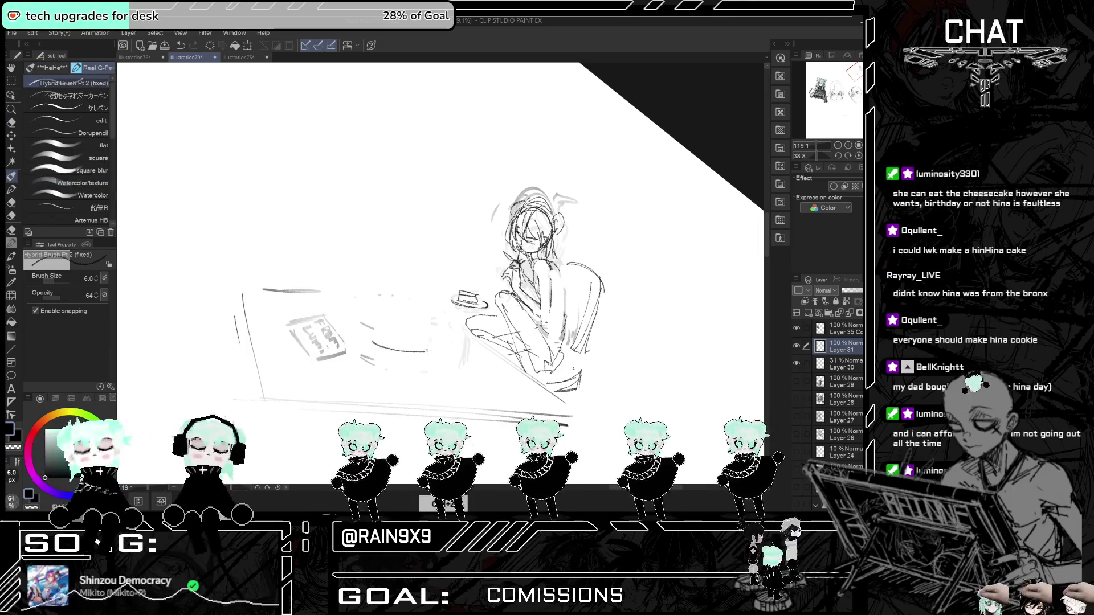
- Redraw the cake top as a dark oval, retrying attempts with undo
key("ctrl+z")
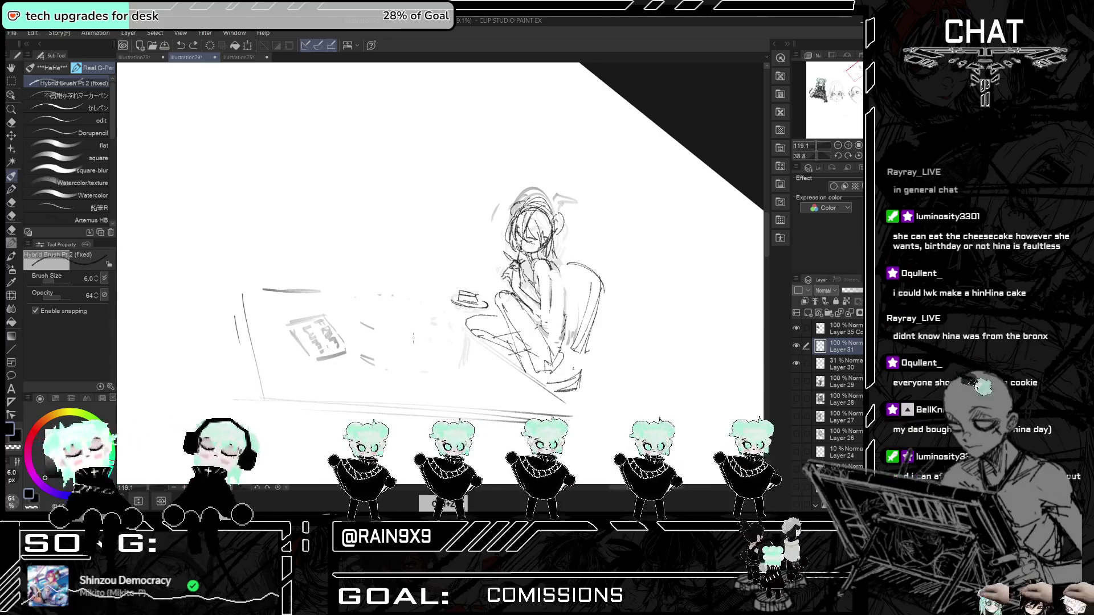
left_click_drag(408, 318, 446, 340)
key("ctrl+z")
mouse_move(358, 324)
left_mouse_down()
mouse_move(444, 342)
mouse_move(370, 341)
mouse_move(452, 345)
mouse_move(402, 323)
left_mouse_up()
key("ctrl+z")
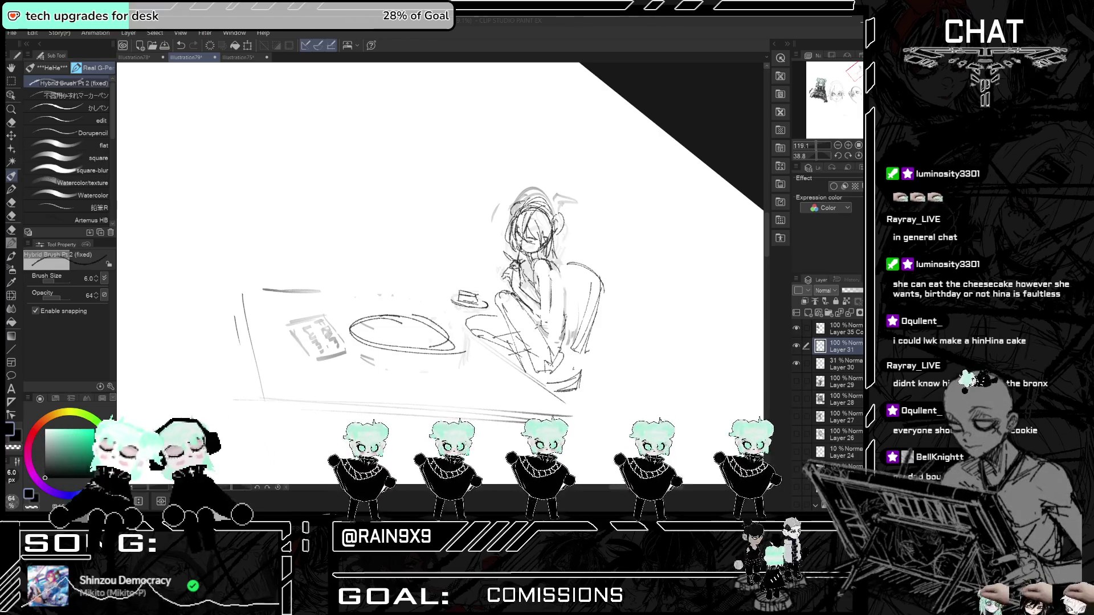
key("alt+Tab")
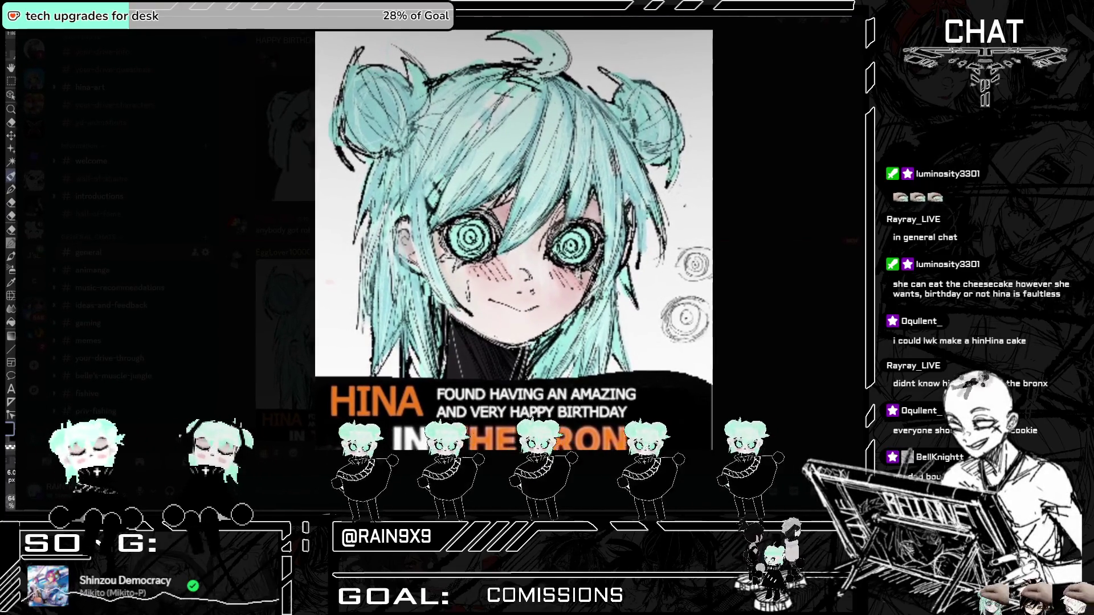
- Leave the enlarged HINA birthday image in Discord and return to the Clip Studio sketch
key("alt+Tab")
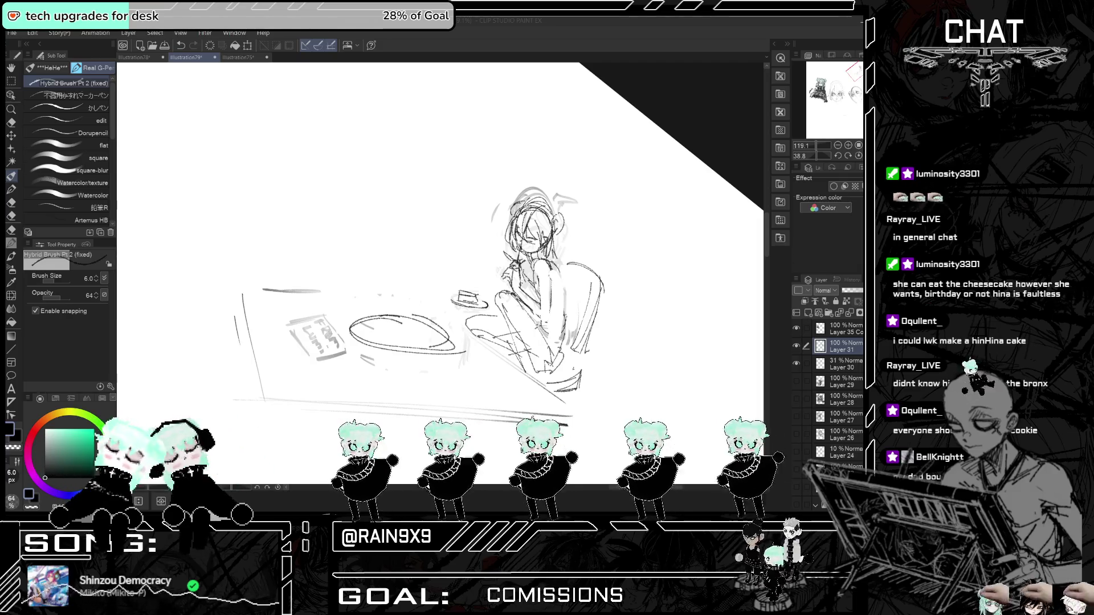
left_click(728, 321)
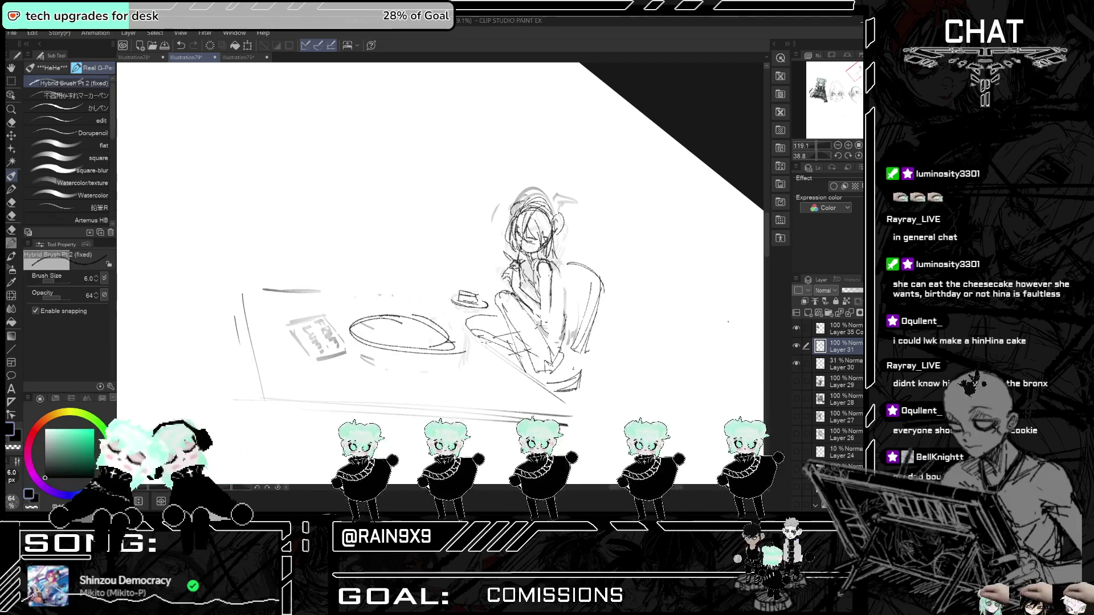
scroll(362, 220, "up", 2)
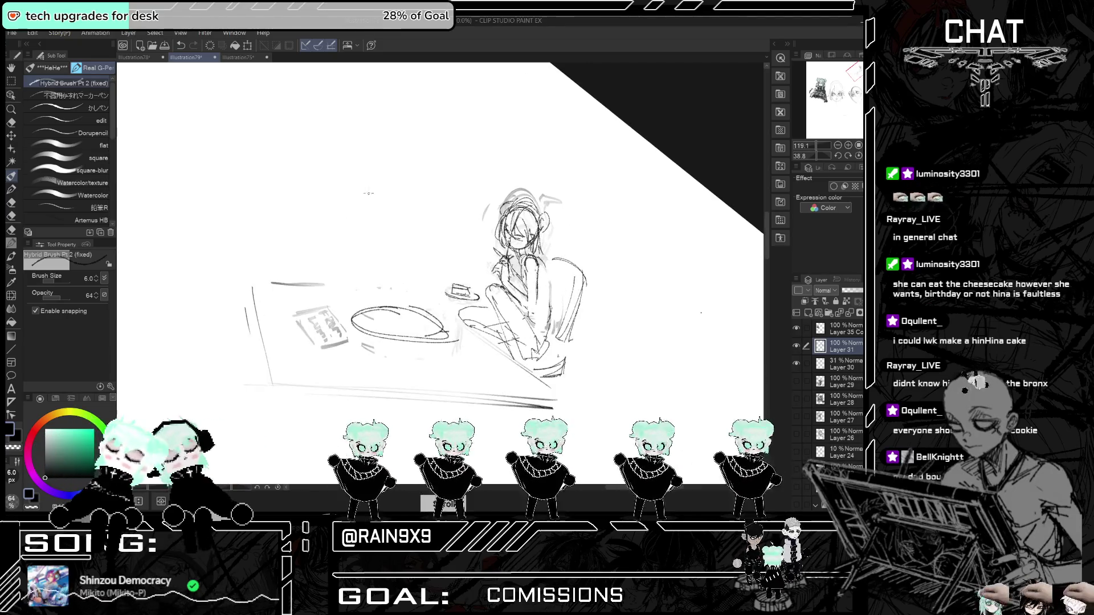
- Sketch the standing figure's head with hair lines inside it
key("ctrl+z")
mouse_move(376, 199)
left_mouse_down()
mouse_move(403, 194)
mouse_move(376, 190)
mouse_move(400, 158)
mouse_move(382, 201)
left_mouse_up()
key("ctrl+z")
left_click_drag(384, 161, 392, 191)
mouse_move(377, 174)
left_mouse_down()
mouse_move(380, 188)
mouse_move(405, 172)
left_mouse_up()
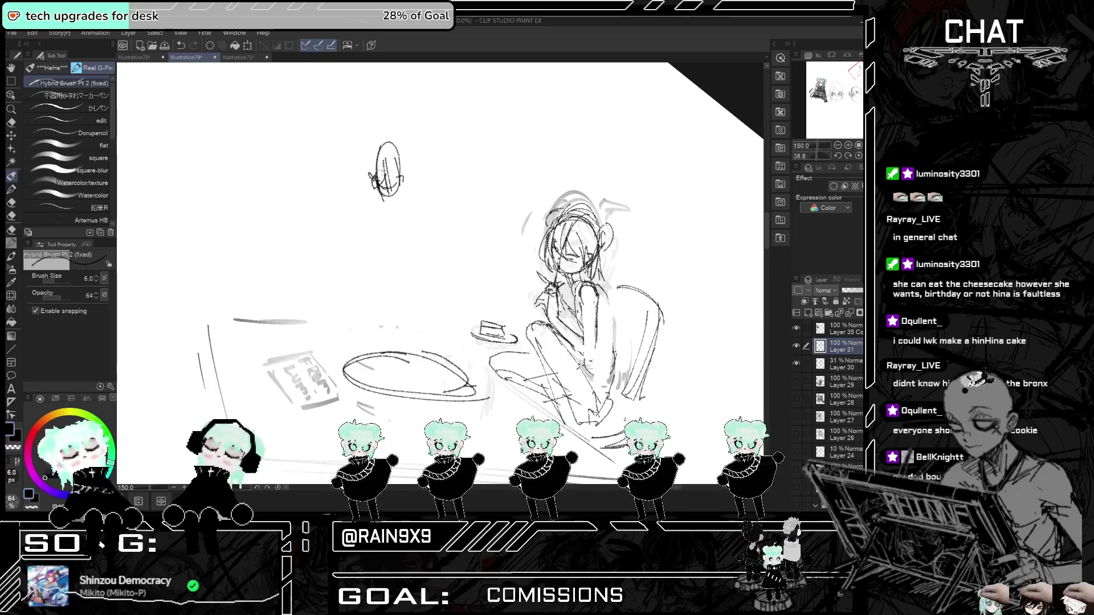
mouse_move(385, 162)
left_mouse_down()
mouse_move(380, 172)
mouse_move(382, 162)
left_mouse_up()
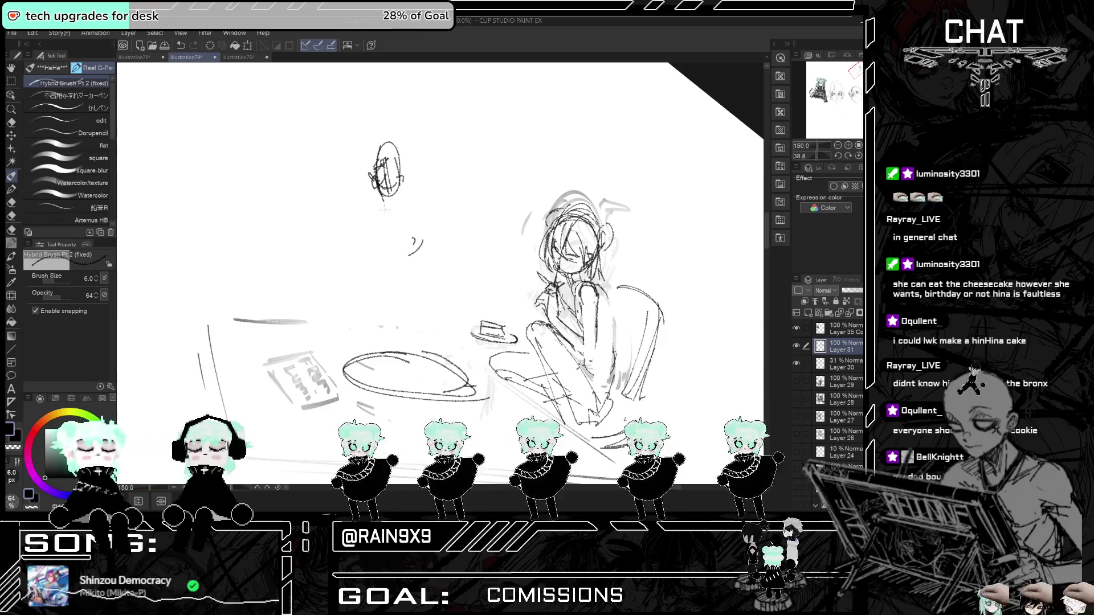
- Sketch the standing figure's neck, shoulders and vertical body lines
mouse_move(383, 197)
left_mouse_down()
mouse_move(390, 206)
mouse_move(413, 197)
mouse_move(367, 218)
mouse_move(371, 265)
left_mouse_up()
key("ctrl+z")
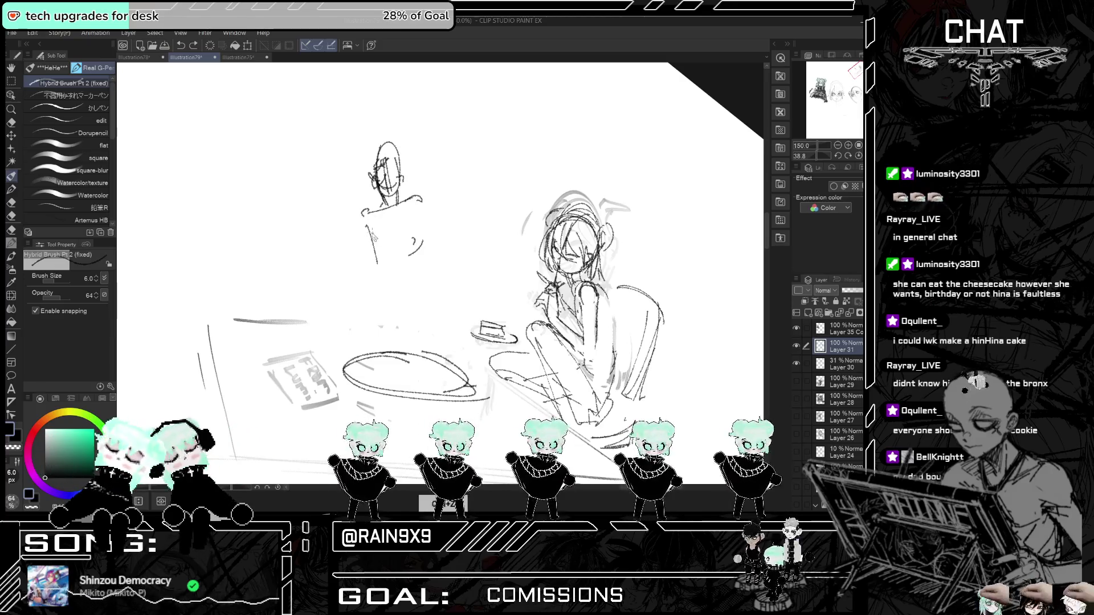
left_click_drag(371, 222, 373, 257)
mouse_move(417, 217)
left_mouse_down()
mouse_move(411, 255)
mouse_move(383, 250)
mouse_move(379, 282)
mouse_move(403, 260)
mouse_move(355, 312)
mouse_move(404, 276)
mouse_move(420, 316)
mouse_move(400, 306)
left_mouse_up()
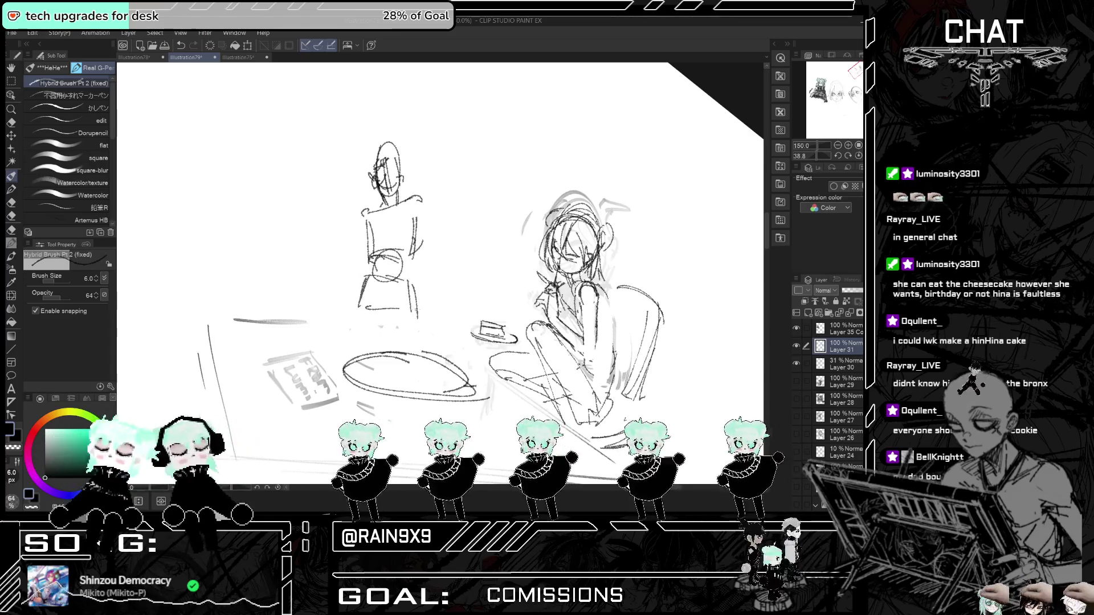
key("ctrl+t")
key("ctrl+t")
mouse_move(421, 197)
left_mouse_down()
mouse_move(398, 236)
mouse_move(374, 235)
mouse_move(406, 234)
mouse_move(396, 254)
mouse_move(417, 238)
left_mouse_up()
key("ctrl+z")
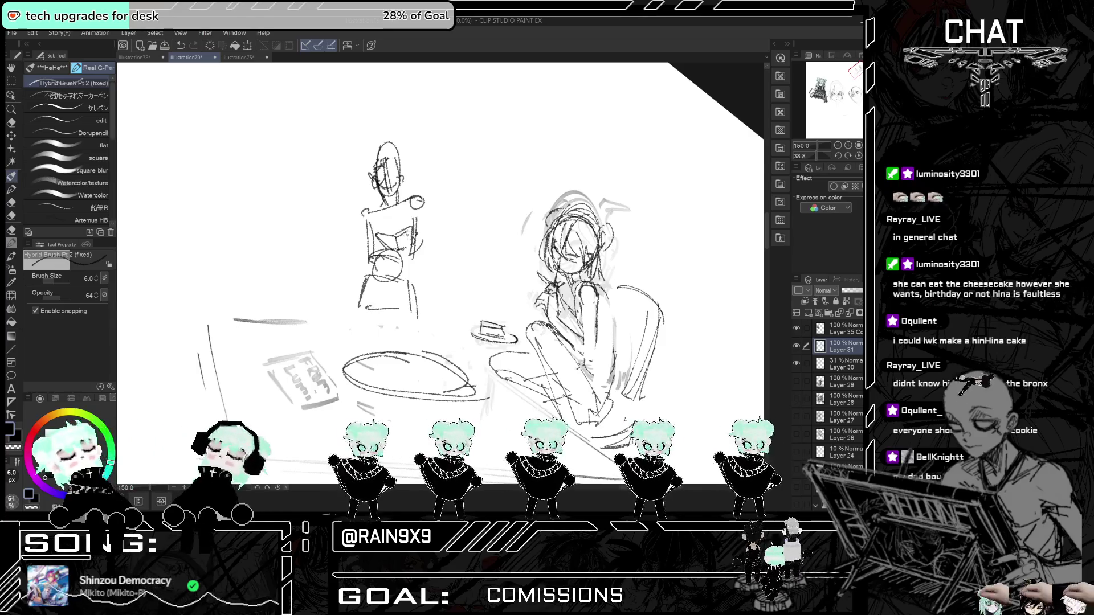
- Redo the standing figure's shoulder and arm lines
key("ctrl+z")
key("ctrl+z")
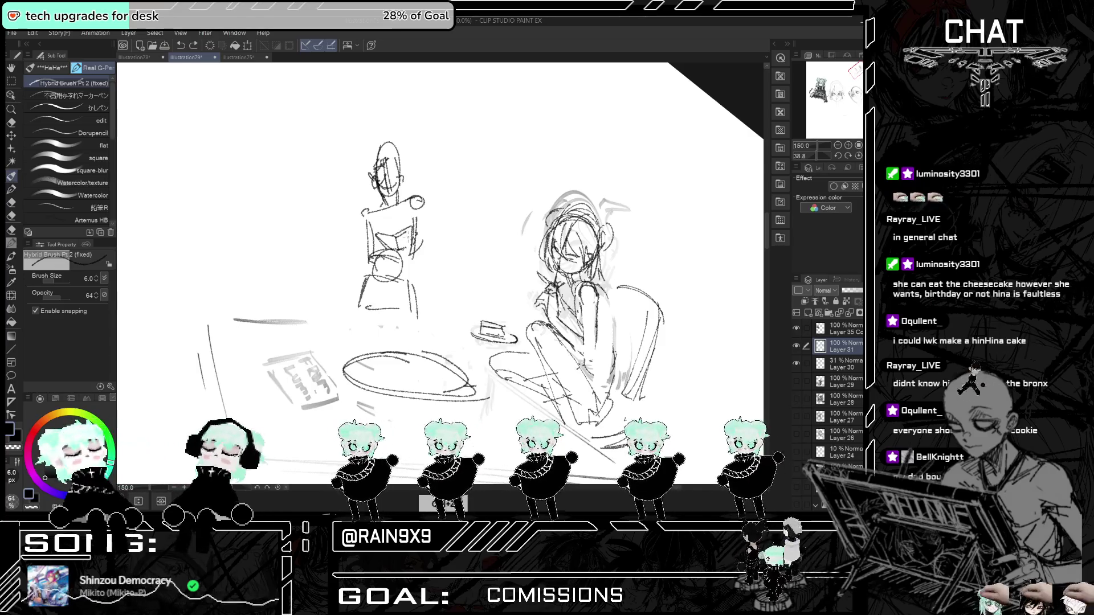
key("ctrl+z")
key("ctrl+z")
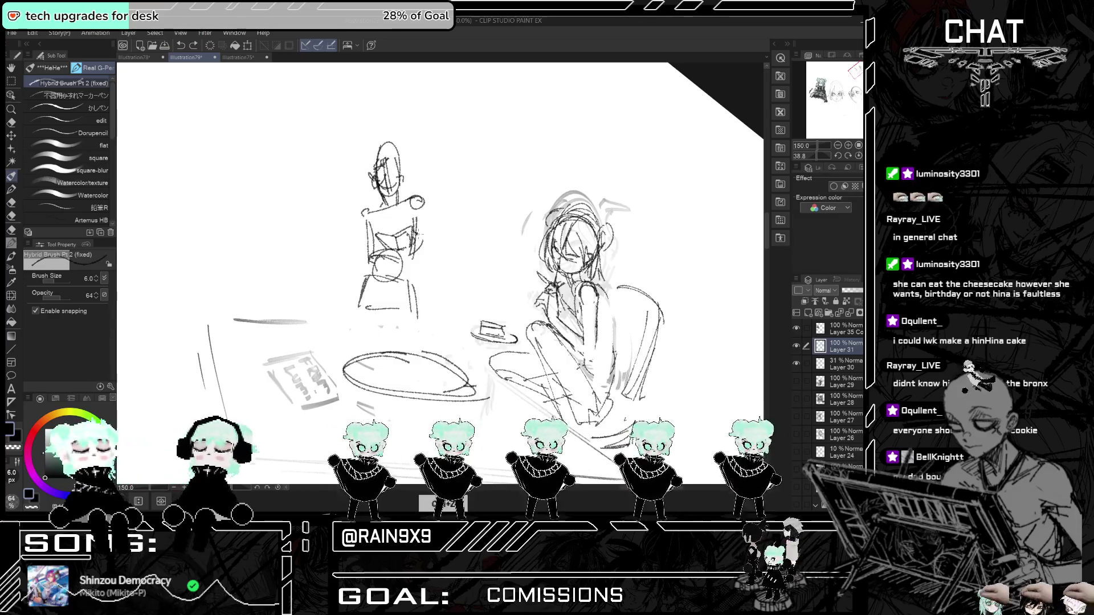
mouse_move(413, 242)
left_mouse_down()
mouse_move(430, 252)
mouse_move(422, 247)
left_mouse_up()
mouse_move(426, 208)
left_mouse_down()
mouse_move(439, 254)
mouse_move(422, 260)
left_mouse_up()
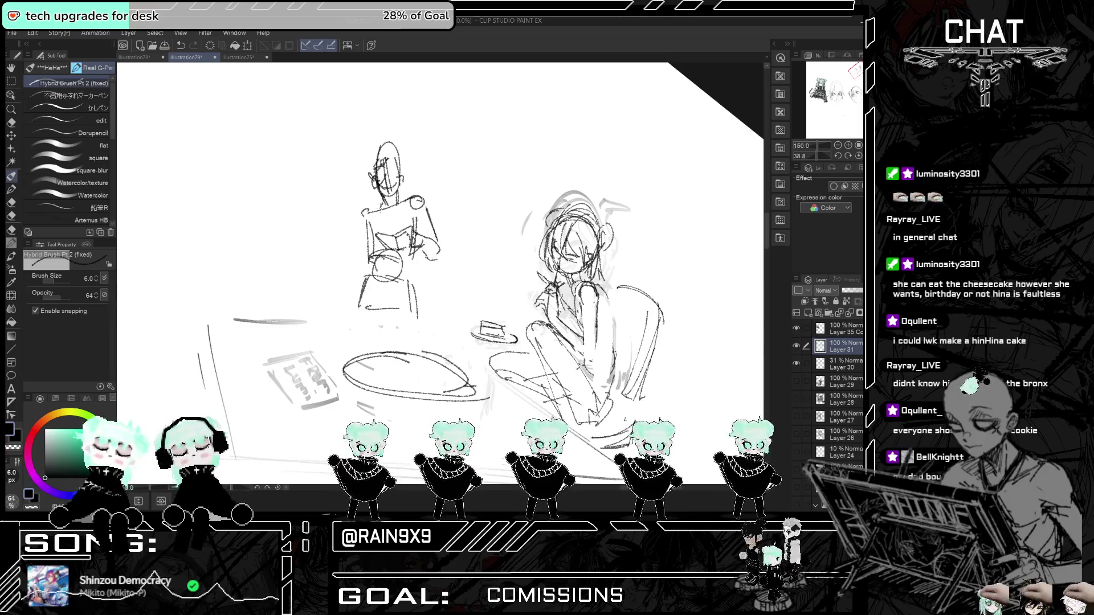
mouse_move(373, 181)
left_mouse_down()
mouse_move(353, 226)
mouse_move(376, 207)
mouse_move(370, 227)
mouse_move(369, 193)
left_mouse_up()
key("ctrl+z")
key("ctrl+z")
left_click_drag(369, 190, 353, 221)
key("ctrl+z")
left_click_drag(378, 183, 367, 197)
mouse_move(370, 196)
left_mouse_down()
mouse_move(349, 220)
mouse_move(366, 224)
mouse_move(350, 235)
mouse_move(368, 213)
left_mouse_up()
- Build up the figure's torso, arm, lower body and legs with darker strokes
key("ctrl+bracketright")
key("ctrl+bracketright")
mouse_move(415, 211)
left_mouse_down()
mouse_move(409, 222)
mouse_move(402, 201)
left_mouse_up()
mouse_move(393, 196)
left_mouse_down()
mouse_move(379, 208)
mouse_move(403, 225)
mouse_move(403, 213)
left_mouse_up()
left_click_drag(404, 209, 439, 234)
mouse_move(420, 232)
left_mouse_down()
mouse_move(441, 248)
mouse_move(431, 263)
left_mouse_up()
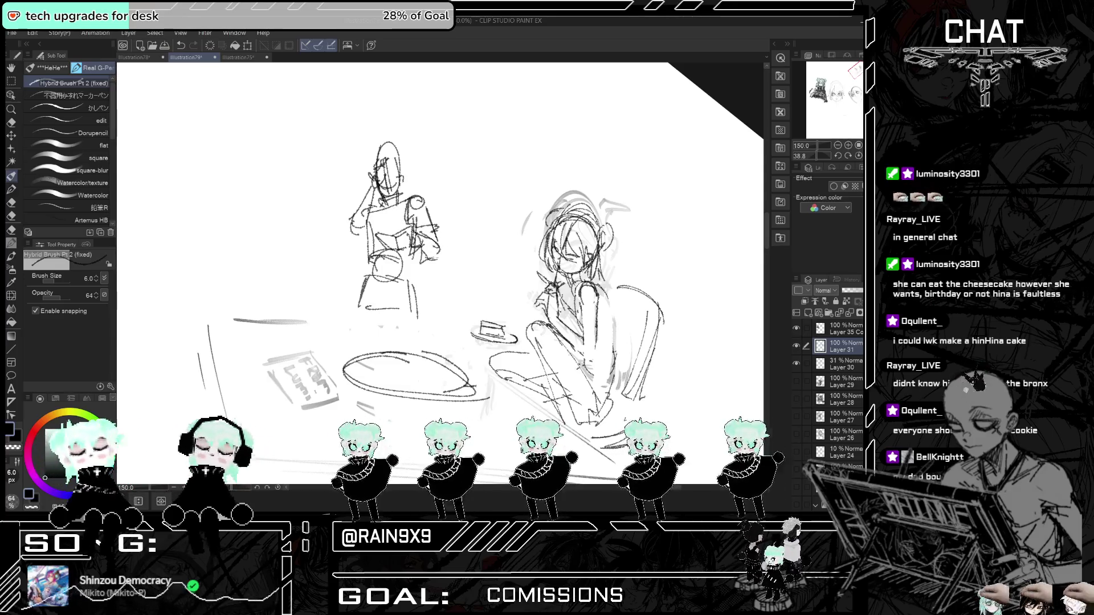
mouse_move(363, 186)
left_mouse_down()
mouse_move(376, 194)
mouse_move(359, 231)
left_mouse_up()
mouse_move(371, 226)
left_mouse_down()
mouse_move(350, 234)
mouse_move(365, 293)
mouse_move(407, 292)
mouse_move(422, 305)
left_mouse_up()
left_click_drag(411, 259, 424, 318)
- Redraw the standing figure's head lines and zoom out
scroll(439, 273, "down", 1)
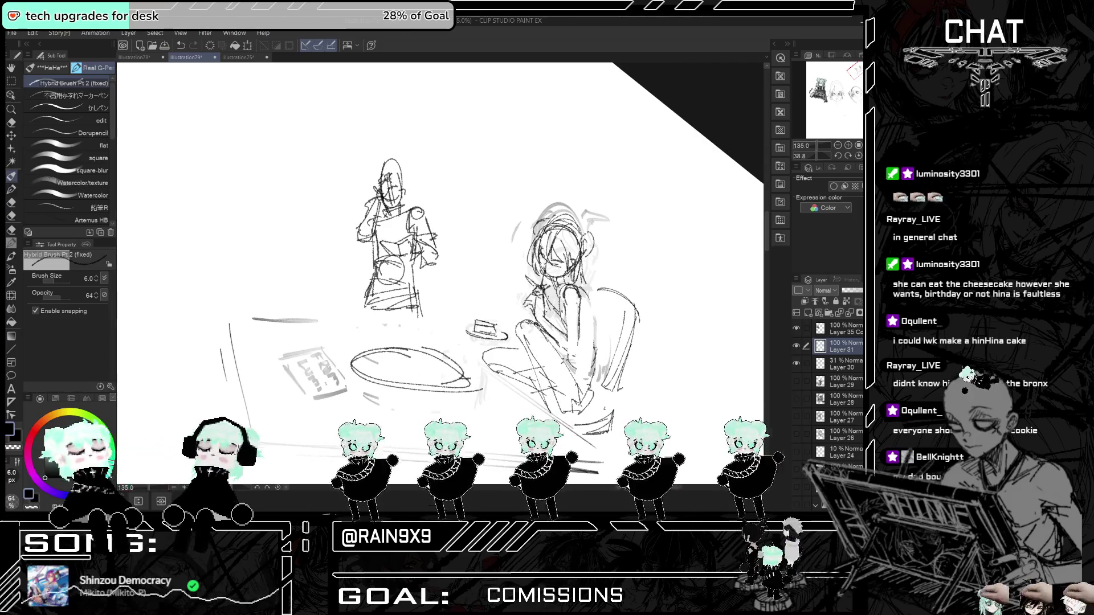
key("ctrl+z")
left_click_drag(386, 179, 379, 189)
mouse_move(372, 172)
left_mouse_down()
mouse_move(381, 188)
mouse_move(381, 179)
mouse_move(403, 185)
left_mouse_up()
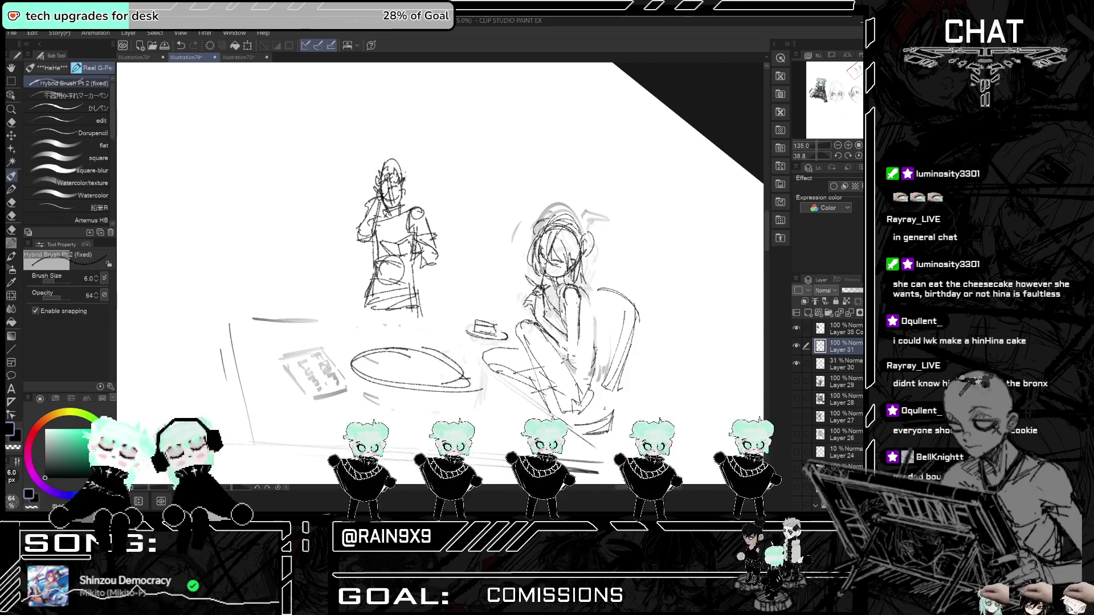
scroll(535, 245, "down", 1)
scroll(536, 245, "down", 1)
key("m")
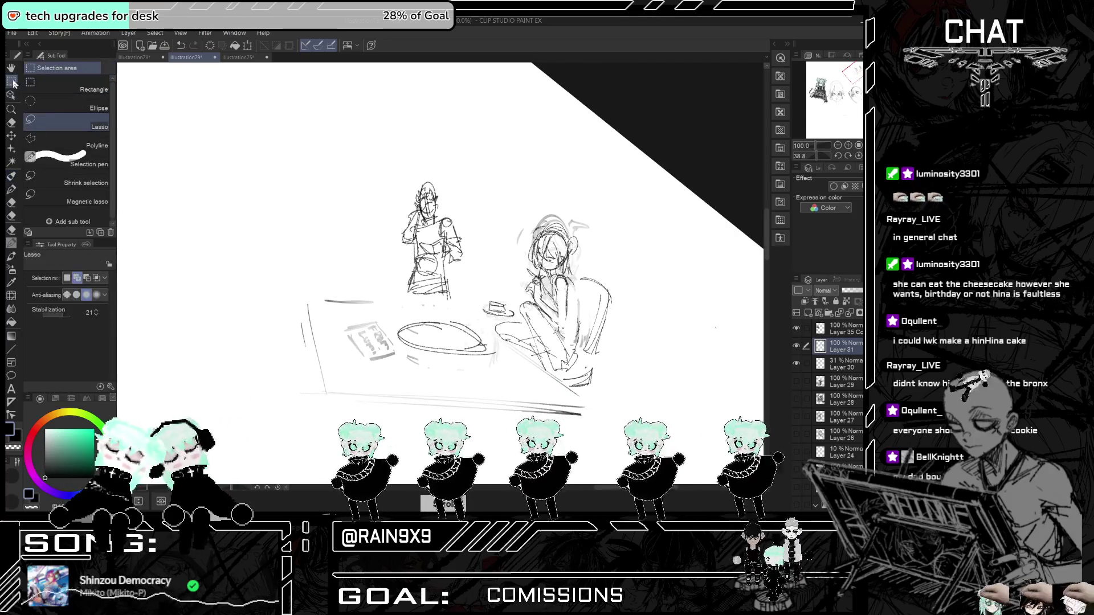
- Lasso the standing figure and scale it up to about 115%
left_click_drag(398, 165, 387, 188)
key("ctrl+t")
mouse_move(515, 222)
left_mouse_down()
mouse_move(568, 216)
mouse_move(554, 205)
mouse_move(542, 217)
left_mouse_up()
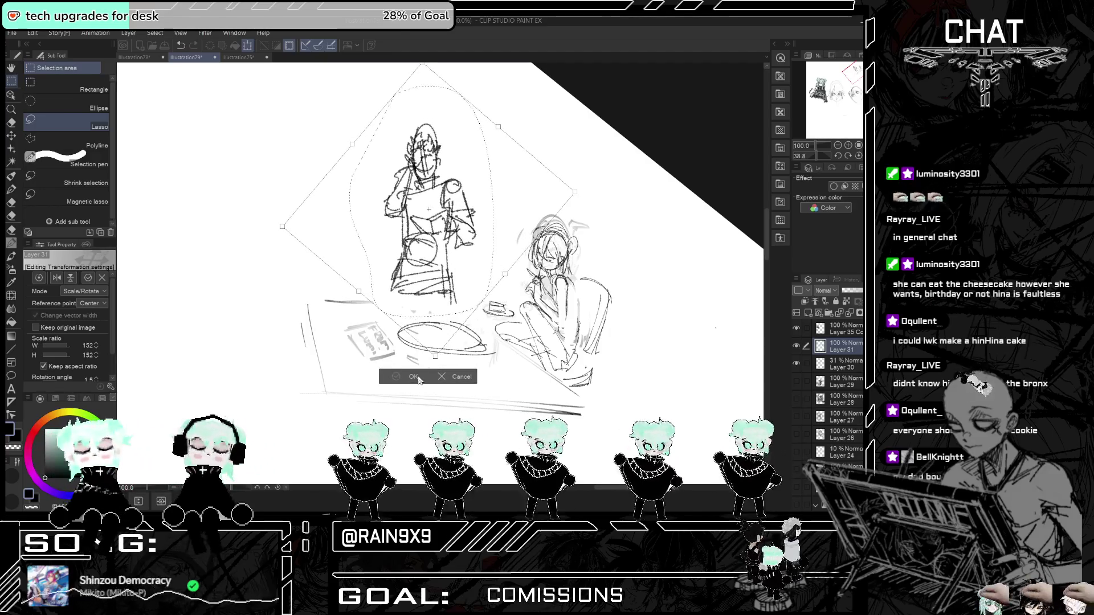
left_click(397, 376)
- Fade the standing figure's lines with the Soft eraser
key("p")
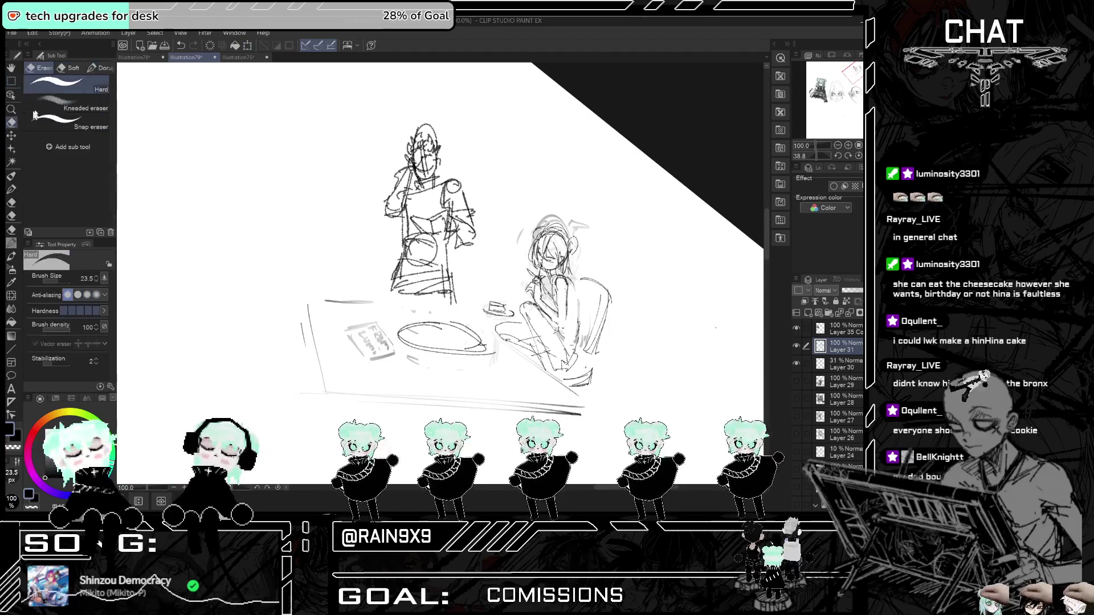
key("e")
mouse_move(390, 114)
left_mouse_down()
mouse_move(416, 228)
mouse_move(455, 262)
mouse_move(427, 113)
mouse_move(469, 252)
left_mouse_up()
key("p")
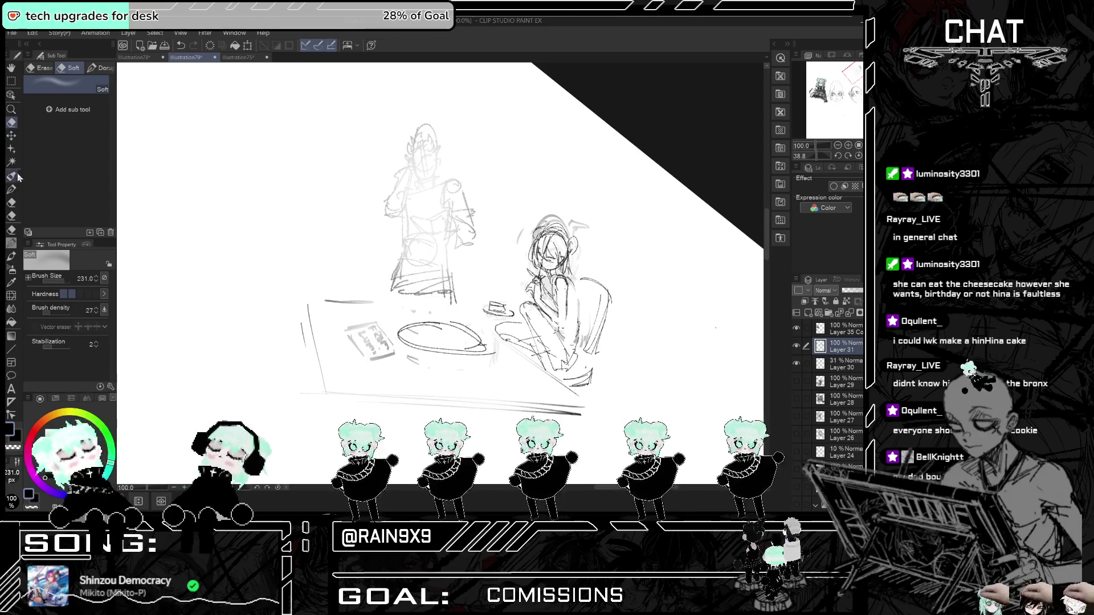
scroll(592, 384, "up", 2)
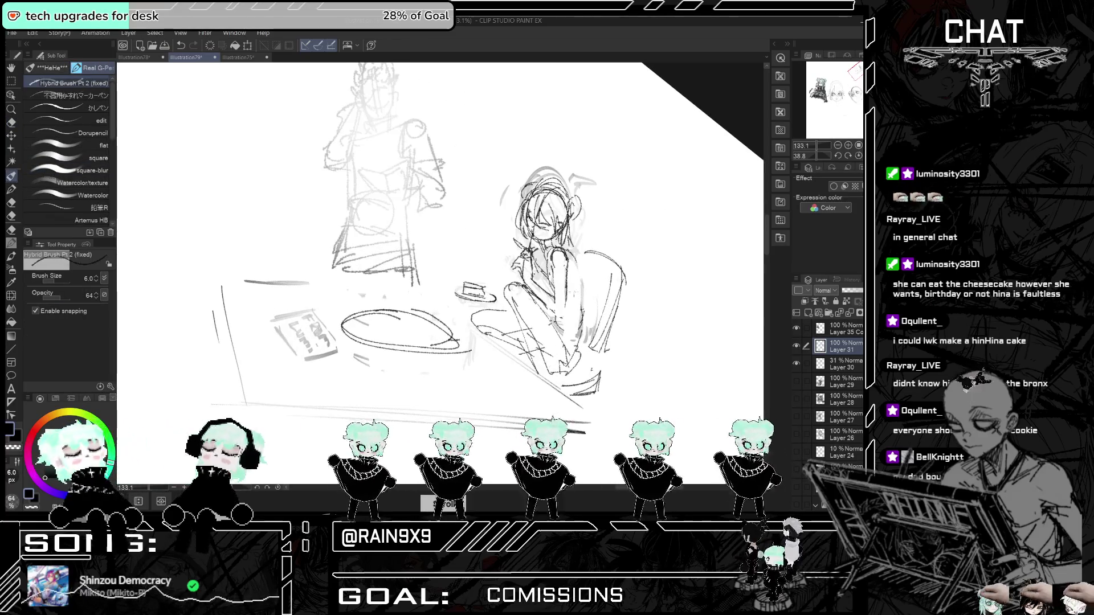
- Hatch dark shading strokes around the seated girl's face and shoulder, checking in mirrored view
scroll(529, 274, "up", 2)
left_click_drag(539, 225, 550, 239)
scroll(545, 273, "down", 1)
key("h")
key("h")
mouse_move(552, 235)
left_mouse_down()
mouse_move(527, 259)
mouse_move(551, 284)
left_mouse_up()
scroll(603, 233, "down", 2)
left_click_drag(590, 246, 580, 312)
key("ctrl+z")
key("ctrl+z")
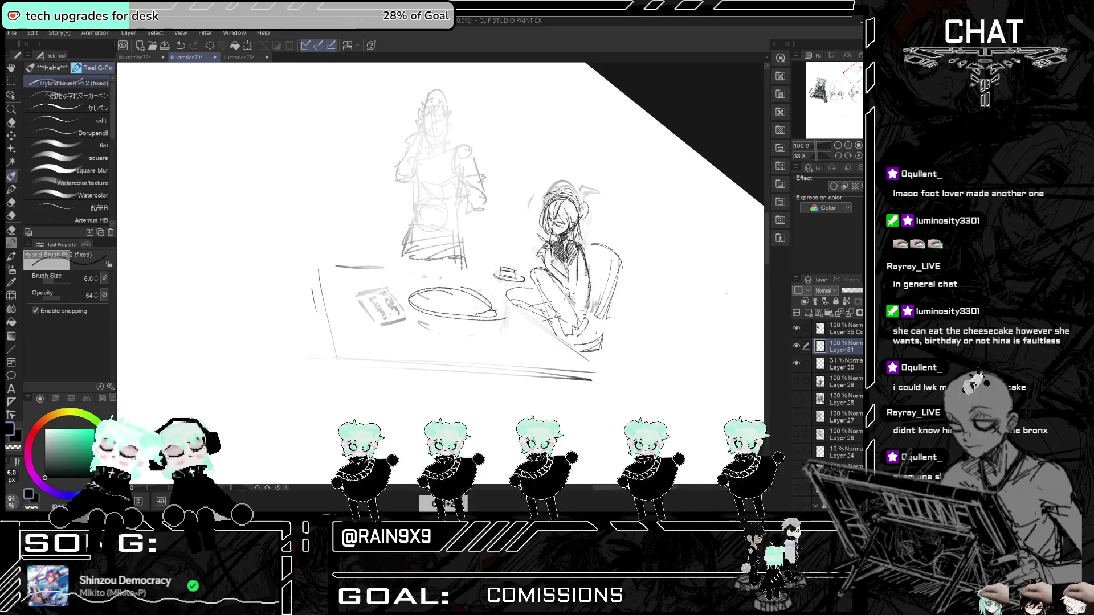
- Draw the table's left edge and the doorway's two vertical sides
left_click_drag(317, 273, 326, 339)
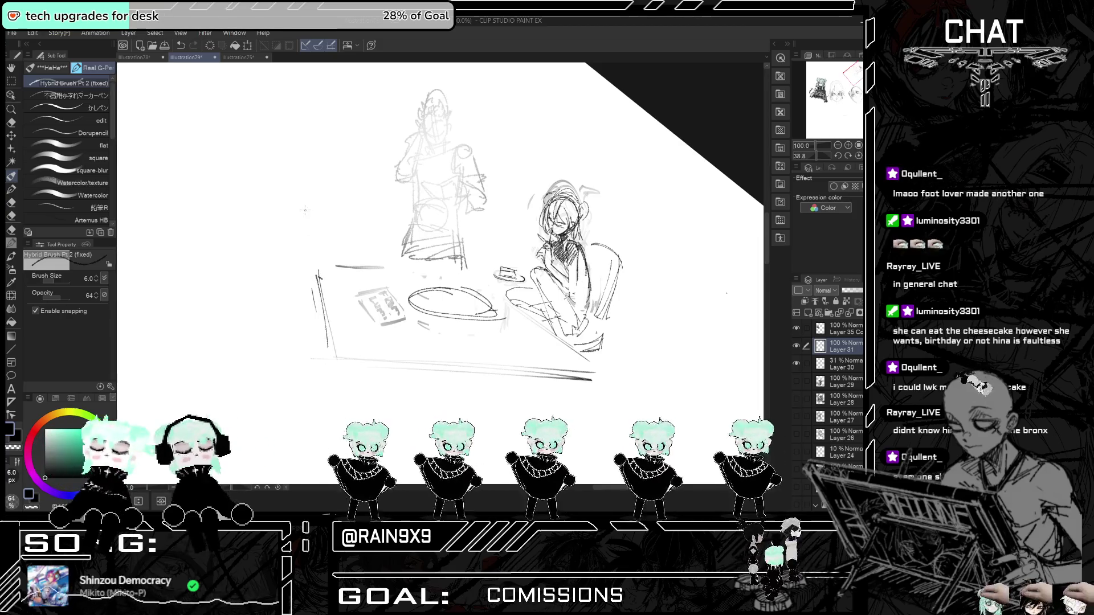
left_click_drag(346, 174, 336, 252)
key("ctrl+z")
key("ctrl+z")
left_click_drag(337, 167, 339, 250)
left_click_drag(373, 169, 376, 242)
- Redraw the floor line across the lower canvas below the table
left_click_drag(359, 344, 575, 348)
key("ctrl+z")
left_click_drag(326, 359, 580, 347)
left_click_drag(409, 356, 530, 354)
- Redraw the table's diagonal edge shorter and firm up its left edge
left_click_drag(465, 274, 538, 323)
key("ctrl+z")
left_click_drag(465, 271, 559, 342)
left_click_drag(325, 274, 444, 265)
key("ctrl+z")
left_click_drag(325, 274, 478, 267)
key("ctrl+z")
mouse_move(310, 276)
left_mouse_down()
mouse_move(469, 276)
mouse_move(331, 268)
mouse_move(485, 267)
left_mouse_up()
key("ctrl+z")
key("ctrl+z")
- Sketch the table's front edges and a leg, then draw the doorway's left edge
mouse_move(317, 282)
left_mouse_down()
mouse_move(324, 355)
mouse_move(476, 363)
left_mouse_up()
left_click_drag(319, 362, 325, 392)
left_click_drag(338, 170, 340, 265)
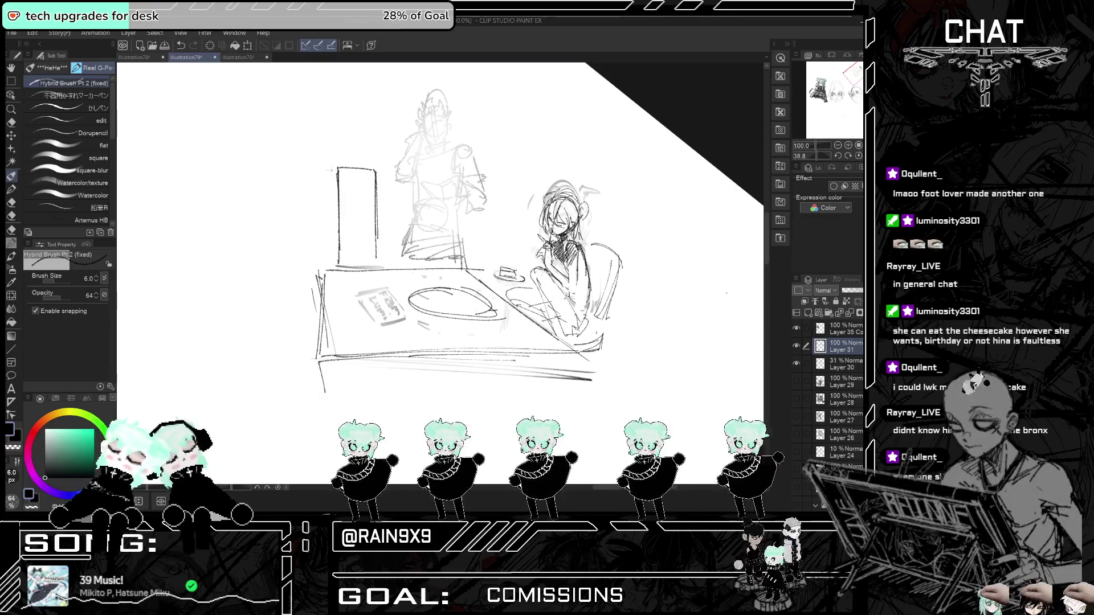
- Redraw the doorway's top and sides as a tall rectangular frame
key("ctrl+z")
mouse_move(296, 164)
left_mouse_down()
mouse_move(330, 165)
mouse_move(297, 264)
left_mouse_up()
key("ctrl+z")
key("ctrl+z")
mouse_move(297, 164)
left_mouse_down()
mouse_move(344, 163)
mouse_move(297, 273)
left_mouse_up()
left_click_drag(296, 268, 333, 266)
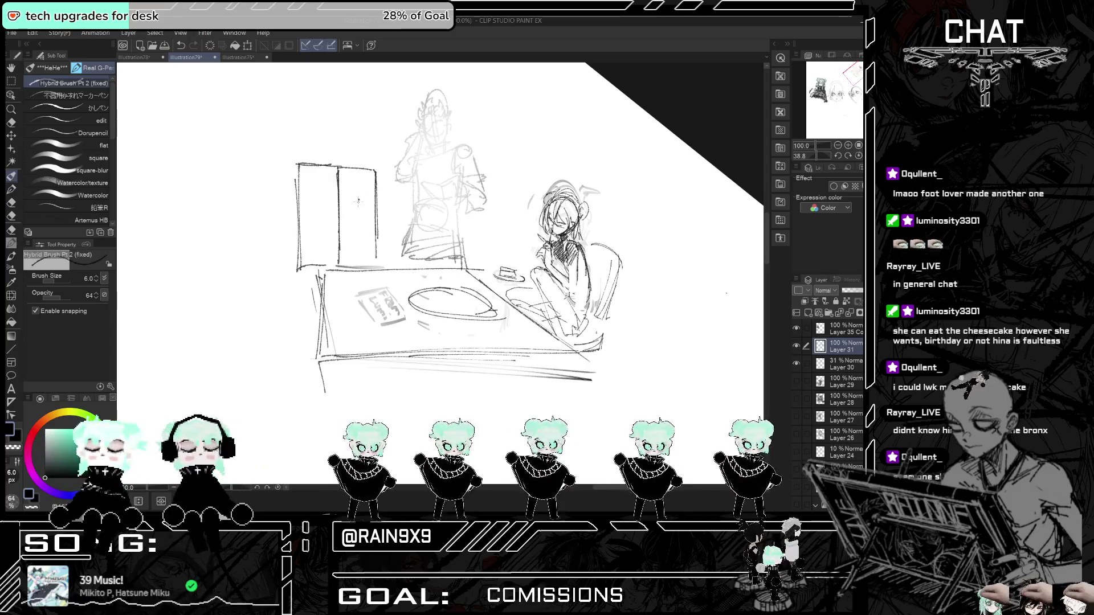
key("ctrl+z")
key("ctrl+z")
key("ctrl+z")
left_click_drag(335, 166, 337, 263)
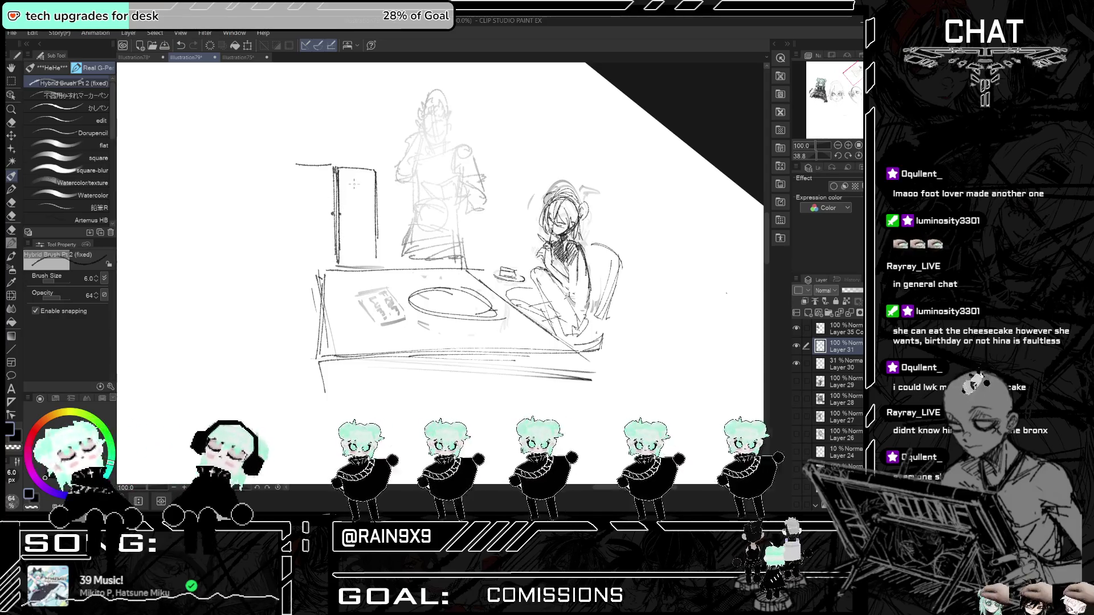
- Try a door knob mark, then sketch a small figure's head and body in the doorway
left_click_drag(354, 184, 357, 206)
key("ctrl+z")
key("ctrl+z")
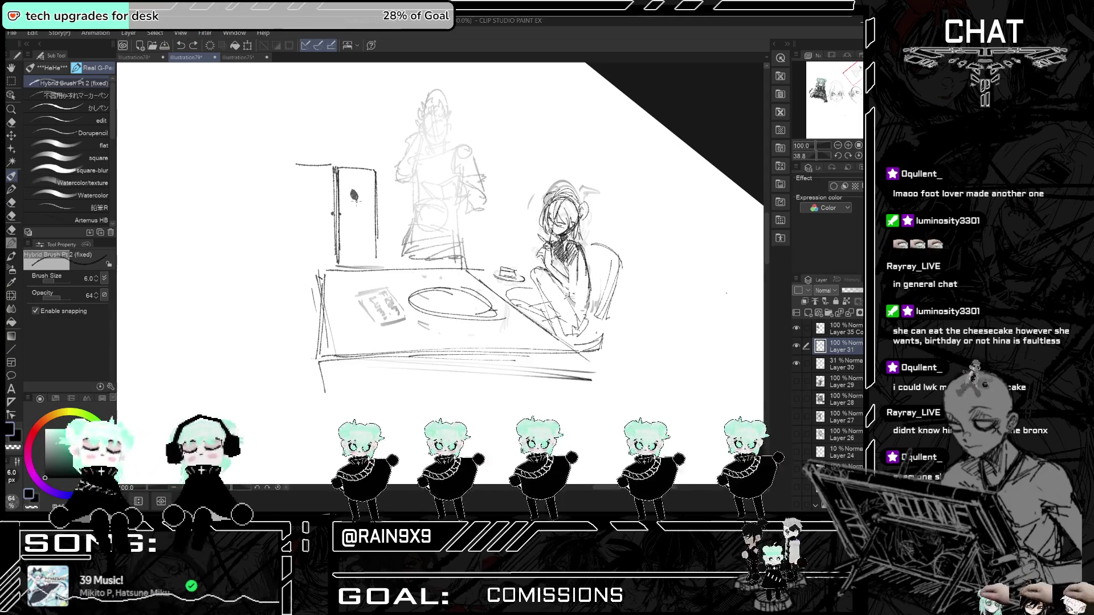
left_click_drag(356, 202, 358, 215)
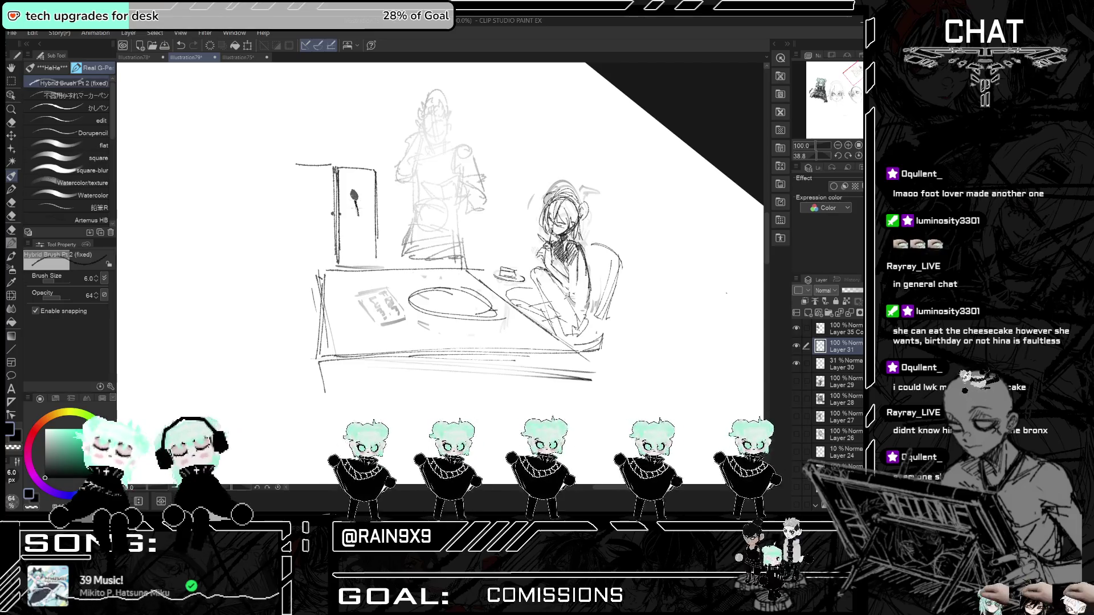
mouse_move(349, 203)
left_mouse_down()
mouse_move(356, 220)
mouse_move(376, 215)
mouse_move(353, 216)
left_mouse_up()
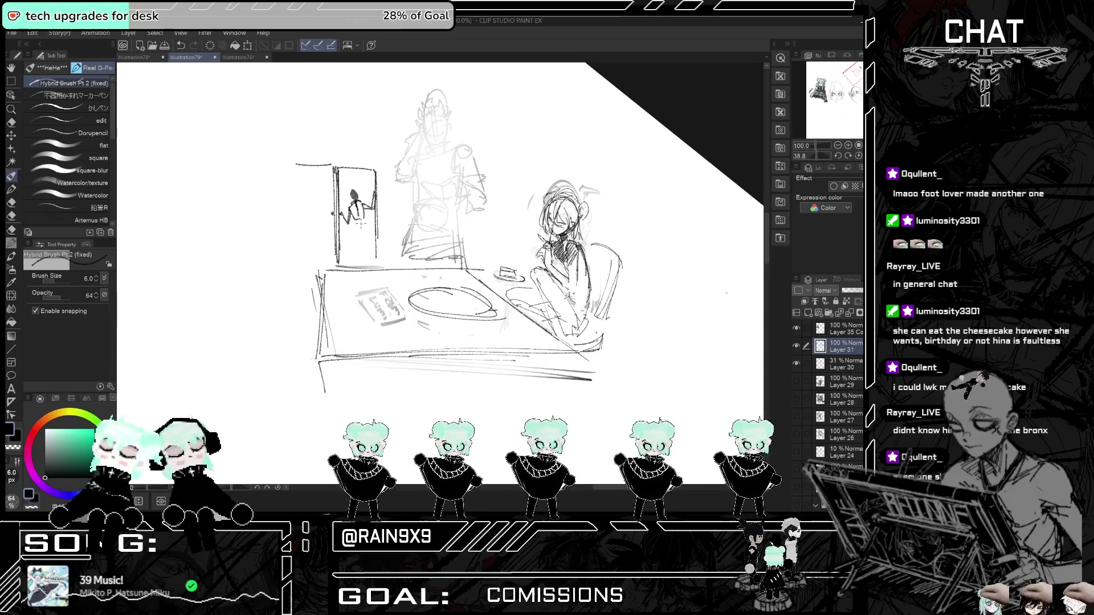
mouse_move(354, 217)
left_mouse_down()
mouse_move(362, 238)
mouse_move(369, 233)
mouse_move(359, 263)
mouse_move(357, 239)
left_mouse_up()
key("ctrl+z")
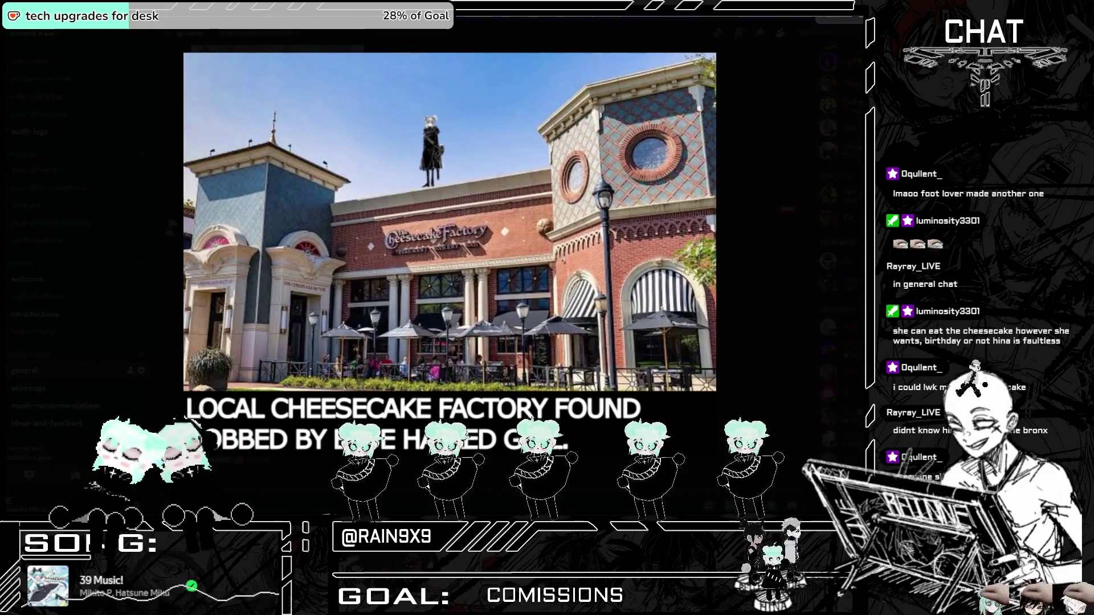
left_click(393, 130)
left_click(393, 130)
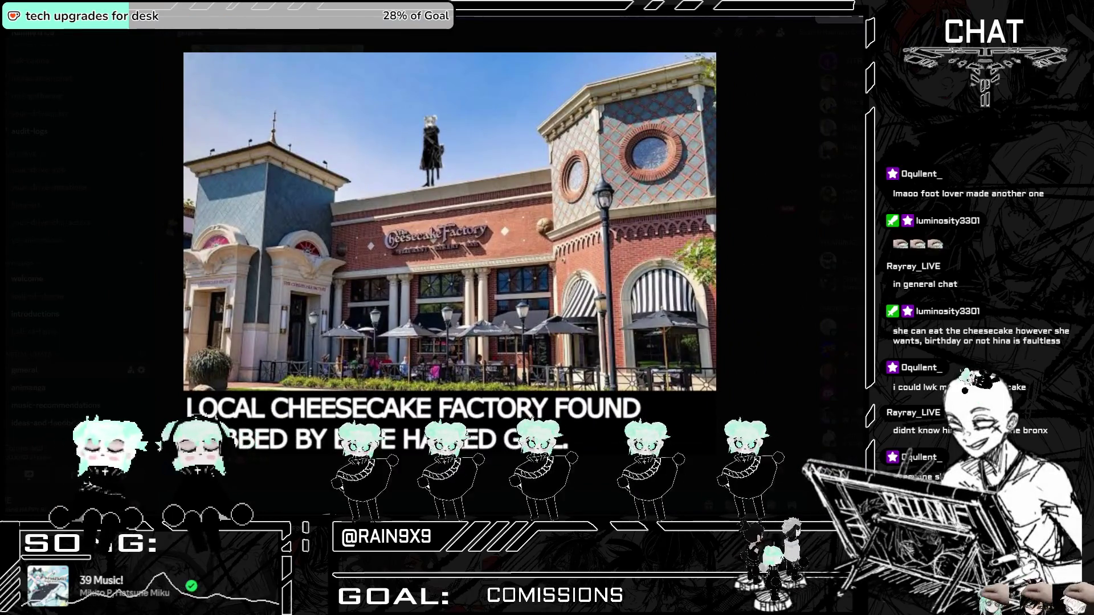
key("alt+Tab")
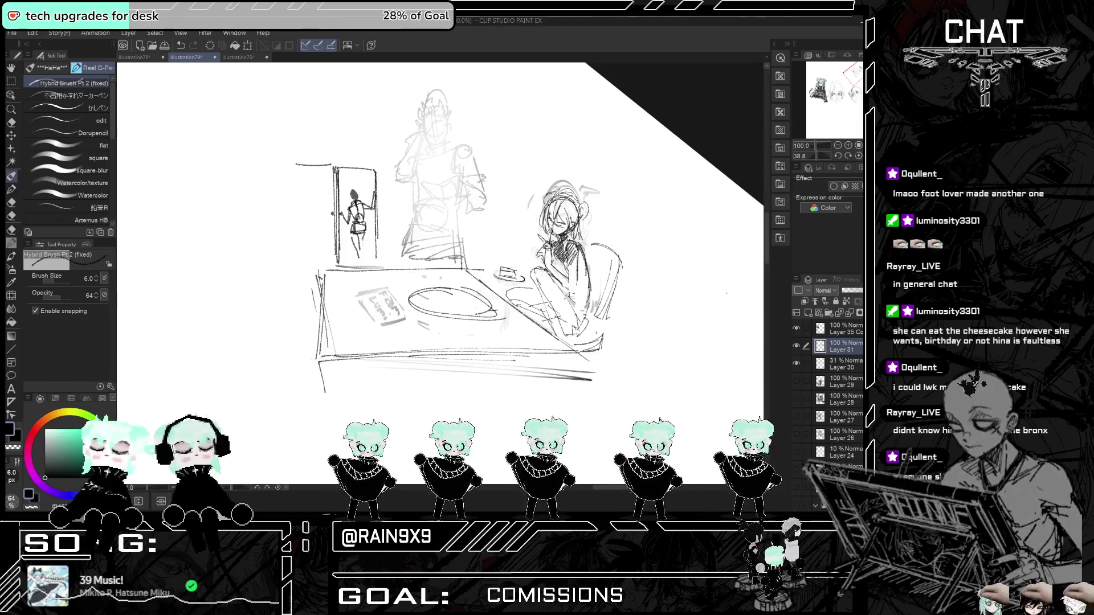
key("h")
key("h")
- Detail the doorway figure's head and sketch a small box right of the doorway
scroll(439, 228, "up", 5)
left_click_drag(349, 193, 359, 207)
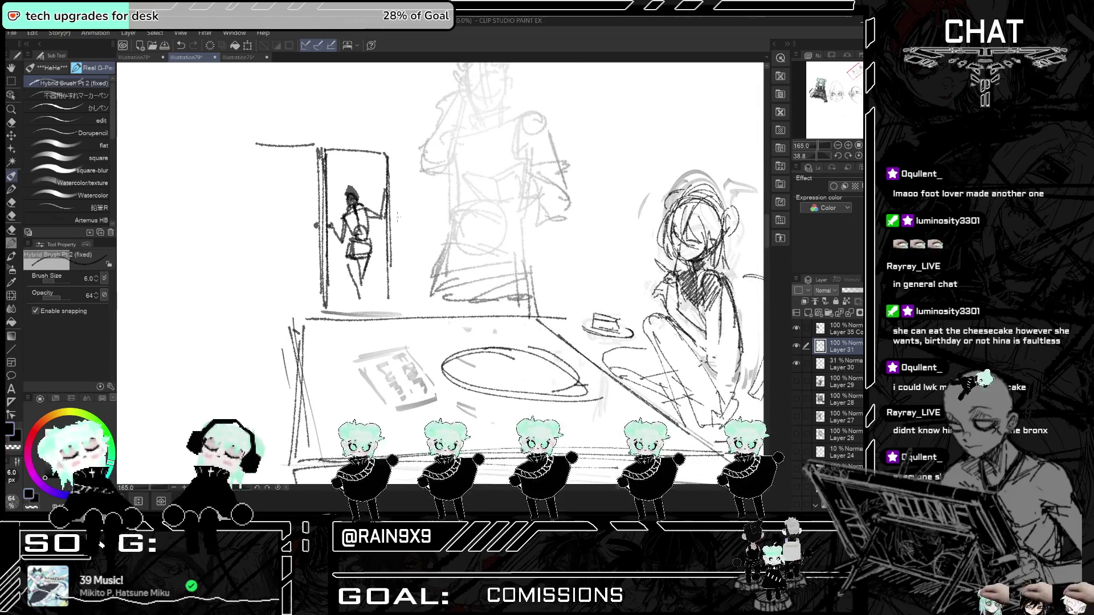
scroll(397, 216, "down", 3)
mouse_move(400, 212)
left_mouse_down()
mouse_move(400, 234)
mouse_move(417, 232)
mouse_move(409, 269)
mouse_move(396, 267)
left_mouse_up()
key("ctrl+z")
key("ctrl+z")
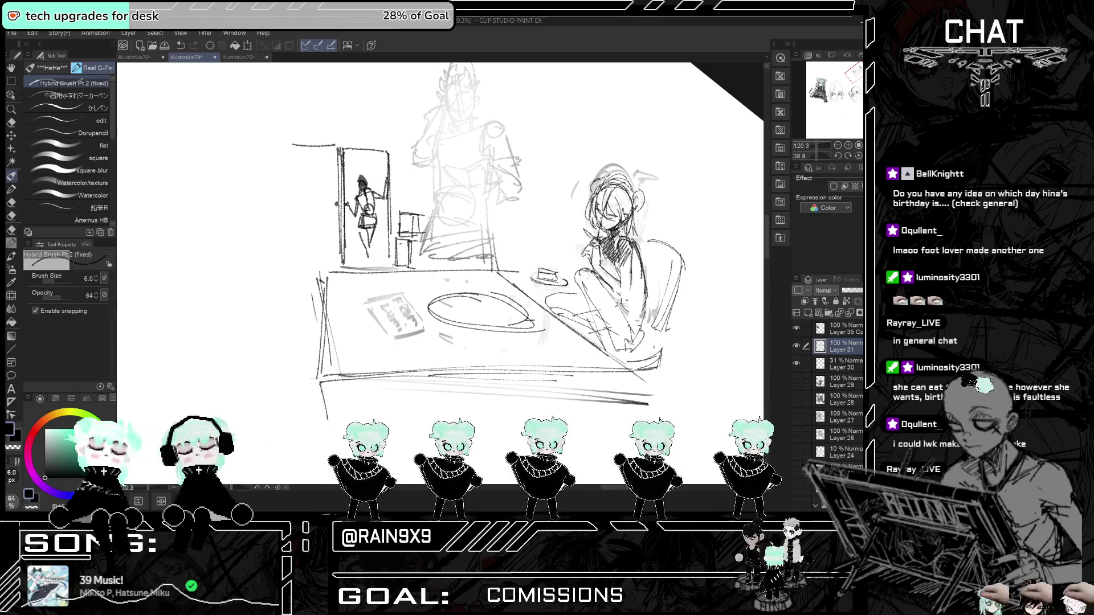
mouse_move(416, 205)
left_mouse_down()
mouse_move(429, 209)
mouse_move(406, 233)
mouse_move(420, 235)
mouse_move(423, 220)
mouse_move(415, 263)
left_mouse_up()
- Sketch a second small box left of the doorway with a bottle on top
mouse_move(300, 232)
left_mouse_down()
mouse_move(302, 270)
mouse_move(326, 241)
mouse_move(327, 271)
left_mouse_up()
mouse_move(300, 238)
left_mouse_down()
mouse_move(303, 272)
mouse_move(321, 267)
left_mouse_up()
left_click_drag(325, 246, 327, 264)
mouse_move(310, 226)
left_mouse_down()
mouse_move(309, 237)
mouse_move(320, 228)
left_mouse_up()
mouse_move(320, 228)
left_mouse_down()
mouse_move(321, 238)
mouse_move(315, 221)
left_mouse_up()
left_click_drag(317, 222, 312, 264)
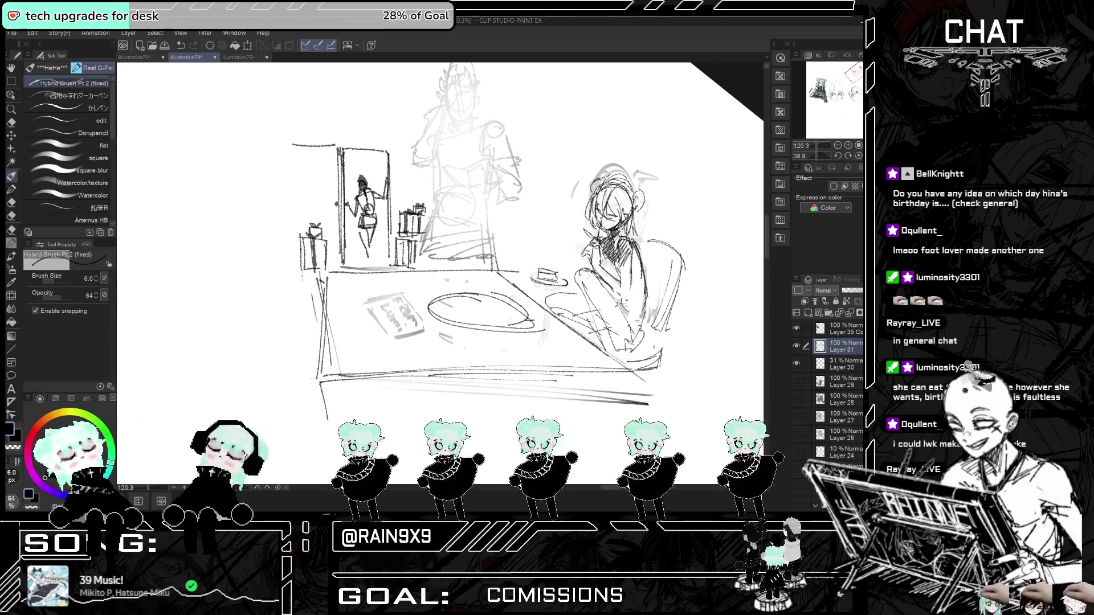
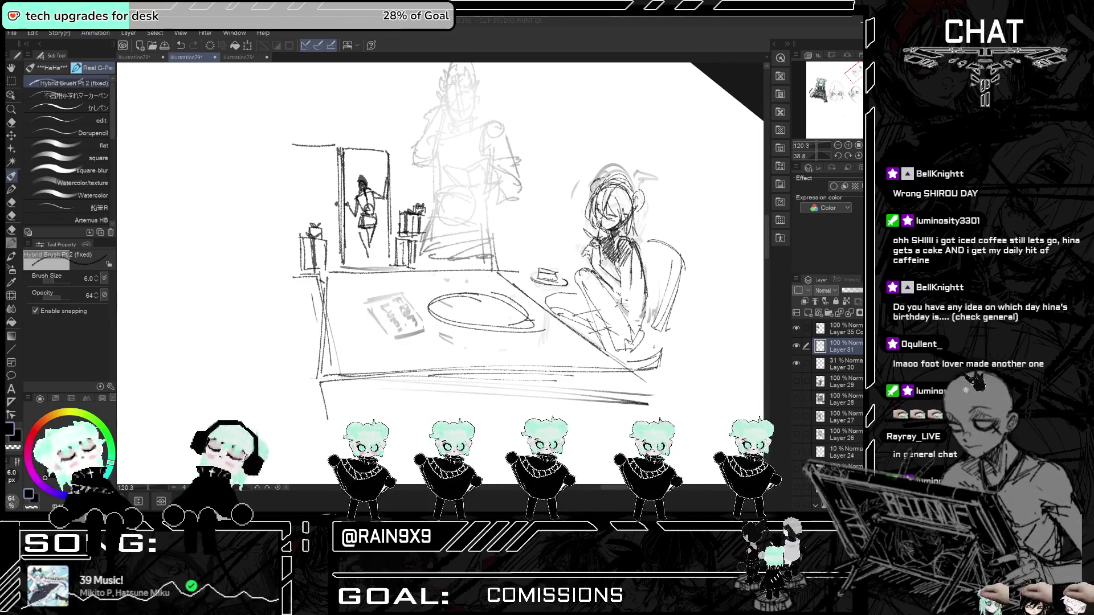
- Lasso the whole room sketch and scale it up to about 166%, then deselect
scroll(487, 278, "down", 1)
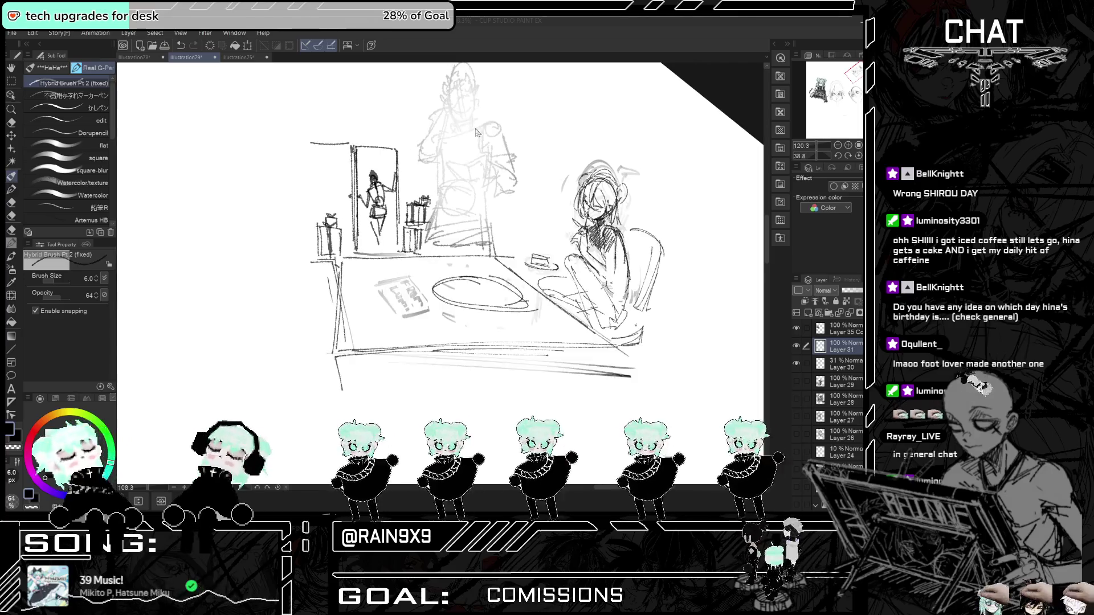
scroll(487, 278, "down", 4)
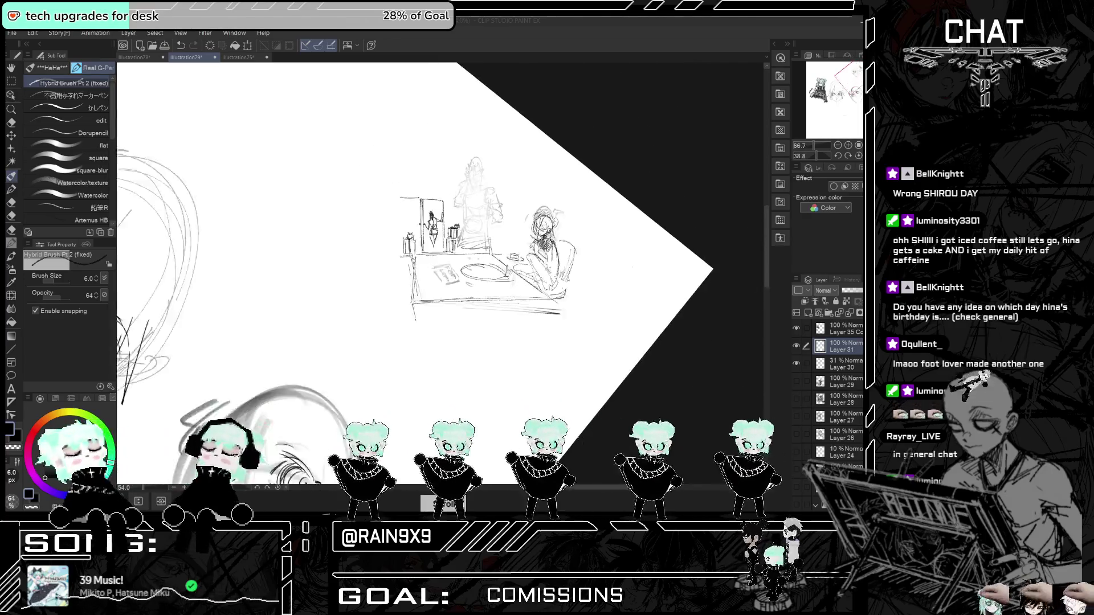
key("m")
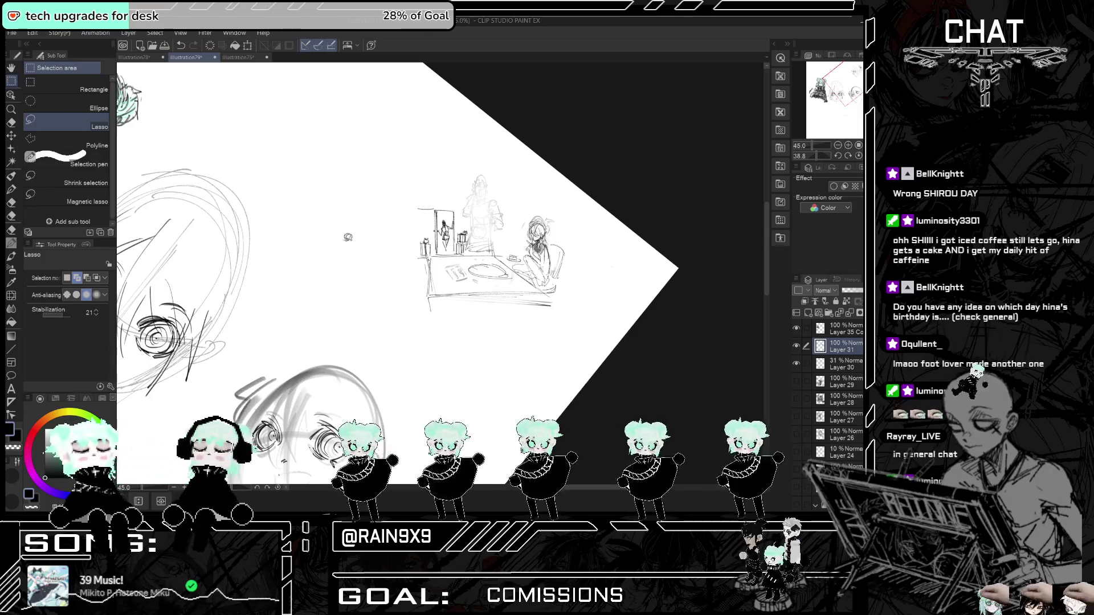
mouse_move(377, 288)
left_mouse_down()
mouse_move(638, 261)
mouse_move(373, 246)
left_mouse_up()
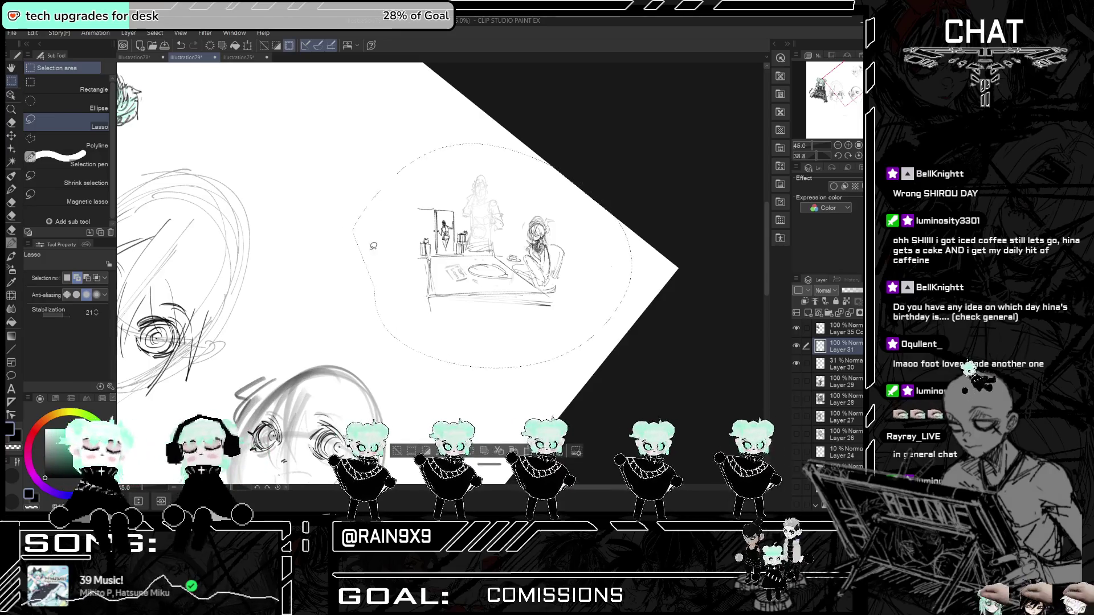
key("ctrl+t")
mouse_move(487, 378)
left_mouse_down()
mouse_move(678, 299)
mouse_move(705, 272)
left_mouse_up()
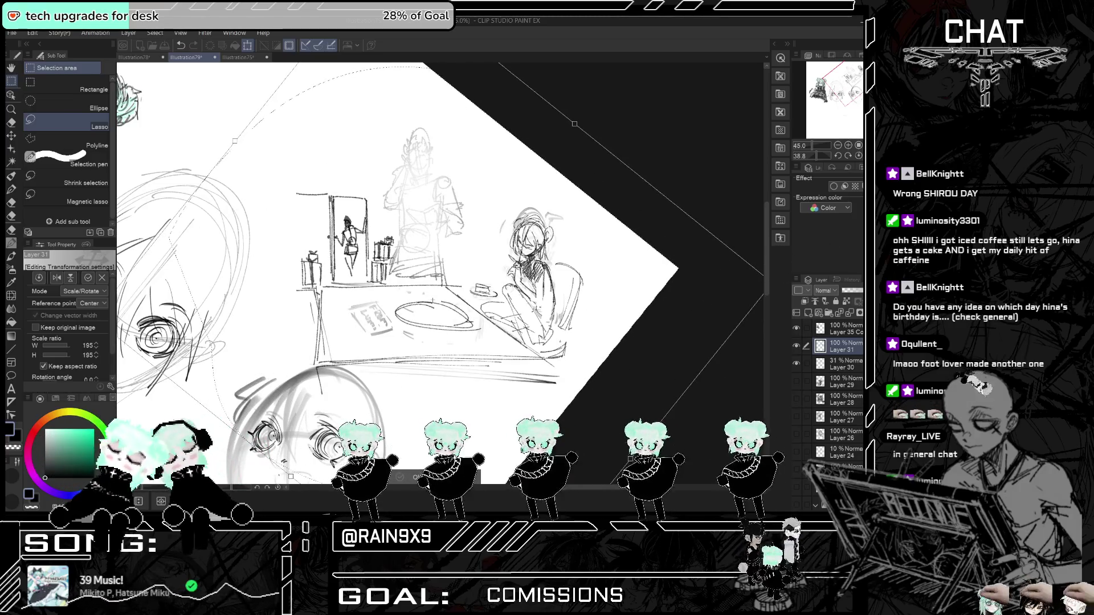
key("Return")
key("ctrl+d")
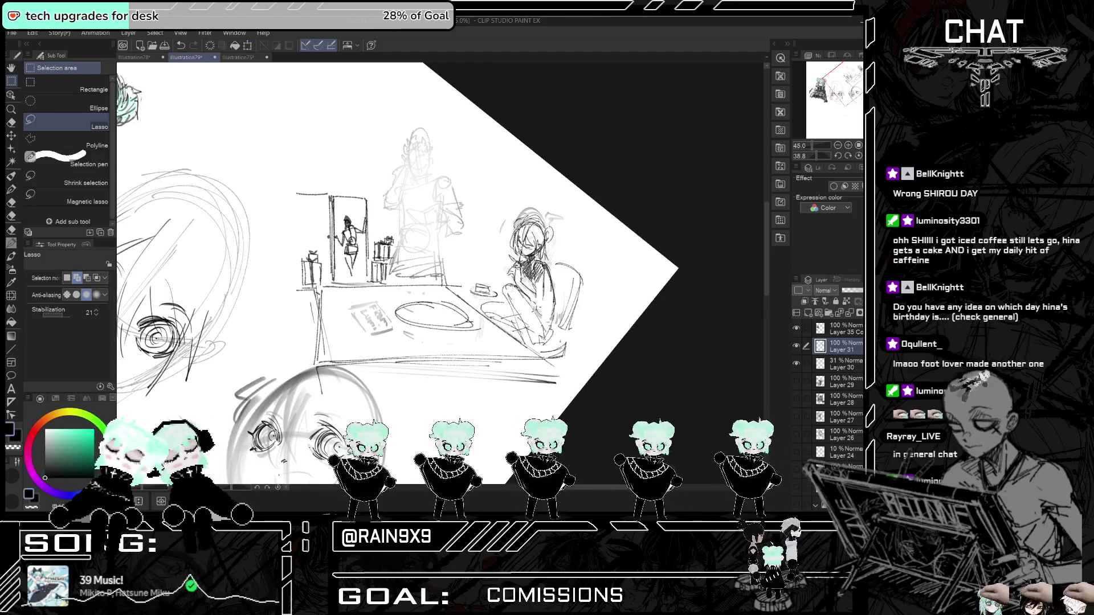
- Lengthen the doorway figure's body and legs with the pencil, checking in a mirrored view
key("p")
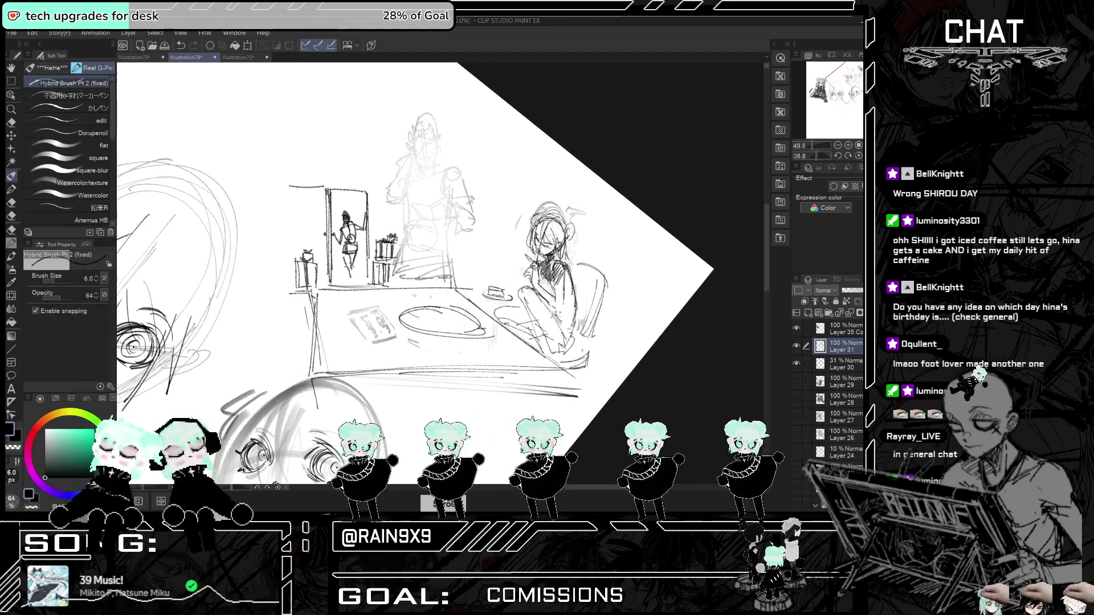
scroll(438, 273, "up", 3)
mouse_move(357, 264)
left_mouse_down()
mouse_move(343, 277)
mouse_move(354, 304)
left_mouse_up()
left_click_drag(359, 258, 358, 281)
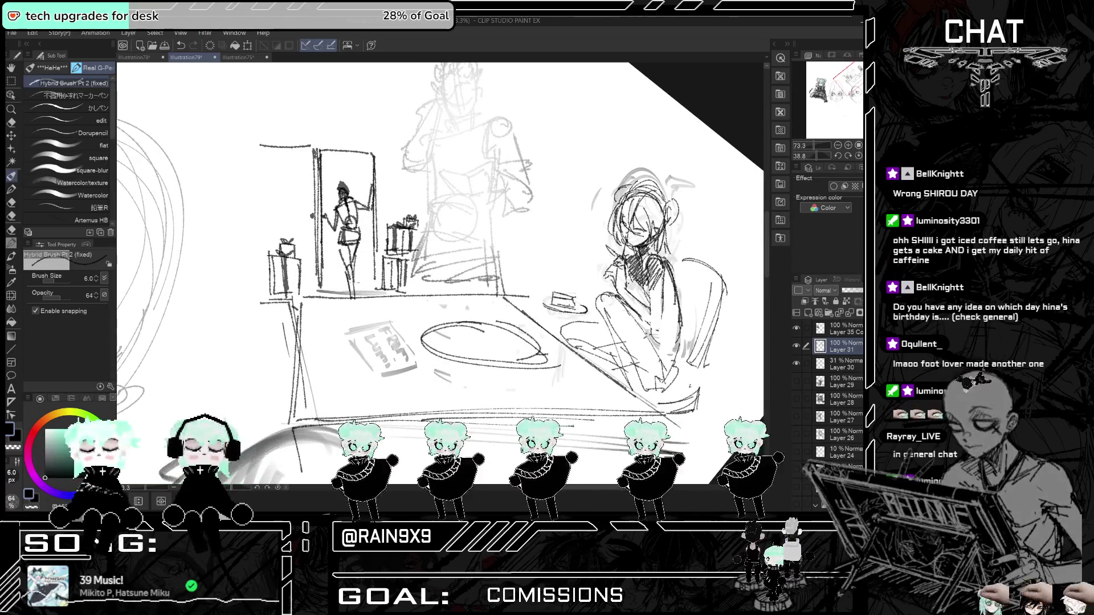
key("ctrl+t")
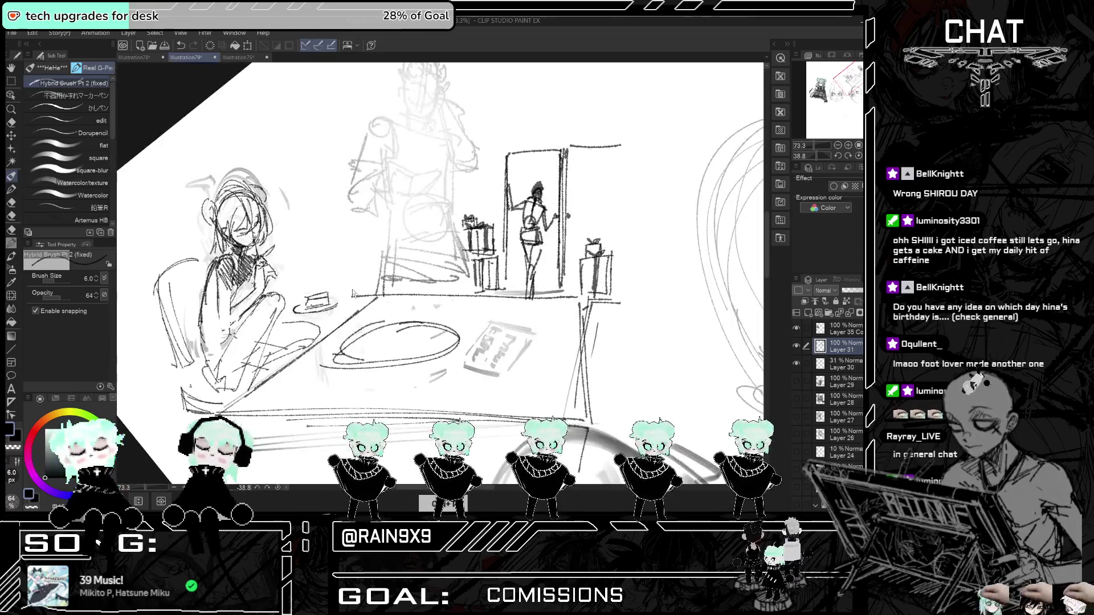
key("ctrl+t")
key("ctrl+t")
key("ctrl+t")
key("ctrl+t")
key("ctrl+t")
key("ctrl+t")
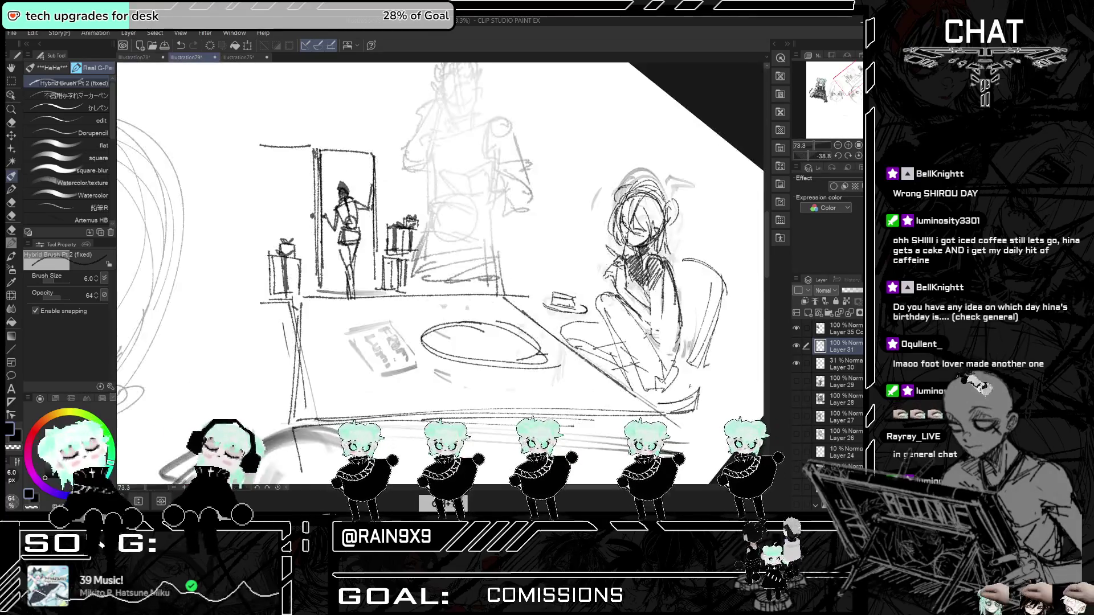
key("ctrl+t")
key("ctrl+t")
scroll(353, 294, "down", 2)
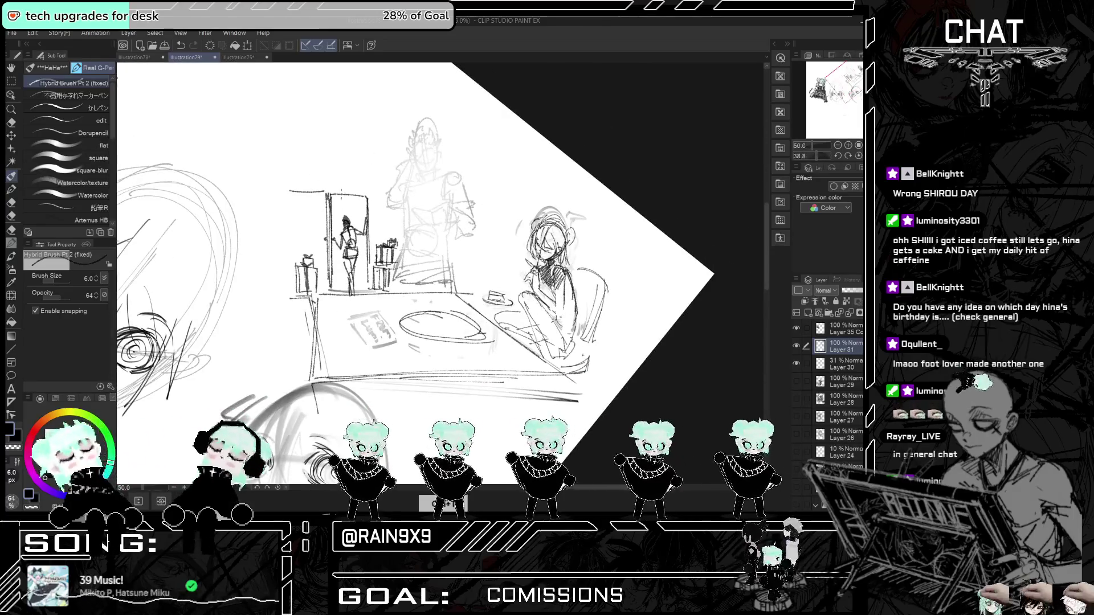
scroll(422, 134, "up", 5)
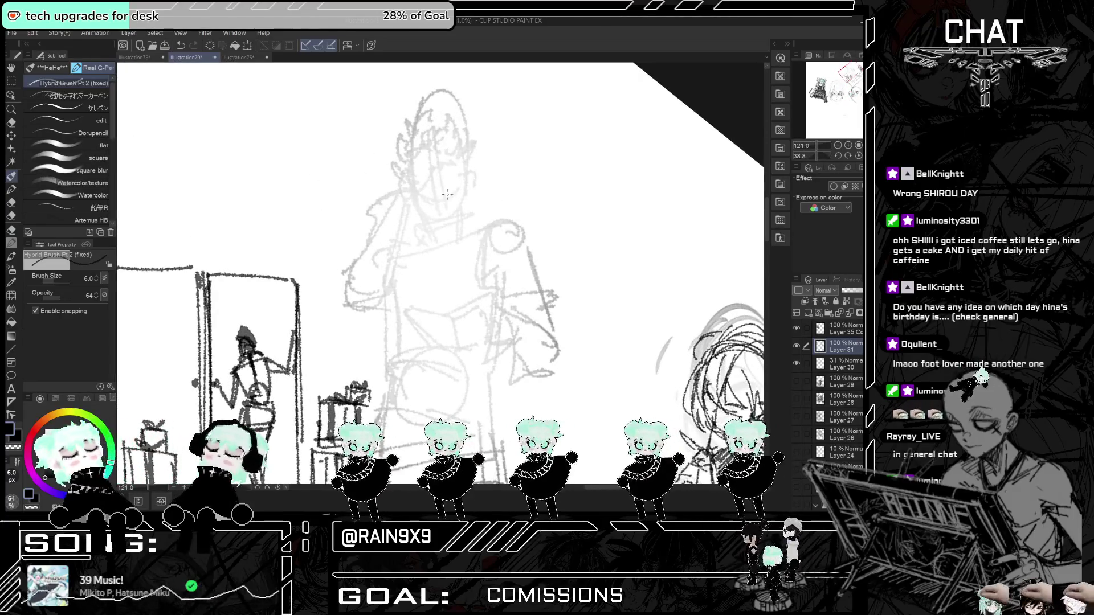
- Draw the standing man's eye, mouth, nose and ears, undoing the misplaced strokes
left_click_drag(423, 192, 433, 197)
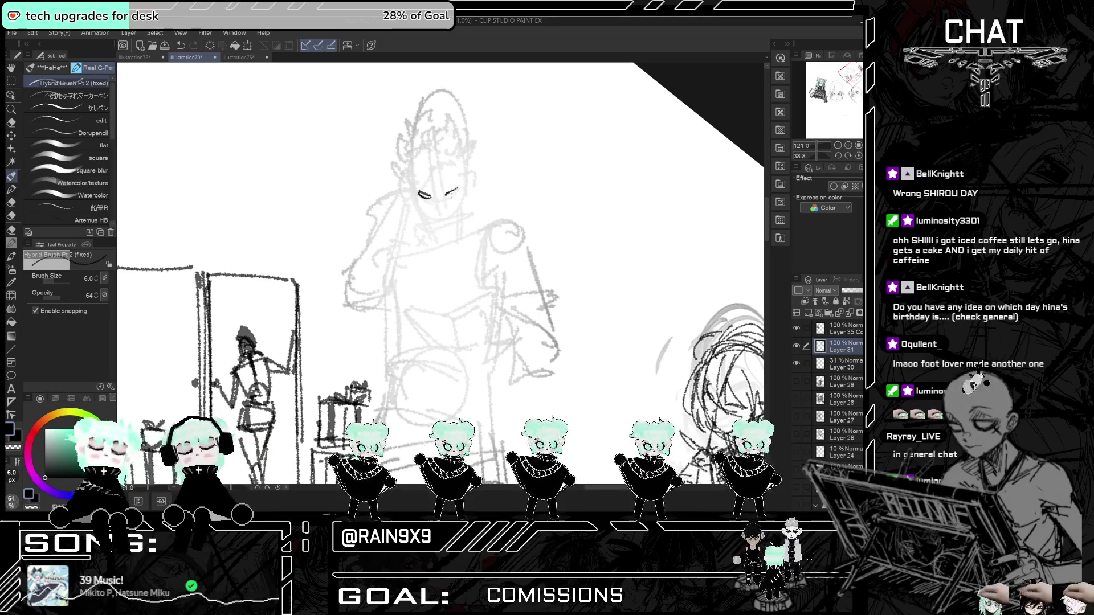
key("ctrl+z")
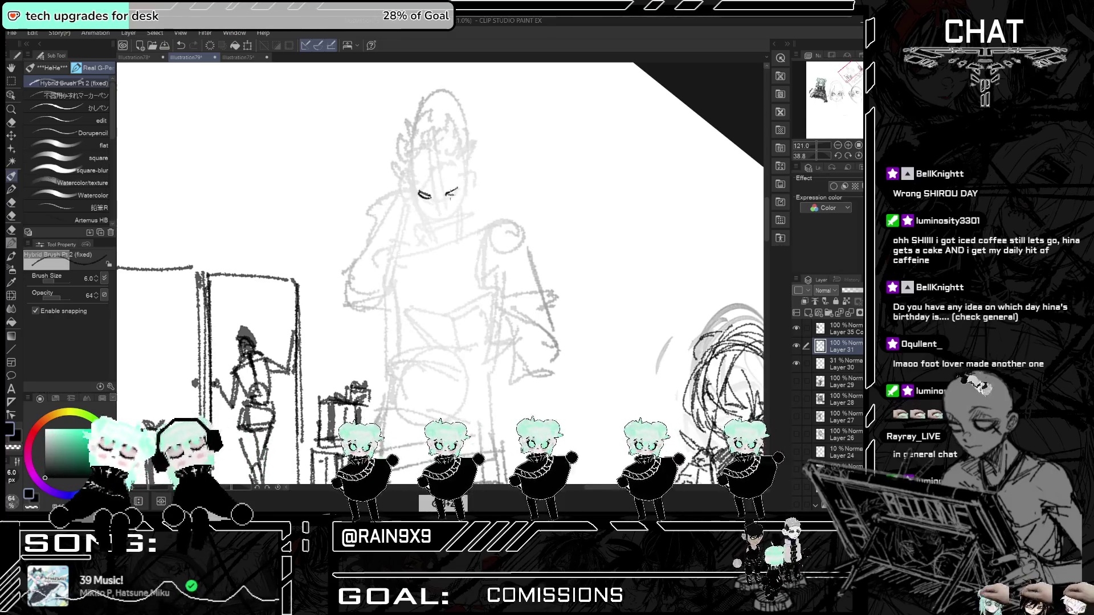
left_click_drag(435, 213, 449, 212)
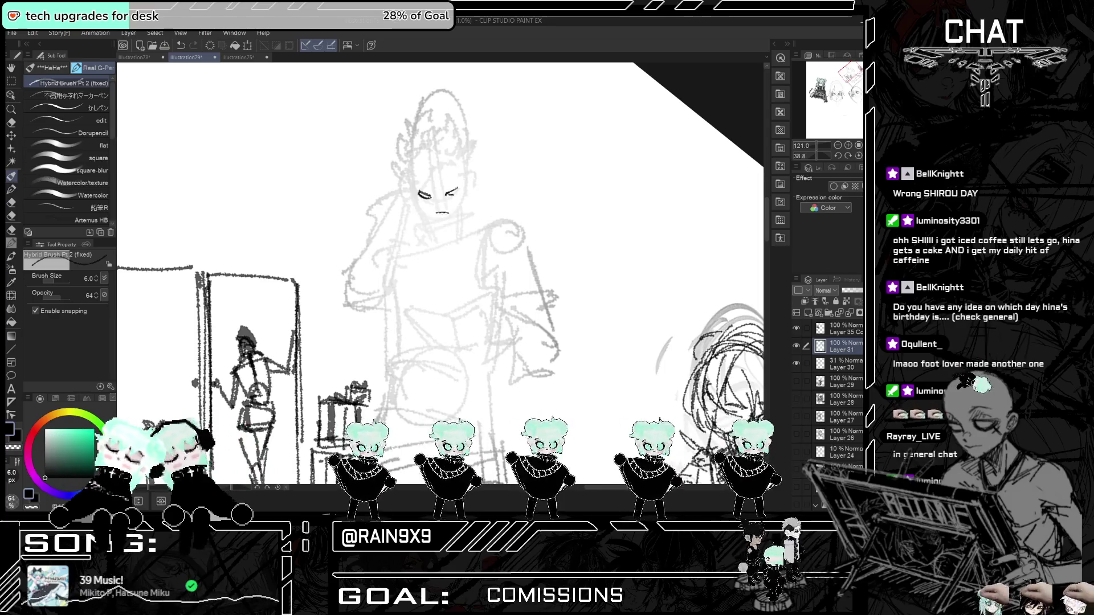
left_click_drag(439, 206, 439, 215)
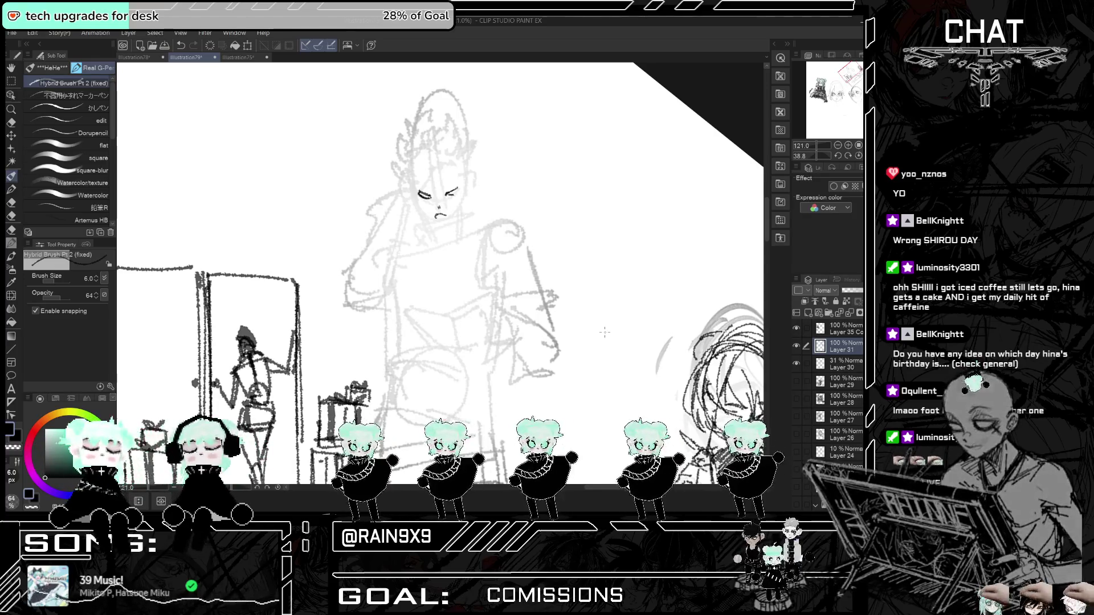
mouse_move(470, 178)
left_mouse_down()
mouse_move(469, 193)
mouse_move(411, 195)
left_mouse_up()
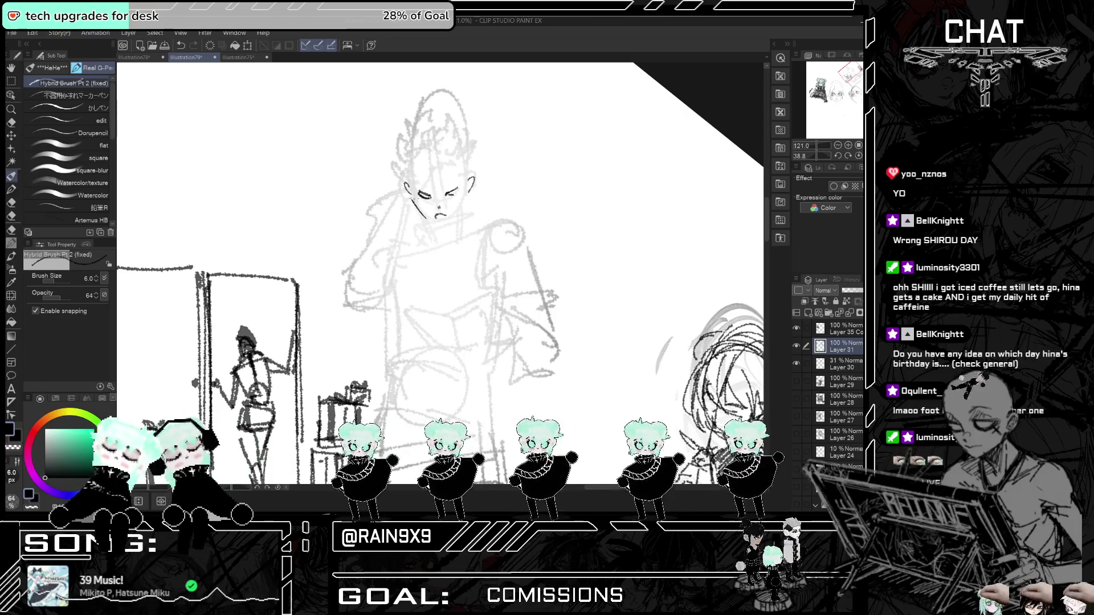
key("ctrl+z")
mouse_move(415, 197)
left_mouse_down()
mouse_move(439, 230)
mouse_move(447, 226)
left_mouse_up()
key("ctrl+z")
key("ctrl+z")
- Outline his jaw and head, sketch the neck below the chin, and refine the right brow
left_click_drag(468, 188, 443, 229)
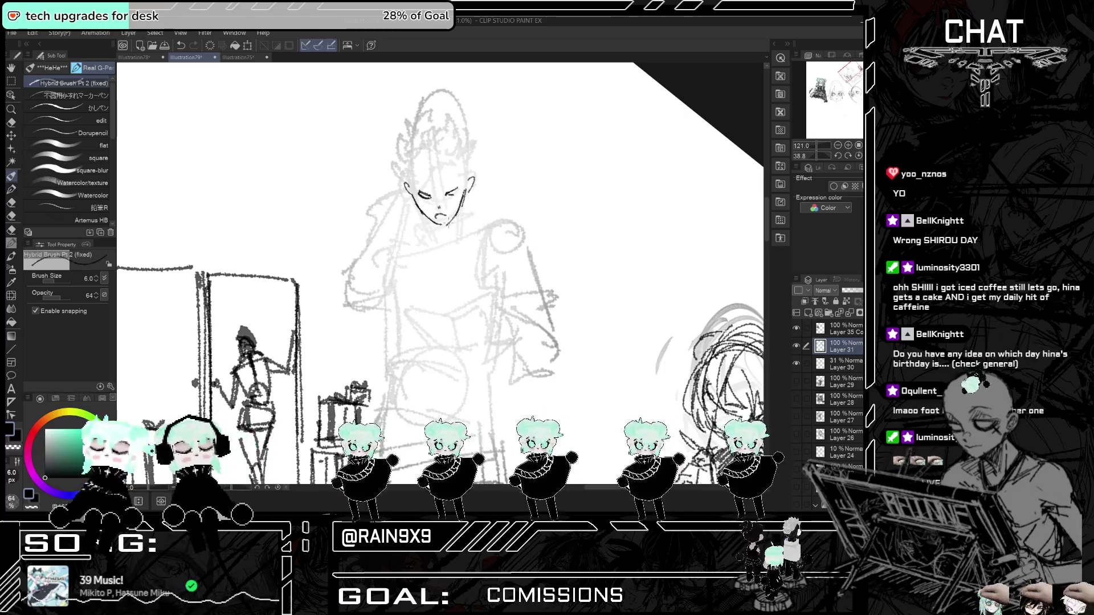
mouse_move(410, 188)
left_mouse_down()
mouse_move(419, 141)
mouse_move(438, 134)
left_mouse_up()
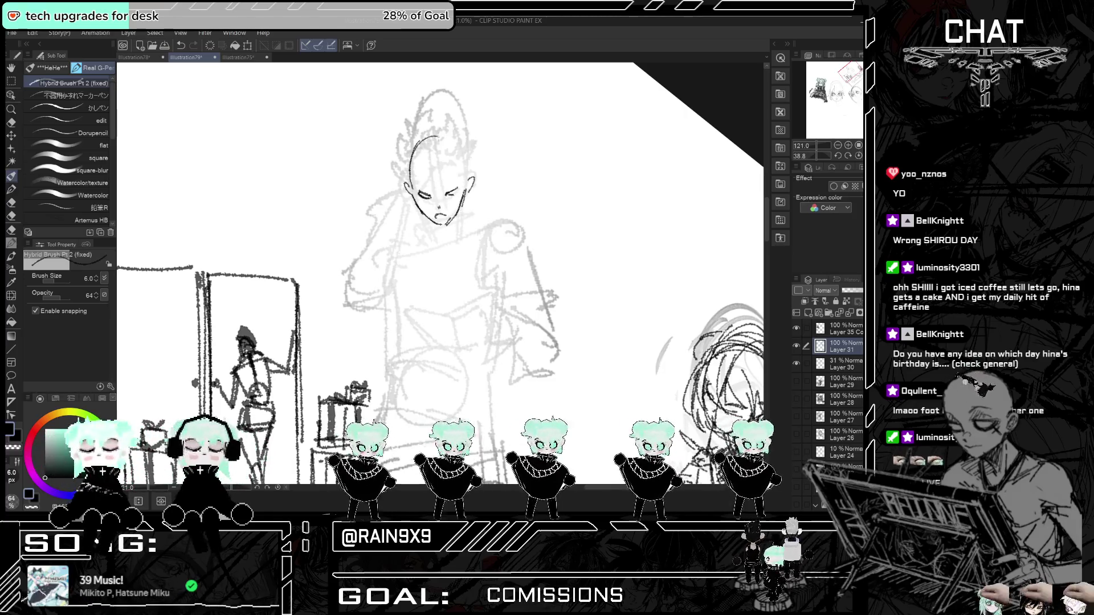
mouse_move(413, 171)
left_mouse_down()
mouse_move(435, 140)
mouse_move(465, 169)
left_mouse_up()
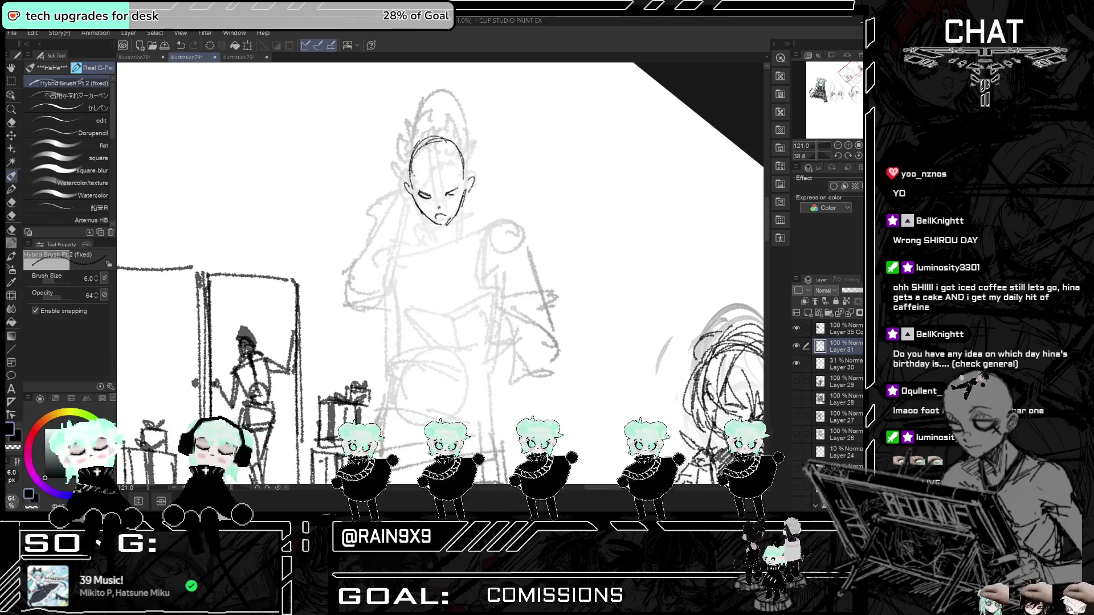
scroll(477, 166, "down", 1)
left_click_drag(440, 210, 430, 235)
mouse_move(437, 211)
left_mouse_down()
mouse_move(427, 231)
mouse_move(464, 229)
left_mouse_up()
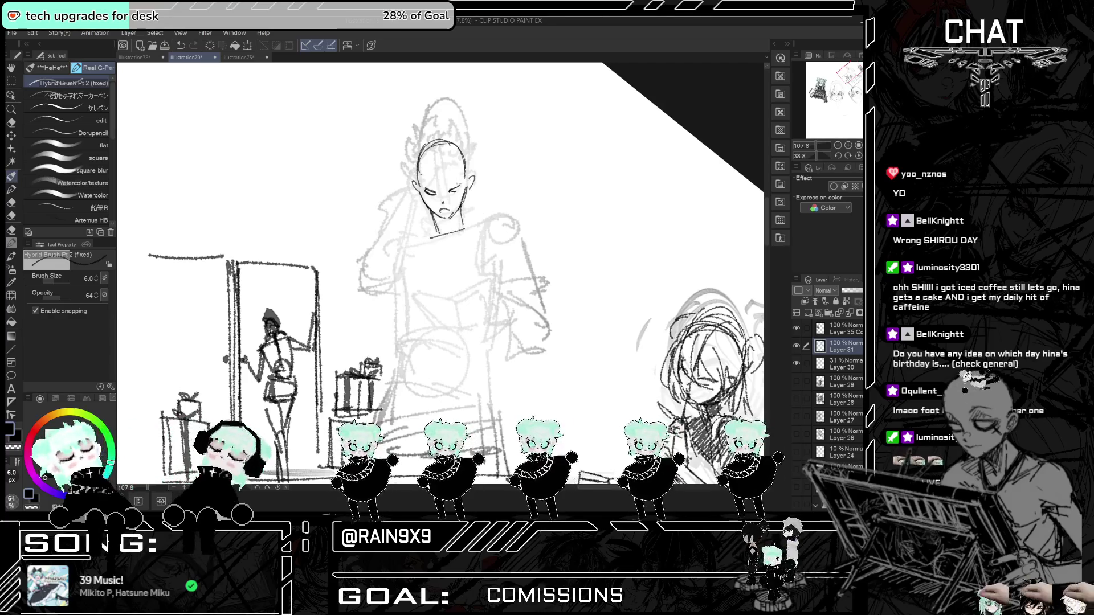
left_click_drag(445, 182, 456, 187)
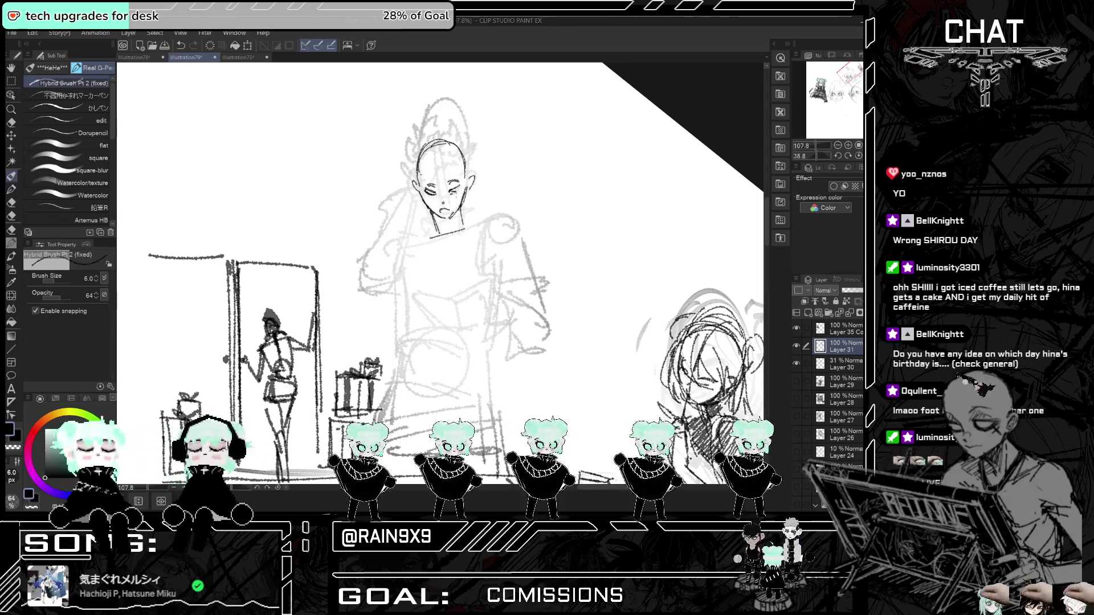
scroll(541, 161, "up", 2)
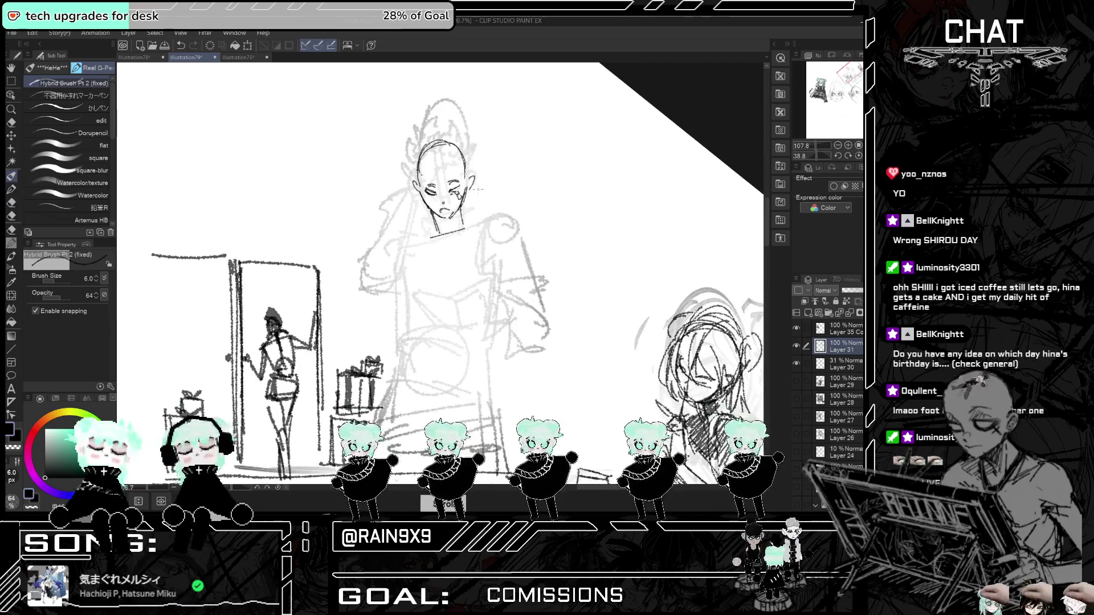
scroll(484, 194, "down", 2)
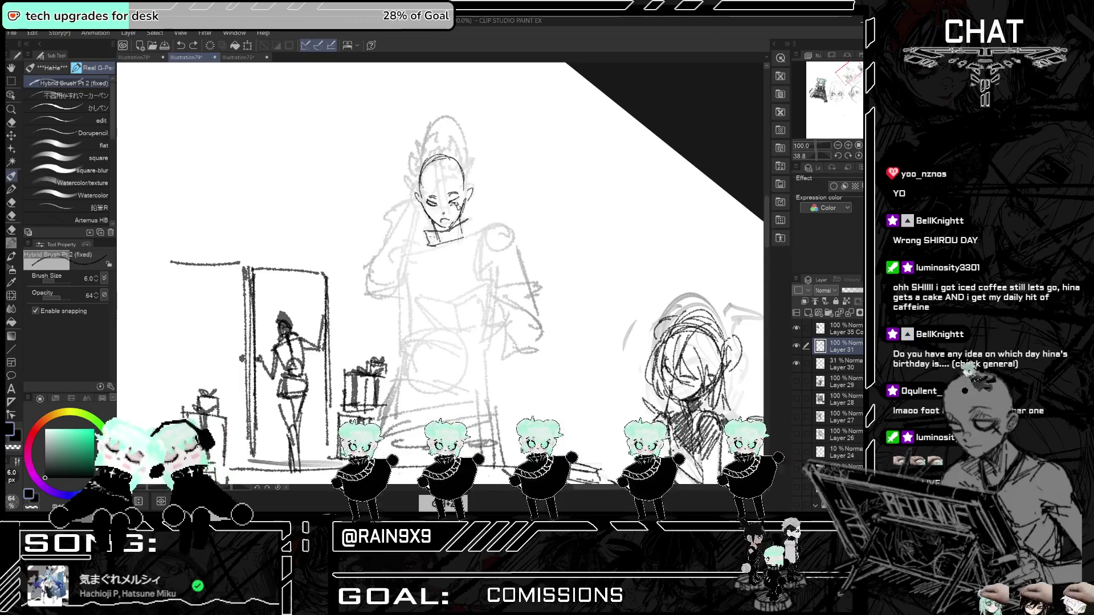
- Draw the man's collar and shoulder line, redoing the weak strokes below the collar
key("ctrl+z")
mouse_move(426, 233)
left_mouse_down()
mouse_move(437, 245)
mouse_move(455, 224)
left_mouse_up()
left_click_drag(463, 223, 471, 281)
key("ctrl+z")
mouse_move(413, 254)
left_mouse_down()
mouse_move(414, 309)
mouse_move(400, 325)
left_mouse_up()
key("ctrl+z")
key("ctrl+z")
key("ctrl+z")
left_click_drag(417, 259, 402, 278)
mouse_move(474, 245)
left_mouse_down()
mouse_move(484, 270)
mouse_move(498, 263)
mouse_move(501, 233)
mouse_move(508, 259)
mouse_move(499, 240)
mouse_move(530, 269)
left_mouse_up()
- Sketch the sleeve edge and cuff, checking the figure in a mirrored view
mouse_move(523, 267)
left_mouse_down()
mouse_move(530, 291)
mouse_move(494, 330)
mouse_move(489, 310)
mouse_move(487, 340)
mouse_move(536, 356)
left_mouse_up()
key("ctrl+z")
left_click_drag(535, 349, 518, 350)
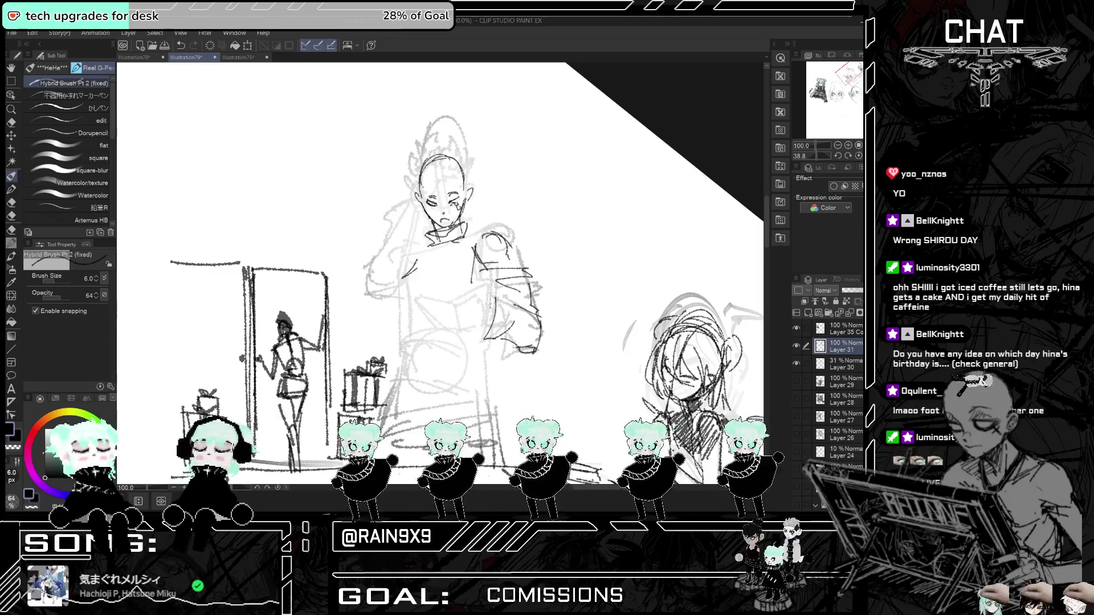
key("h")
mouse_move(394, 298)
left_mouse_down()
mouse_move(384, 324)
mouse_move(427, 297)
mouse_move(475, 319)
mouse_move(459, 320)
left_mouse_up()
key("ctrl+z")
key("ctrl+z")
key("h")
- Rework the collar stroke and sketch the man's hands holding the open book
scroll(439, 274, "up", 2)
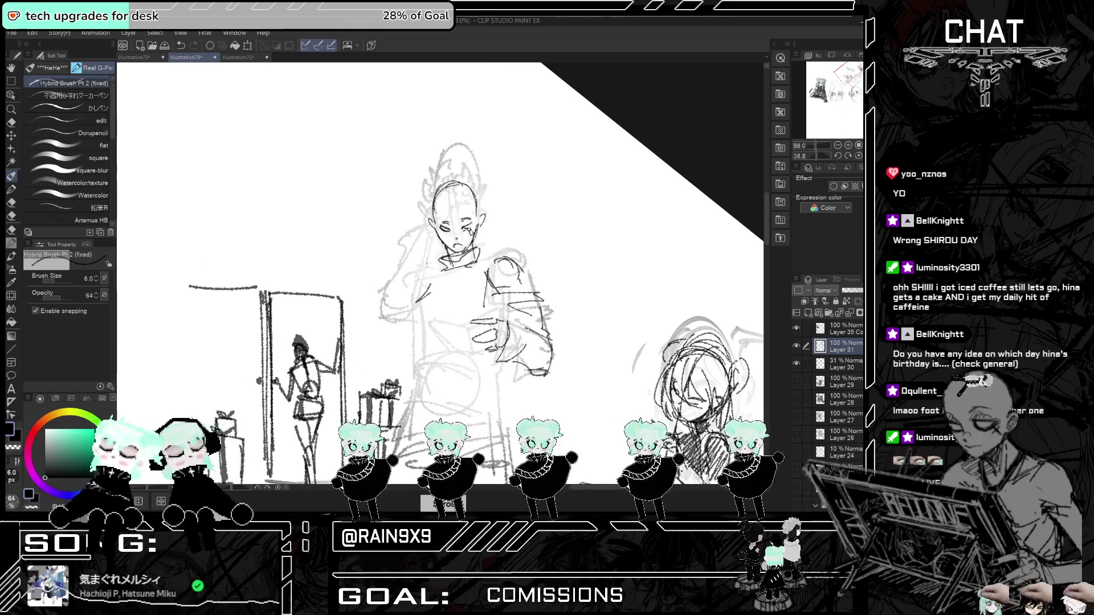
mouse_move(425, 261)
left_mouse_down()
mouse_move(443, 246)
mouse_move(391, 283)
mouse_move(415, 309)
mouse_move(380, 318)
mouse_move(396, 327)
left_mouse_up()
key("ctrl+z")
key("ctrl+z")
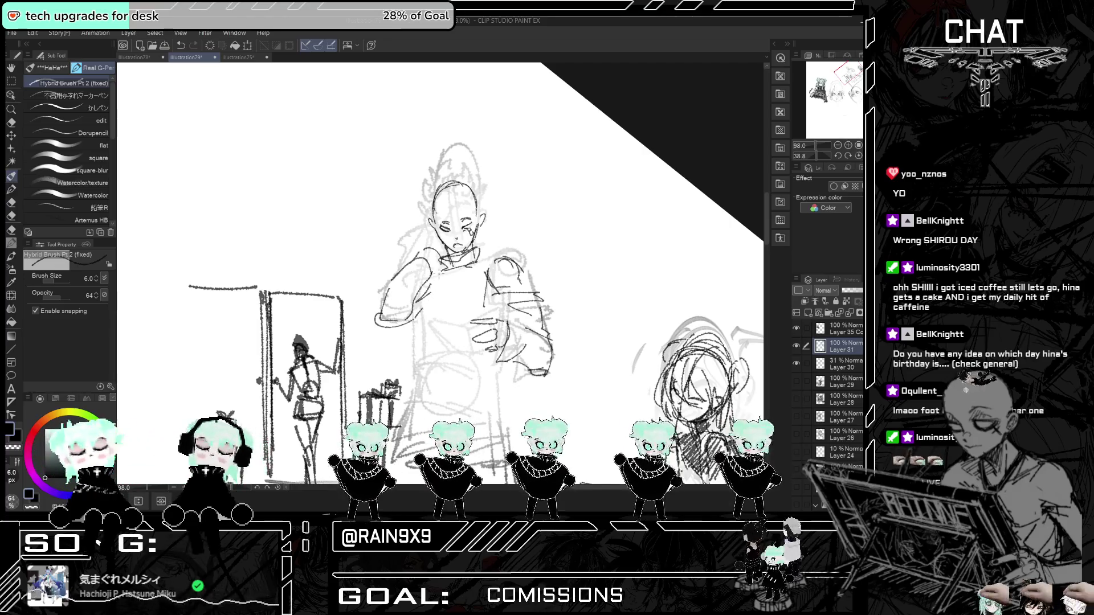
scroll(526, 245, "down", 3)
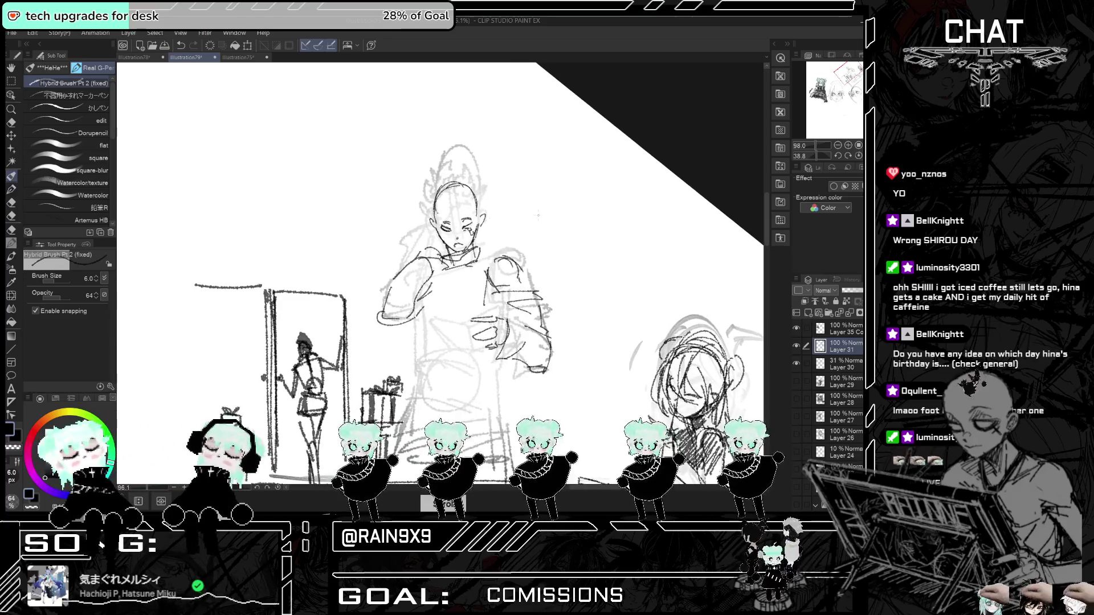
scroll(527, 245, "down", 2)
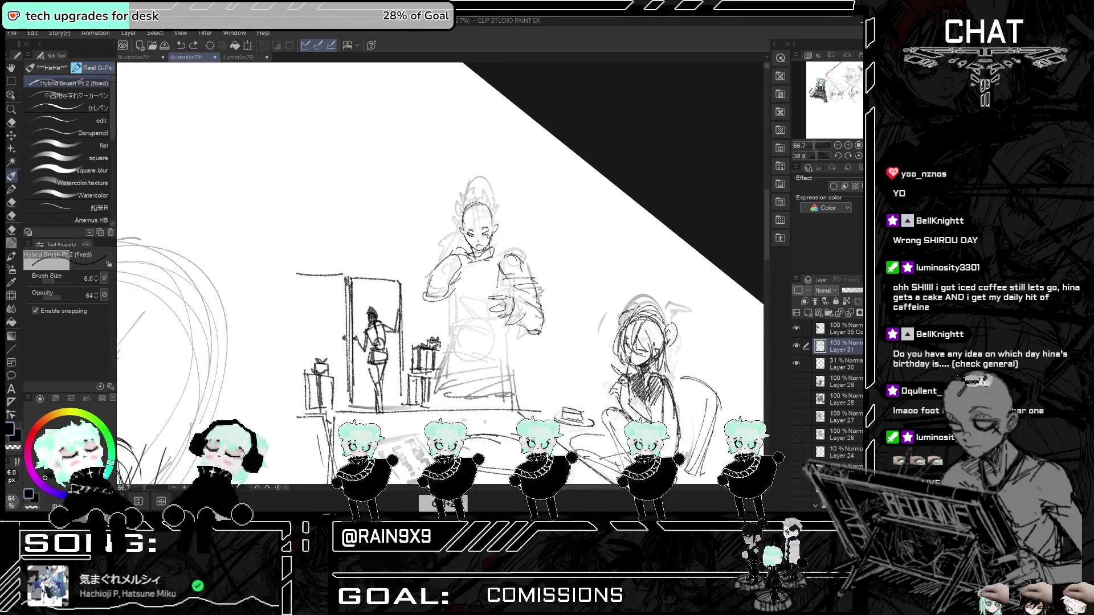
mouse_move(505, 293)
left_mouse_down()
mouse_move(465, 311)
mouse_move(488, 307)
mouse_move(488, 318)
left_mouse_up()
key("ctrl+z")
key("ctrl+z")
key("ctrl+z")
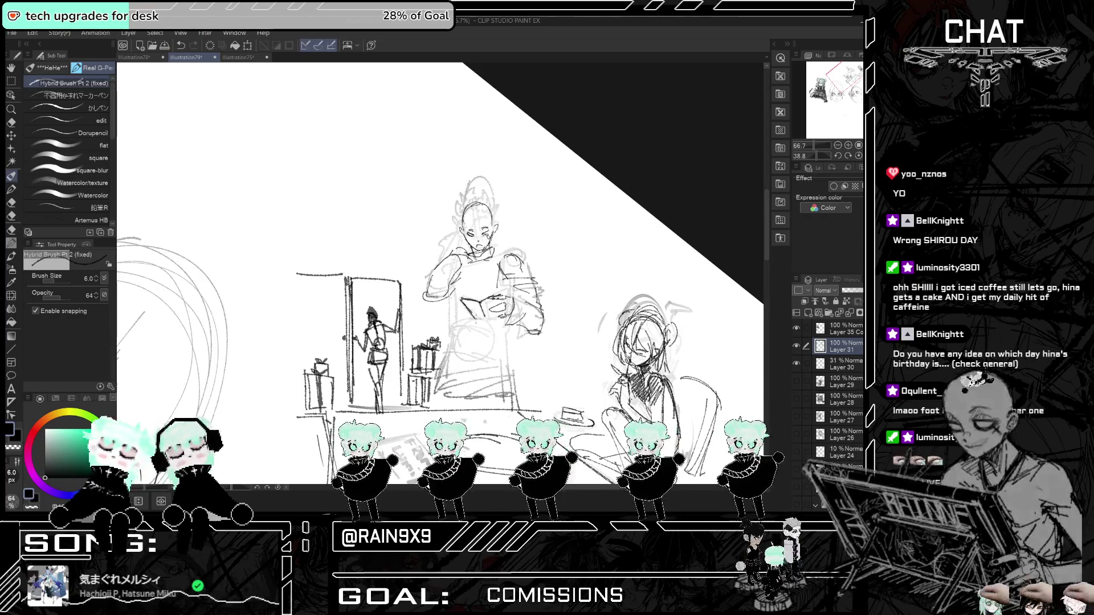
scroll(490, 275, "down", 2)
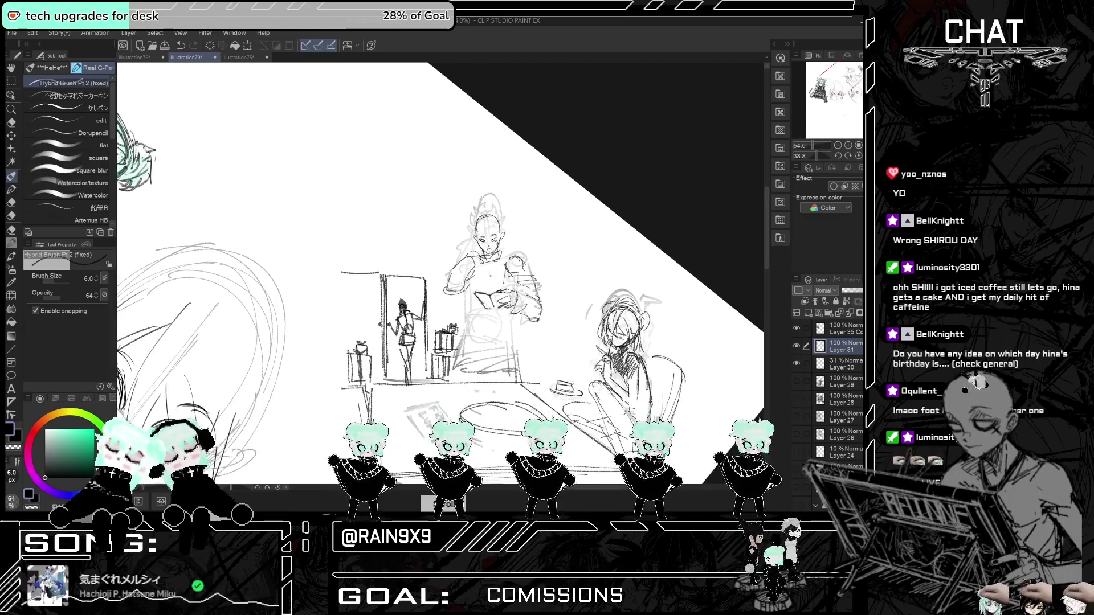
- Block in the man's coat across his arms and torso, checking in a mirrored view
mouse_move(496, 256)
left_mouse_down()
mouse_move(508, 266)
mouse_move(476, 288)
mouse_move(464, 339)
left_mouse_up()
mouse_move(514, 314)
left_mouse_down()
mouse_move(505, 346)
mouse_move(463, 353)
mouse_move(466, 367)
left_mouse_up()
key("ctrl+t")
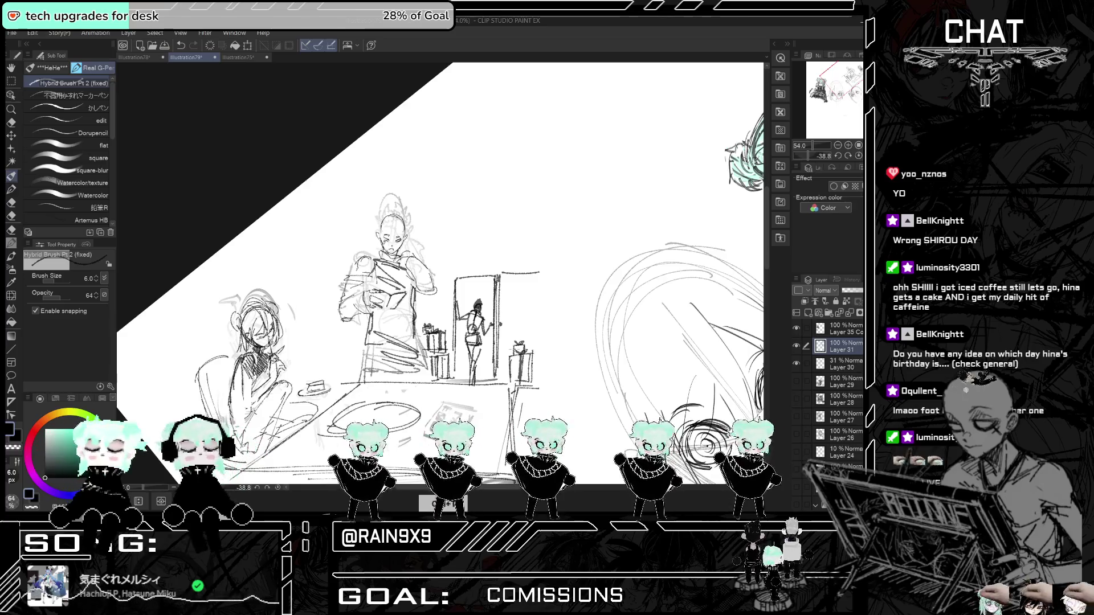
key("ctrl+t")
scroll(256, 257, "up", 3)
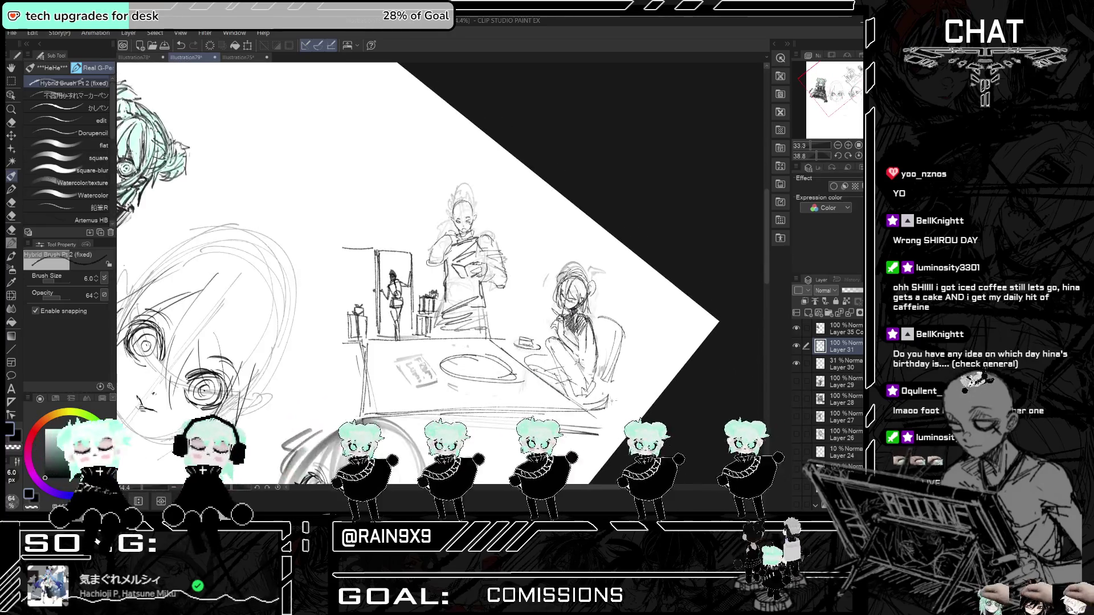
scroll(424, 160, "up", 5)
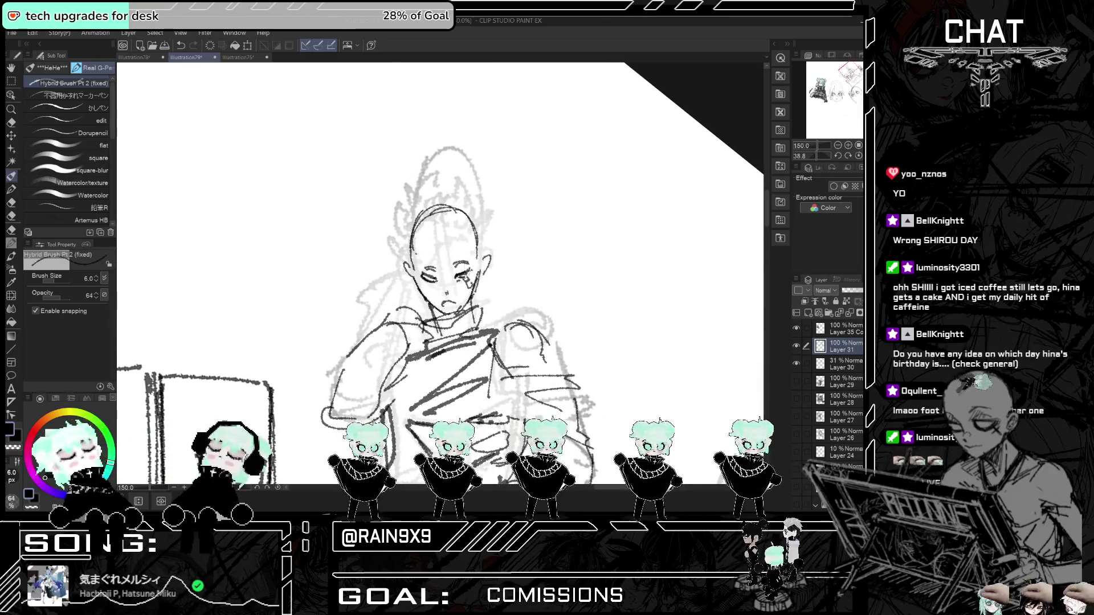
- Redraw the man's left eye and refine the strokes around it
key("ctrl+z")
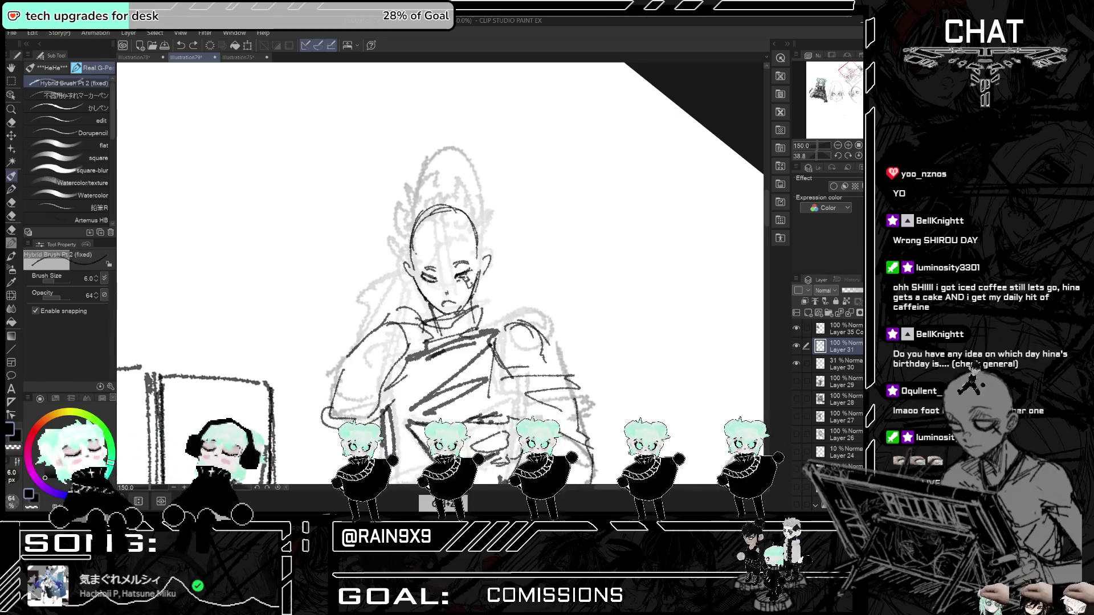
left_click_drag(426, 277, 465, 282)
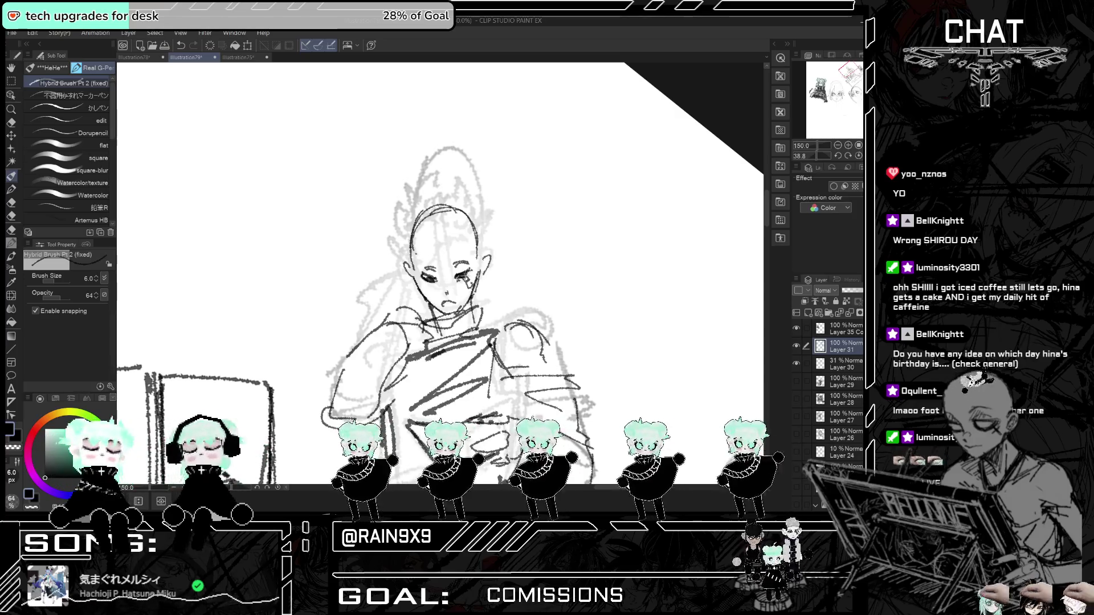
mouse_move(421, 273)
left_mouse_down()
mouse_move(460, 283)
mouse_move(435, 260)
mouse_move(451, 272)
left_mouse_up()
scroll(444, 269, "down", 2)
- Add hair strands over the man's forehead and check the composition mirrored
mouse_move(468, 251)
left_mouse_down()
mouse_move(447, 267)
mouse_move(459, 267)
mouse_move(419, 280)
mouse_move(406, 271)
mouse_move(426, 289)
left_mouse_up()
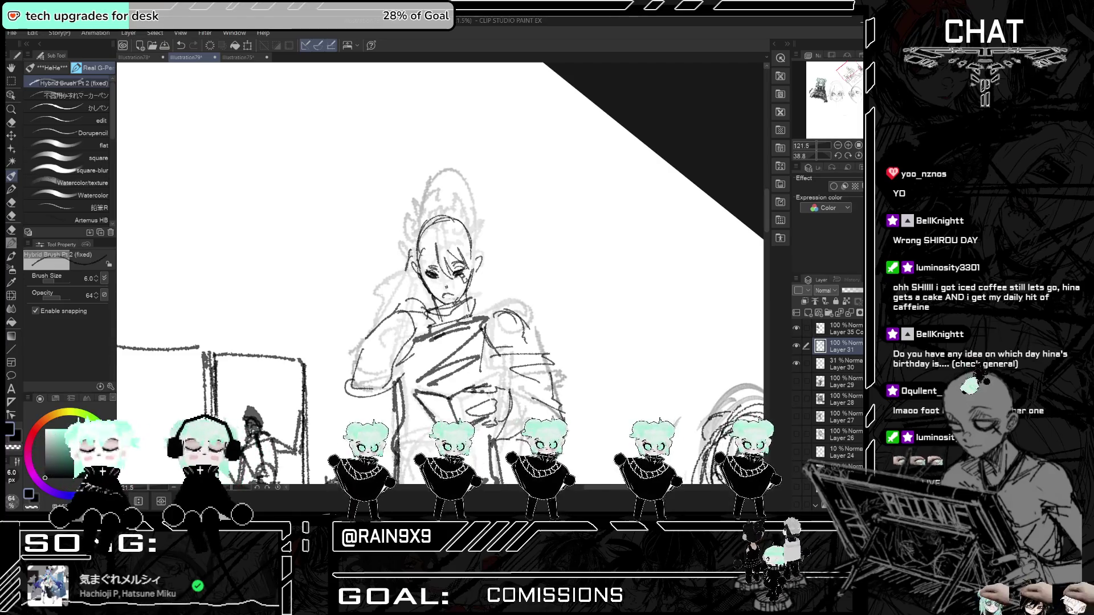
scroll(445, 293, "up", 2)
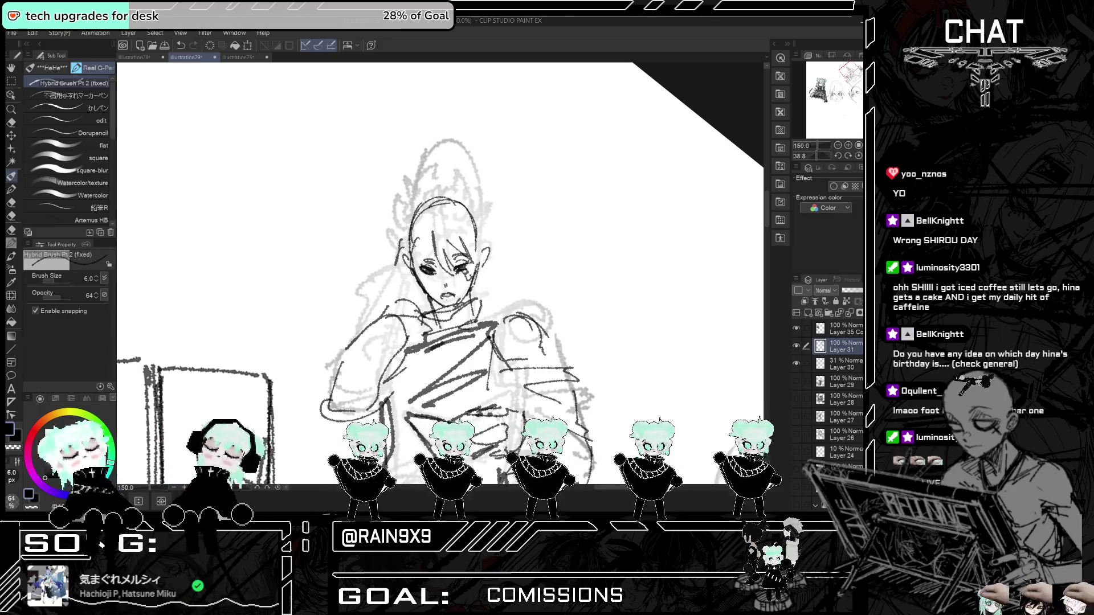
scroll(444, 293, "down", 2)
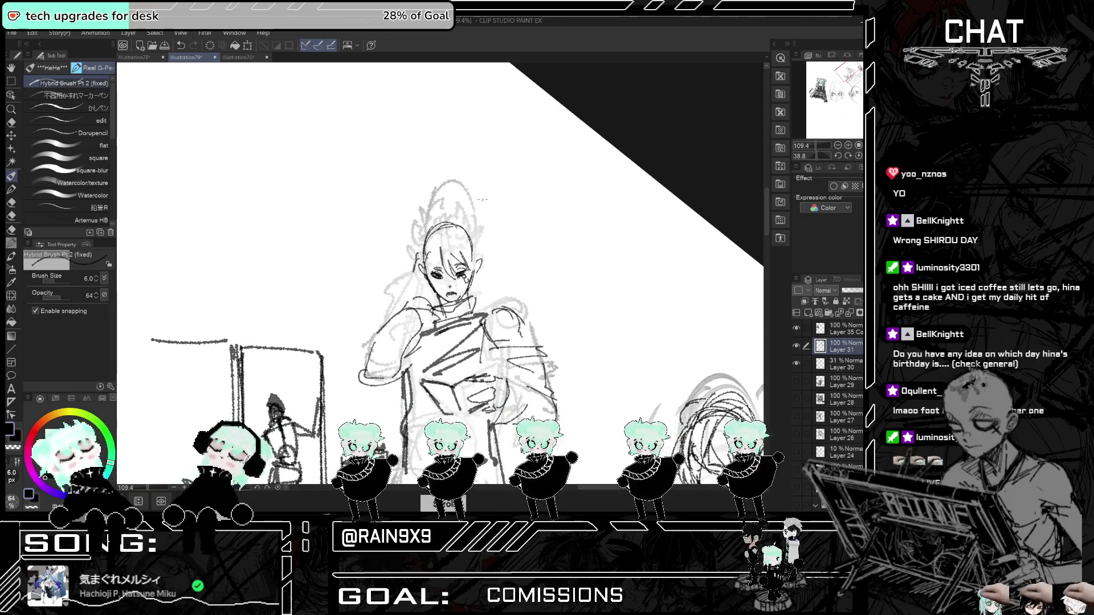
scroll(444, 293, "down", 2)
key("h")
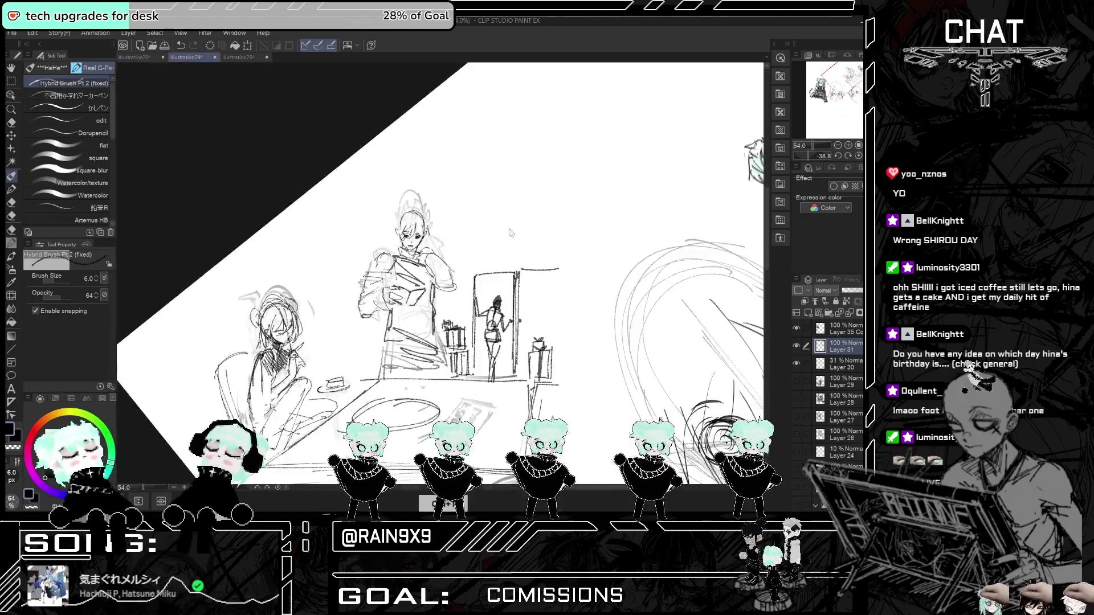
key("h")
scroll(439, 273, "up", 1)
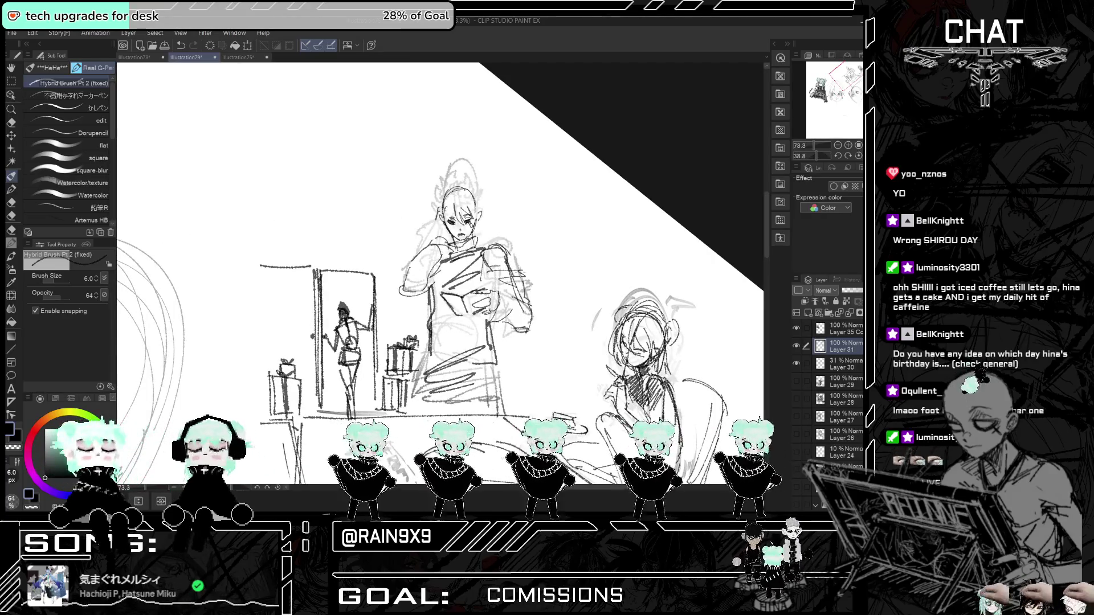
- Erase the spiky hair and stray arm lines with the Hard eraser at size 23.5
left_click(11, 122)
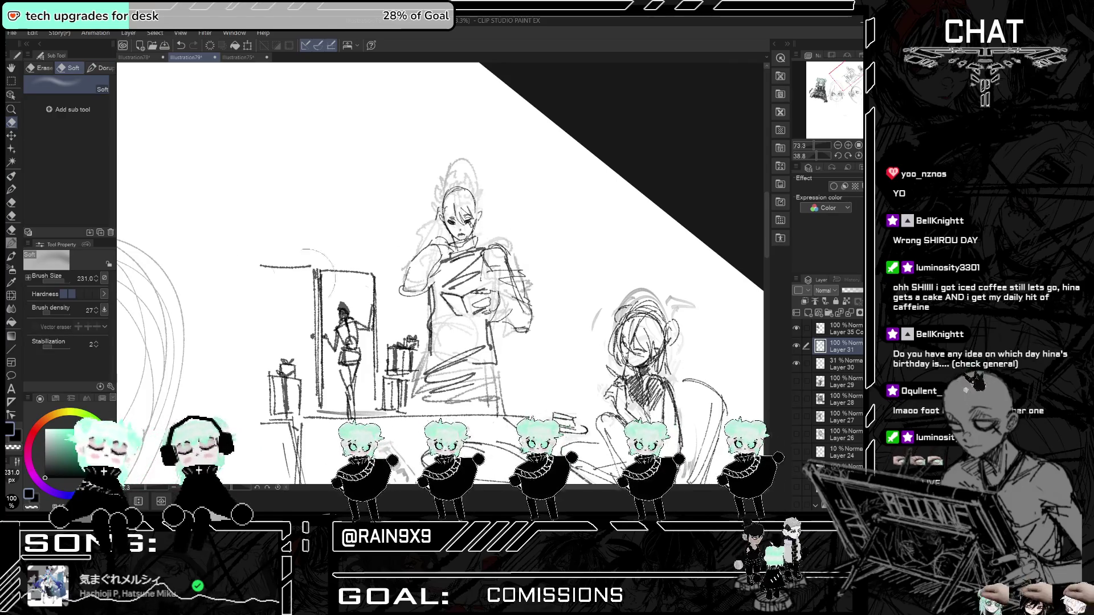
left_click(40, 68)
mouse_move(496, 234)
left_mouse_down()
mouse_move(506, 251)
mouse_move(495, 255)
left_mouse_up()
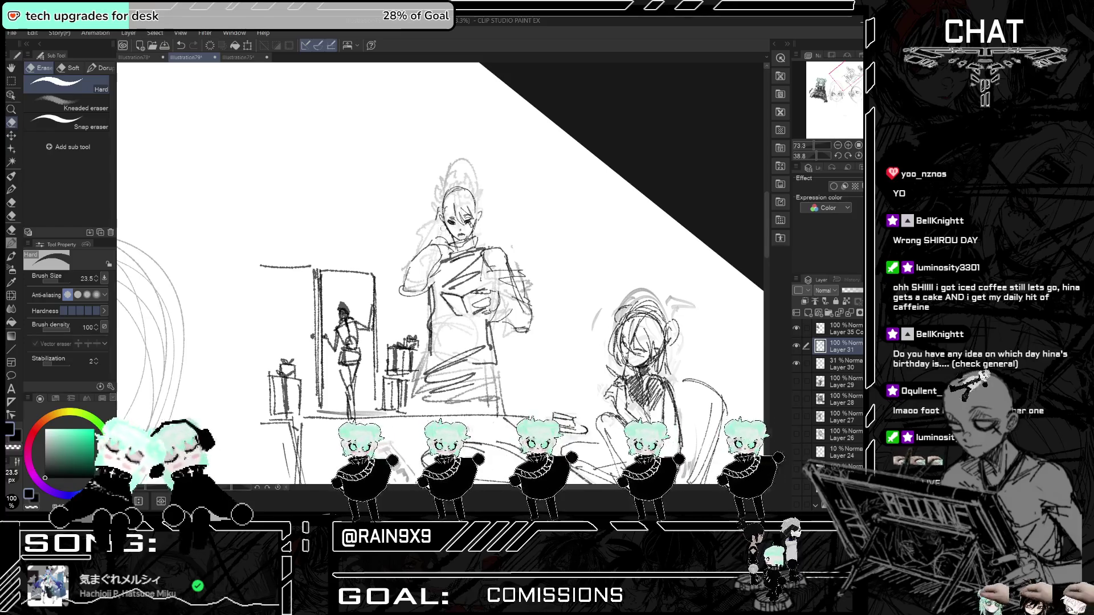
mouse_move(437, 225)
left_mouse_down()
mouse_move(447, 171)
mouse_move(459, 183)
mouse_move(470, 164)
left_mouse_up()
mouse_move(485, 273)
left_mouse_down()
mouse_move(529, 287)
mouse_move(524, 319)
mouse_move(526, 302)
mouse_move(500, 333)
left_mouse_up()
mouse_move(421, 223)
left_mouse_down()
mouse_move(413, 282)
mouse_move(436, 244)
mouse_move(407, 276)
left_mouse_up()
left_click_drag(407, 276, 430, 246)
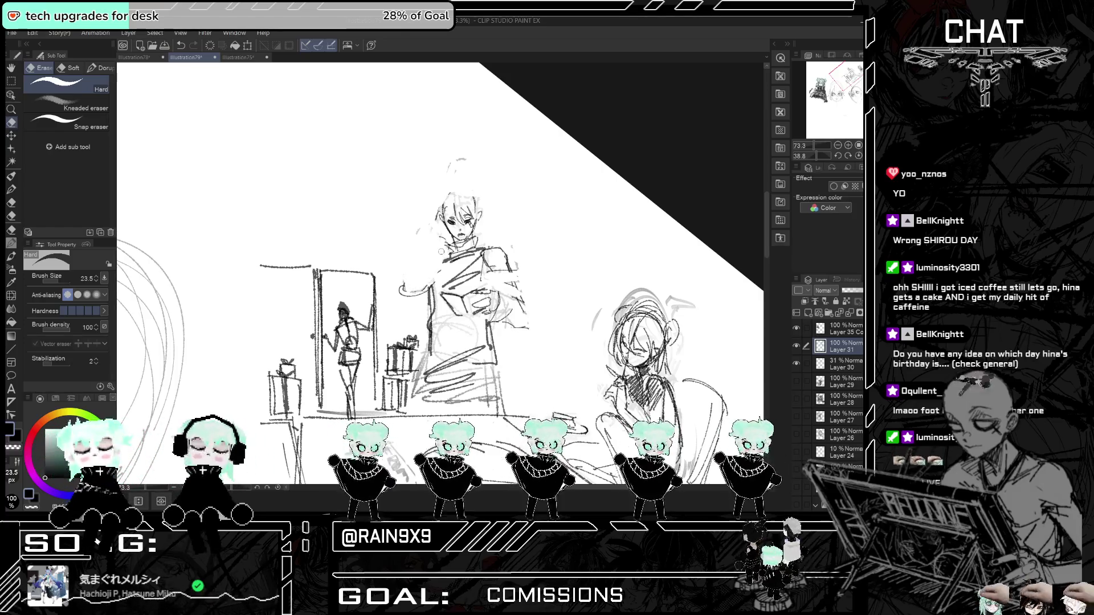
- Redraw the man's hair and side strokes with the Real G-Pen
left_click(11, 175)
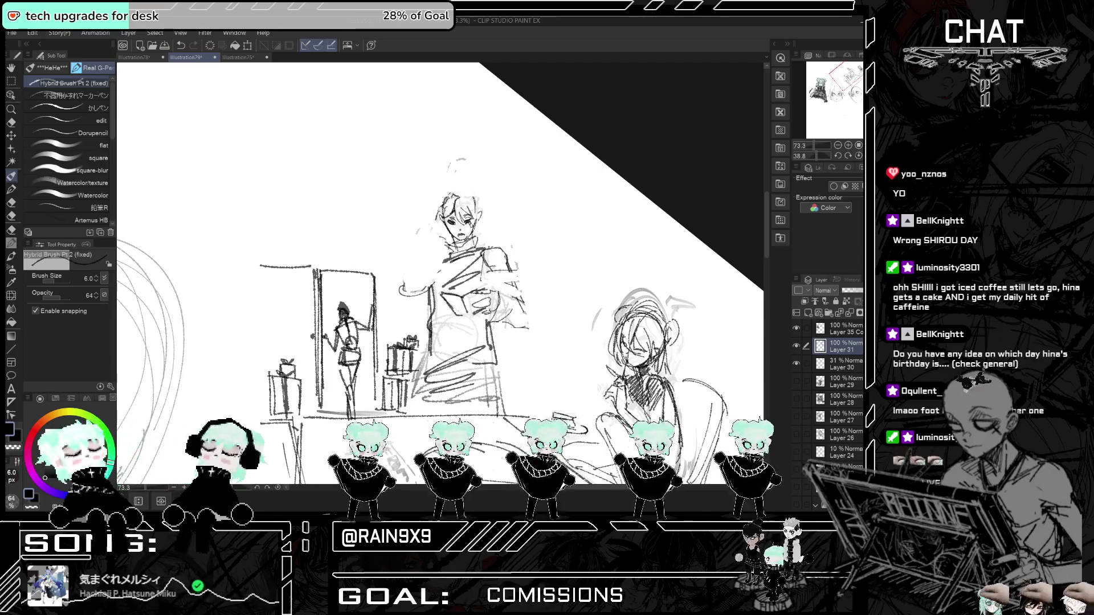
left_click_drag(447, 205, 435, 220)
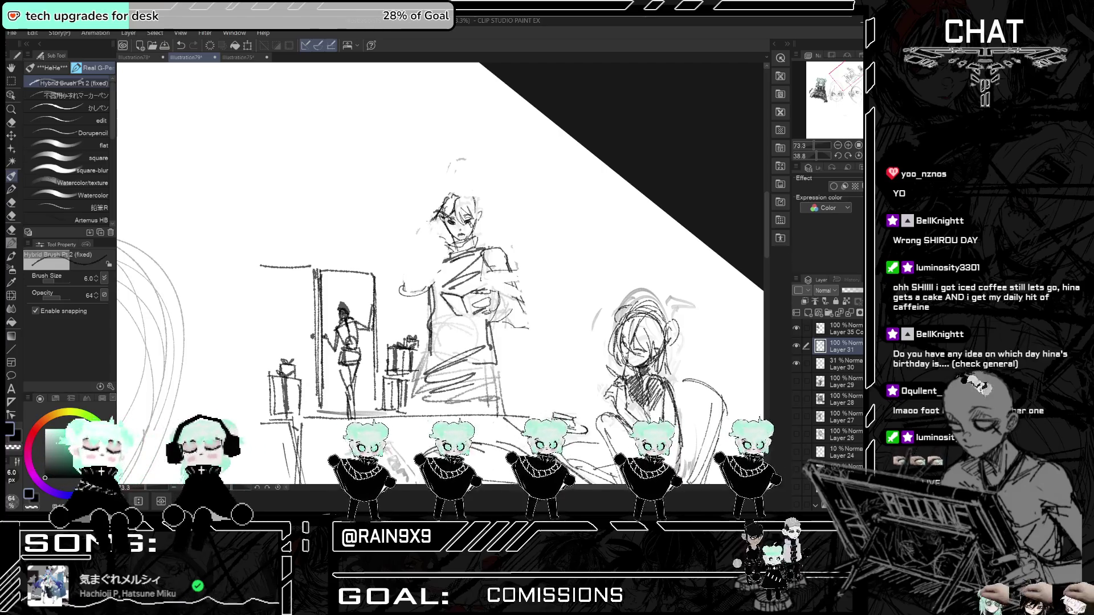
key("h")
key("h")
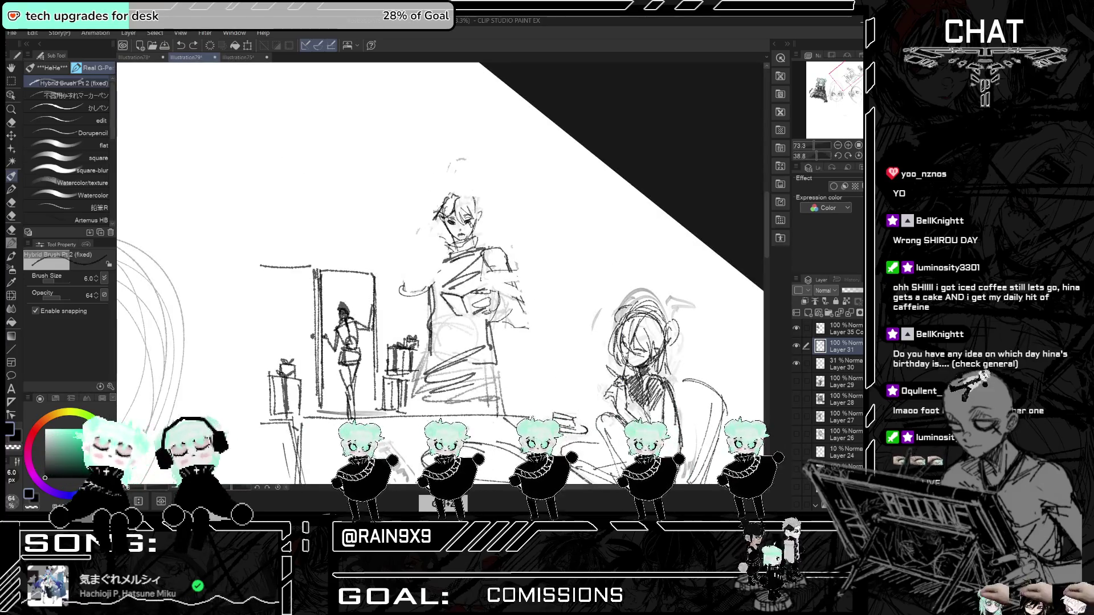
mouse_move(437, 213)
left_mouse_down()
mouse_move(413, 255)
mouse_move(435, 262)
left_mouse_up()
- Redraw the man's raised arm reaching to his hair, then bring the area left of the girl into view
key("ctrl+z")
key("ctrl+z")
key("ctrl+z")
left_click_drag(435, 215, 402, 257)
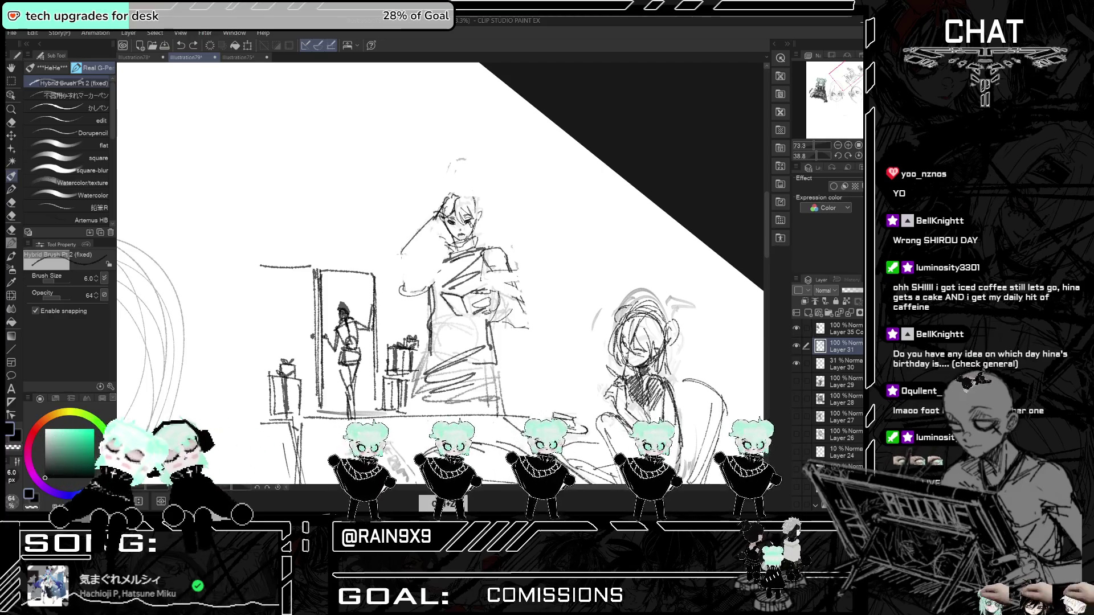
key("ctrl+z")
mouse_move(439, 216)
left_mouse_down()
mouse_move(406, 248)
mouse_move(418, 270)
left_mouse_up()
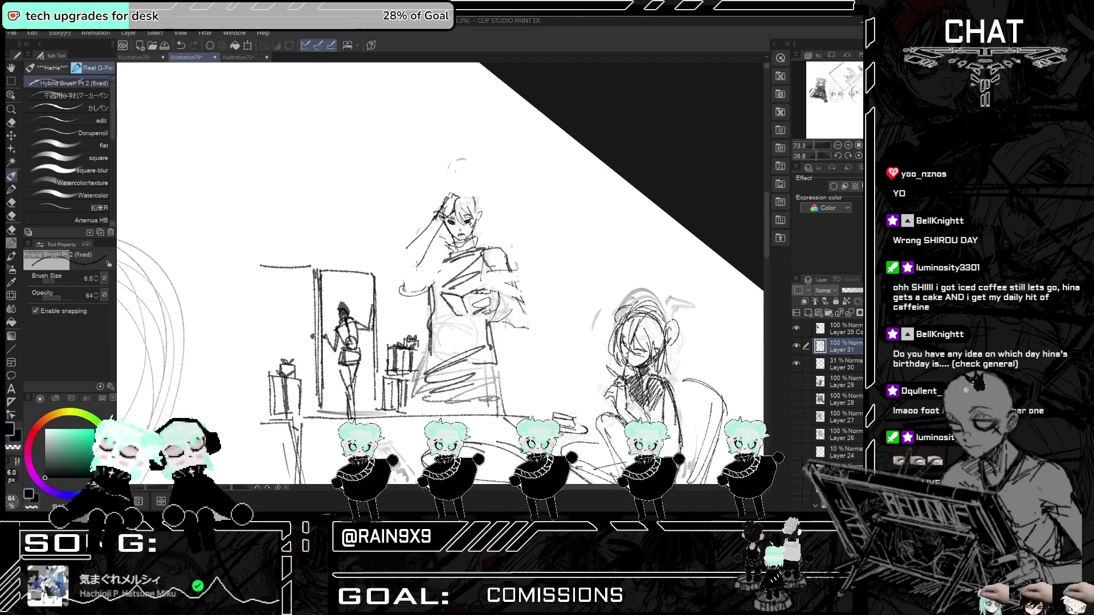
key("h")
key("h")
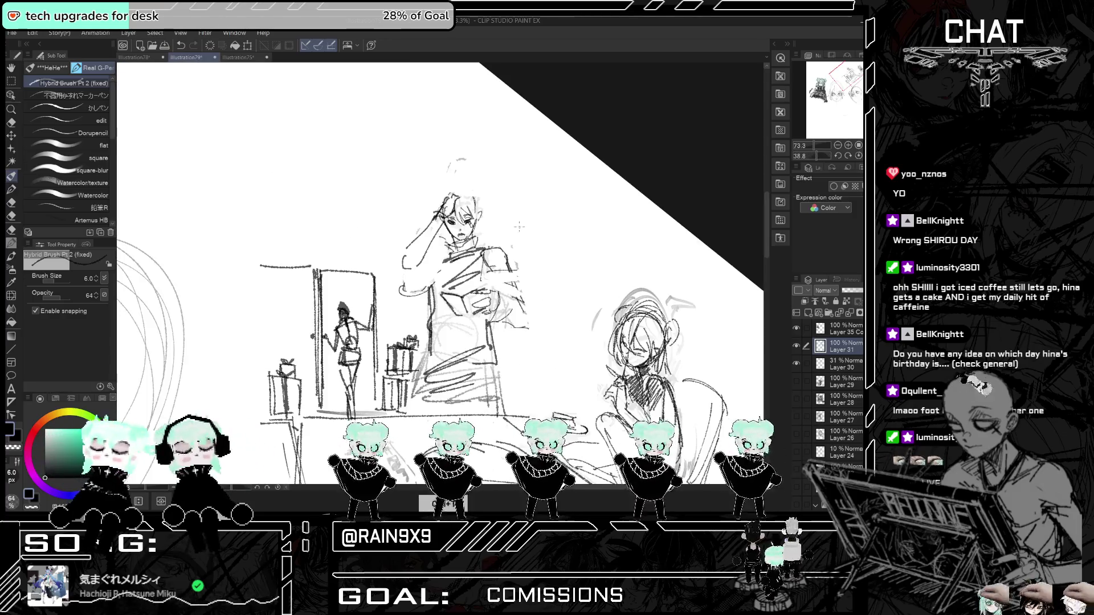
scroll(487, 253, "up", 1)
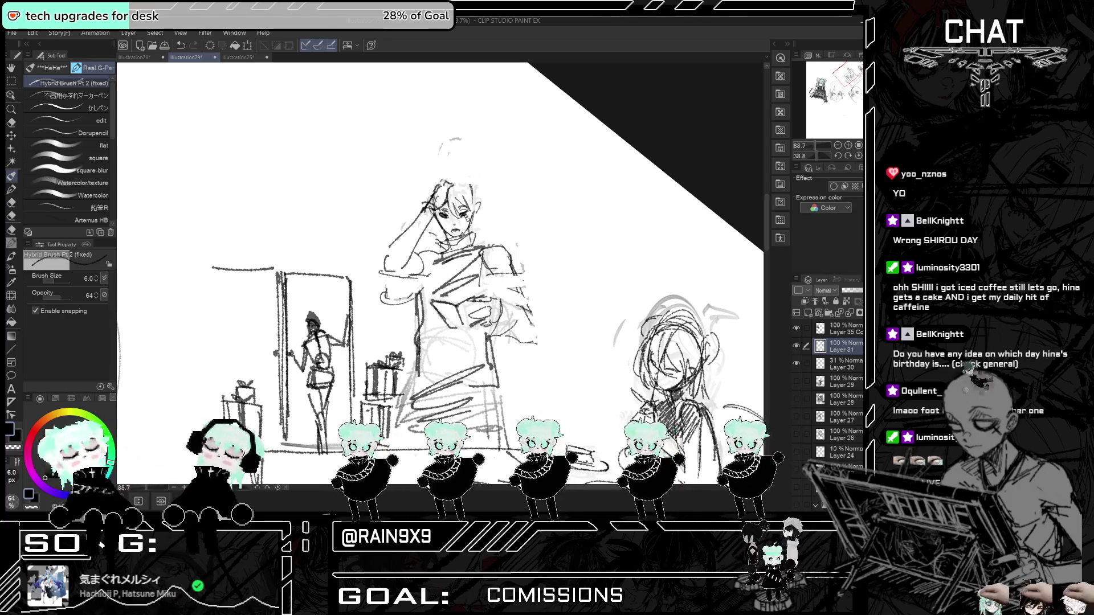
mouse_move(618, 342)
left_mouse_down()
mouse_move(544, 310)
mouse_move(597, 342)
left_mouse_up()
scroll(546, 308, "up", 2)
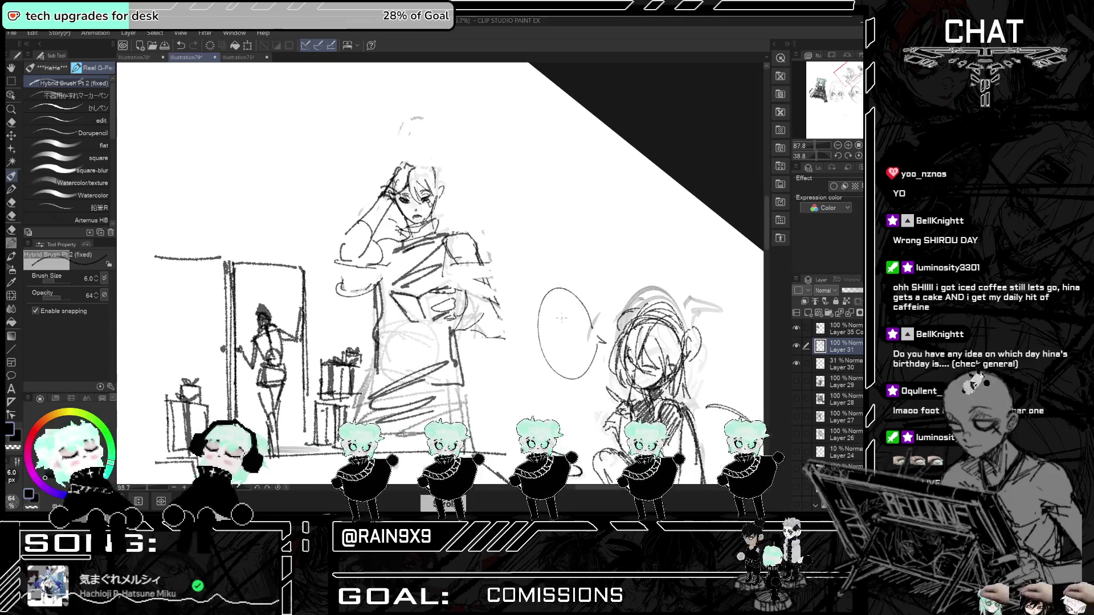
- Handwrite the girl's dialogue ending 'safe to eat!' inside her speech bubble
left_click_drag(543, 315, 549, 315)
left_click_drag(557, 310, 566, 308)
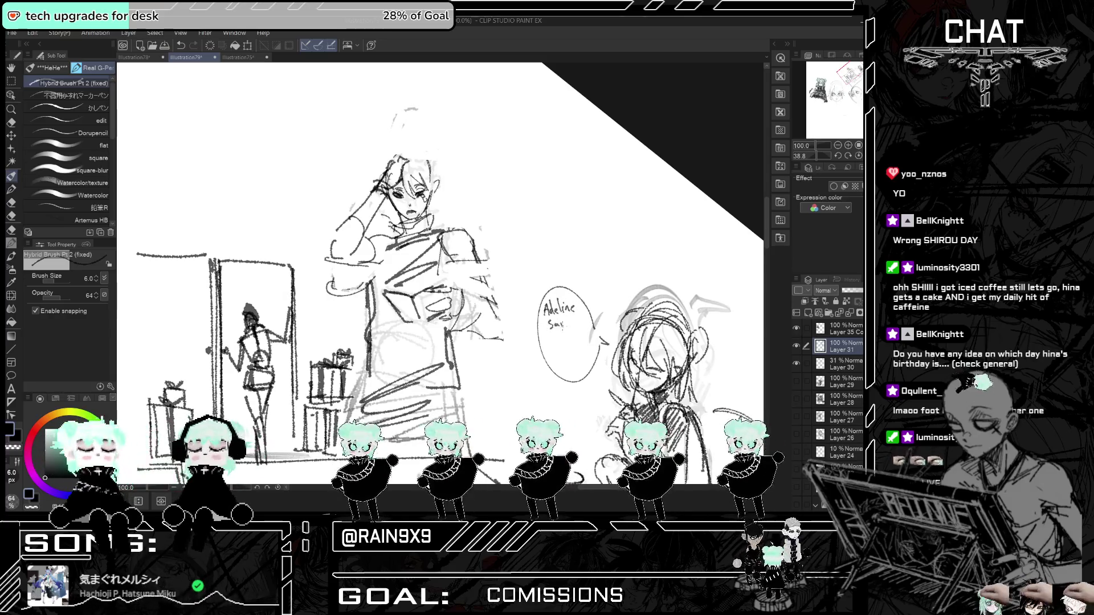
mouse_move(577, 312)
left_mouse_down()
mouse_move(585, 324)
mouse_move(548, 344)
mouse_move(568, 328)
mouse_move(578, 349)
left_mouse_up()
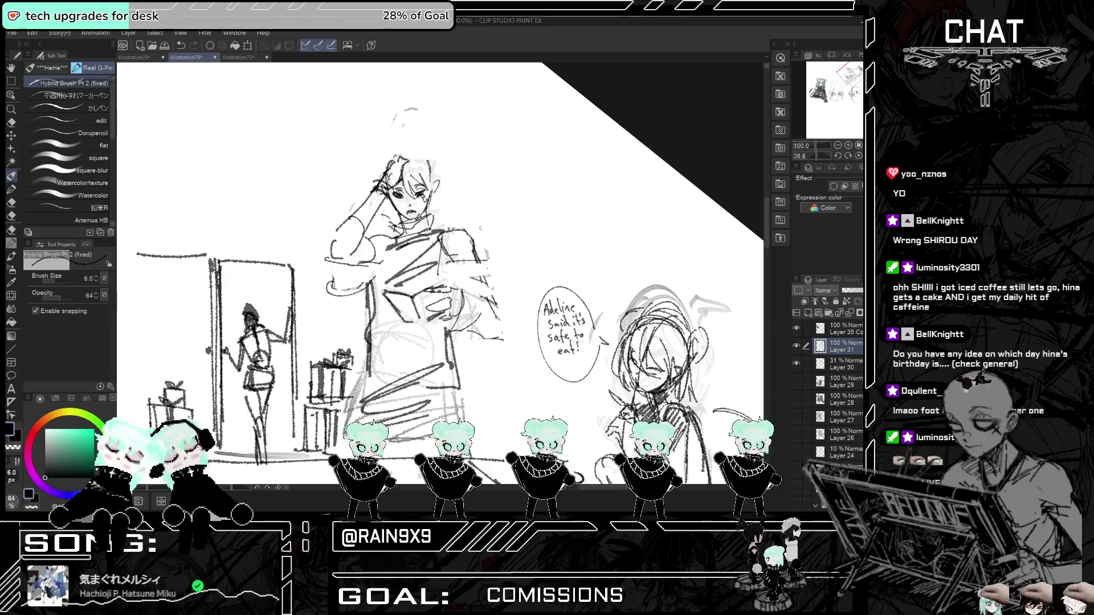
scroll(579, 350, "down", 5)
scroll(495, 213, "up", 3)
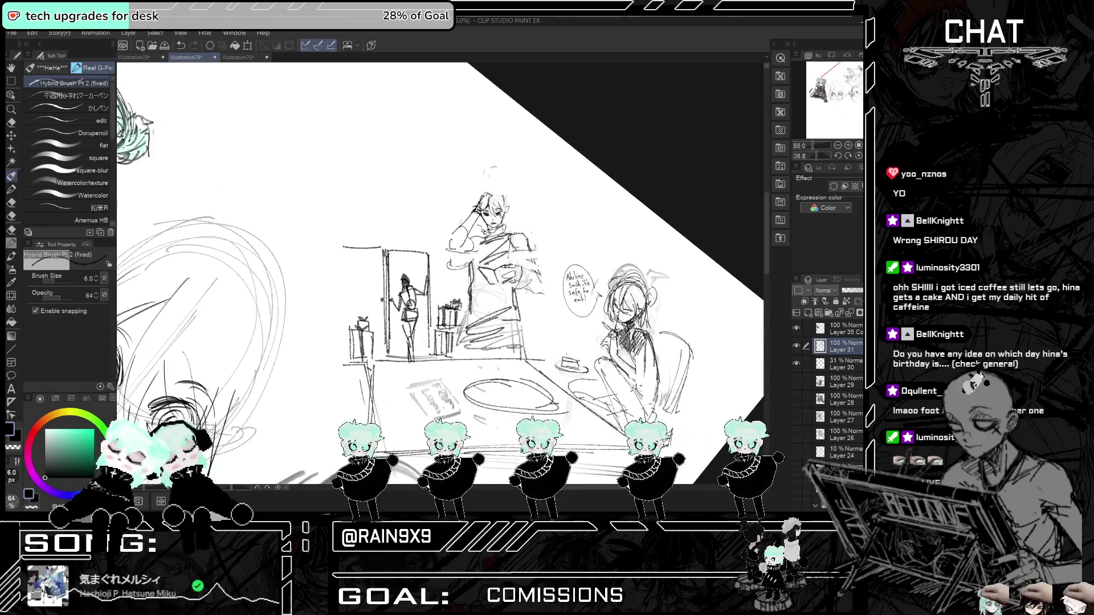
scroll(443, 180, "up", 4)
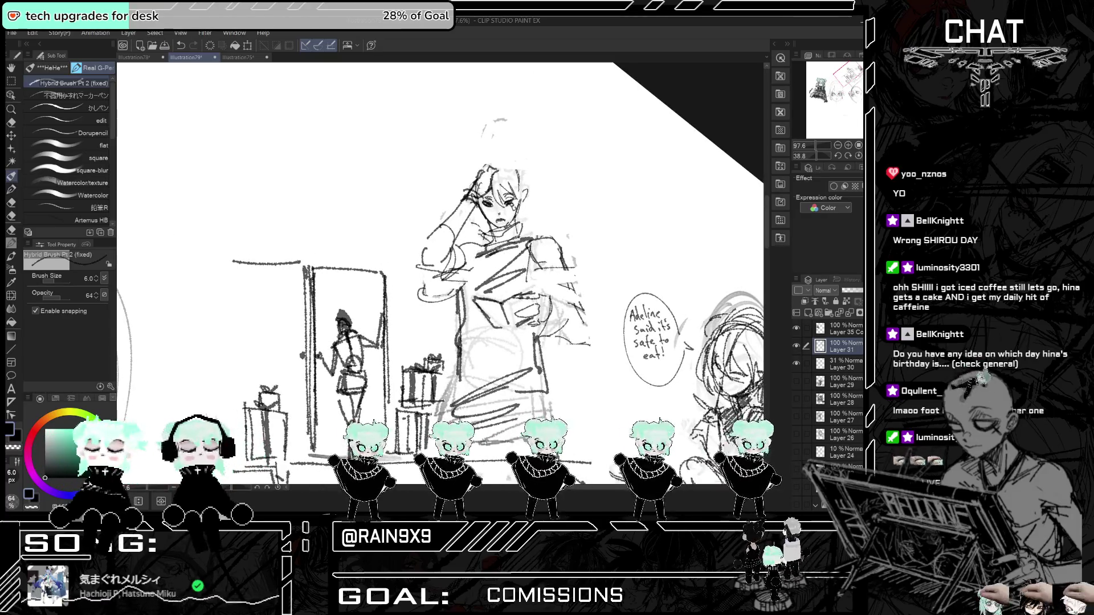
- Sketch and refine the man's raised left arm, removing a stray chest stroke
mouse_move(544, 299)
left_mouse_down()
mouse_move(576, 284)
mouse_move(581, 295)
left_mouse_up()
key("ctrl+z")
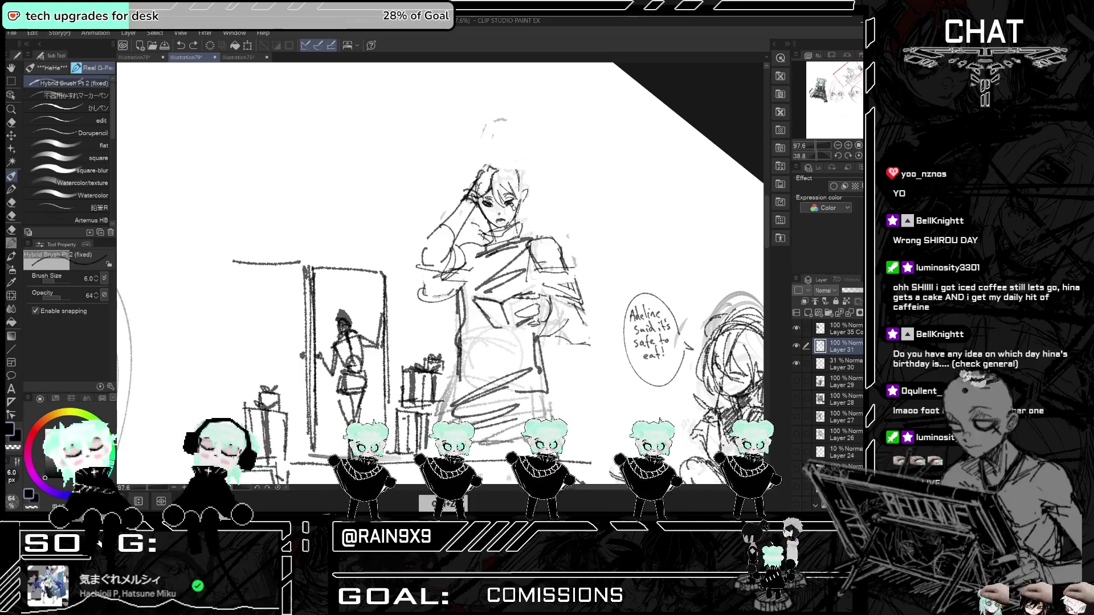
mouse_move(450, 242)
left_mouse_down()
mouse_move(414, 263)
mouse_move(433, 275)
mouse_move(450, 248)
mouse_move(408, 247)
left_mouse_up()
left_click_drag(426, 244, 408, 259)
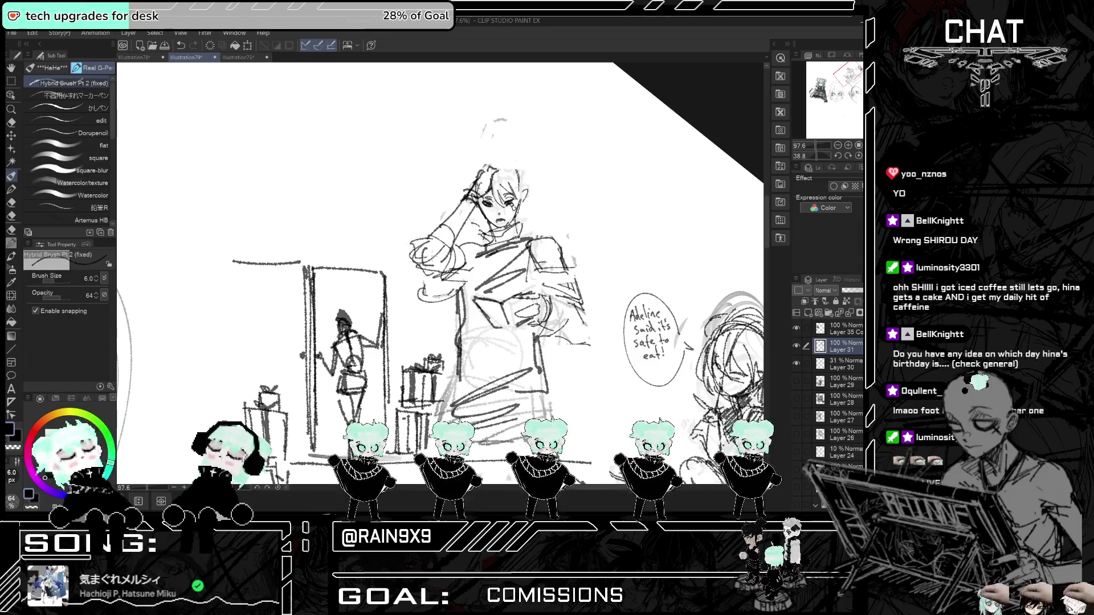
key("ctrl+minus")
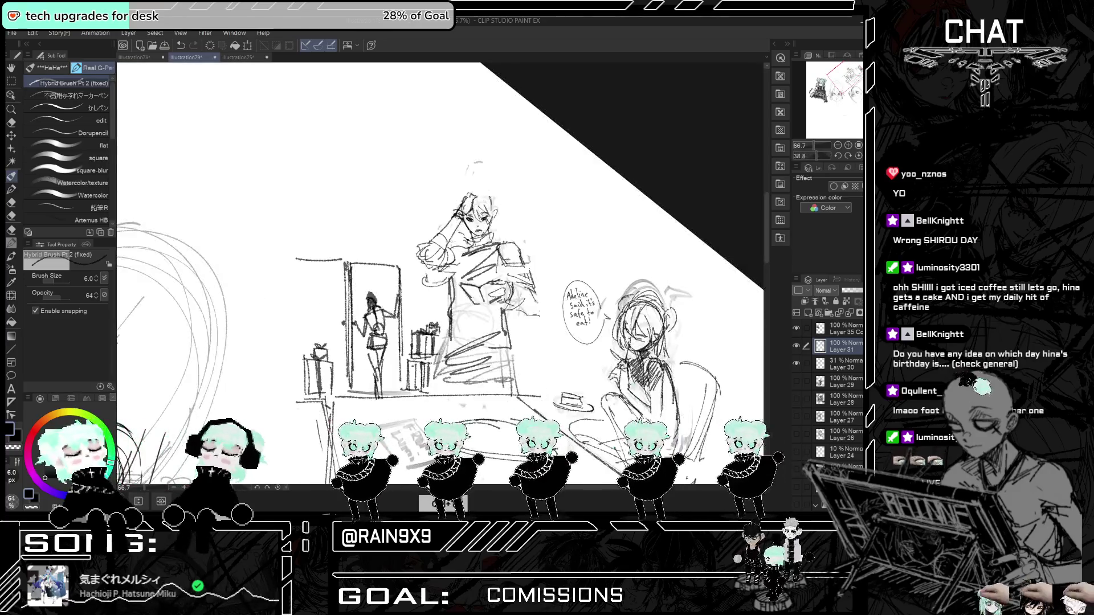
- Add more handwritten text below 'eat!' in the speech bubble
scroll(539, 329, "up", 5)
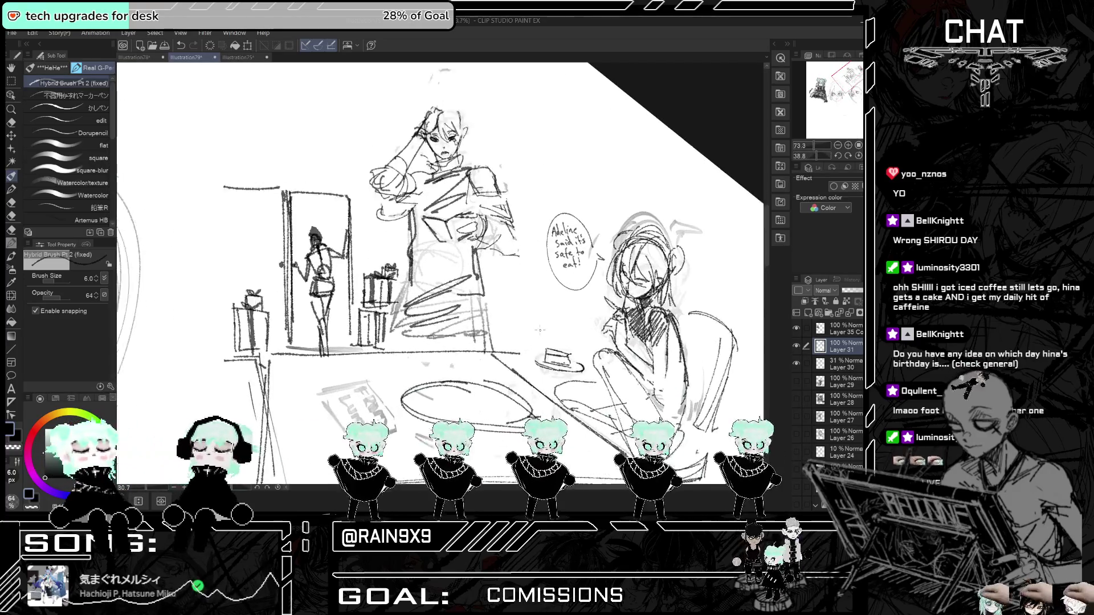
scroll(540, 329, "up", 2)
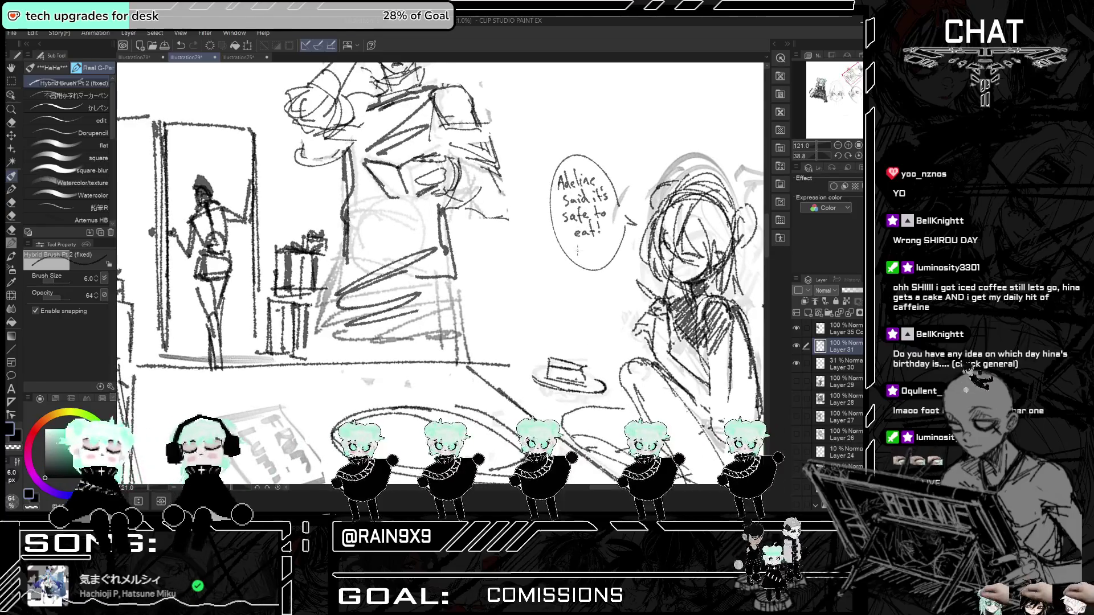
mouse_move(577, 247)
left_mouse_down()
mouse_move(582, 263)
mouse_move(605, 255)
left_mouse_up()
scroll(605, 255, "down", 3)
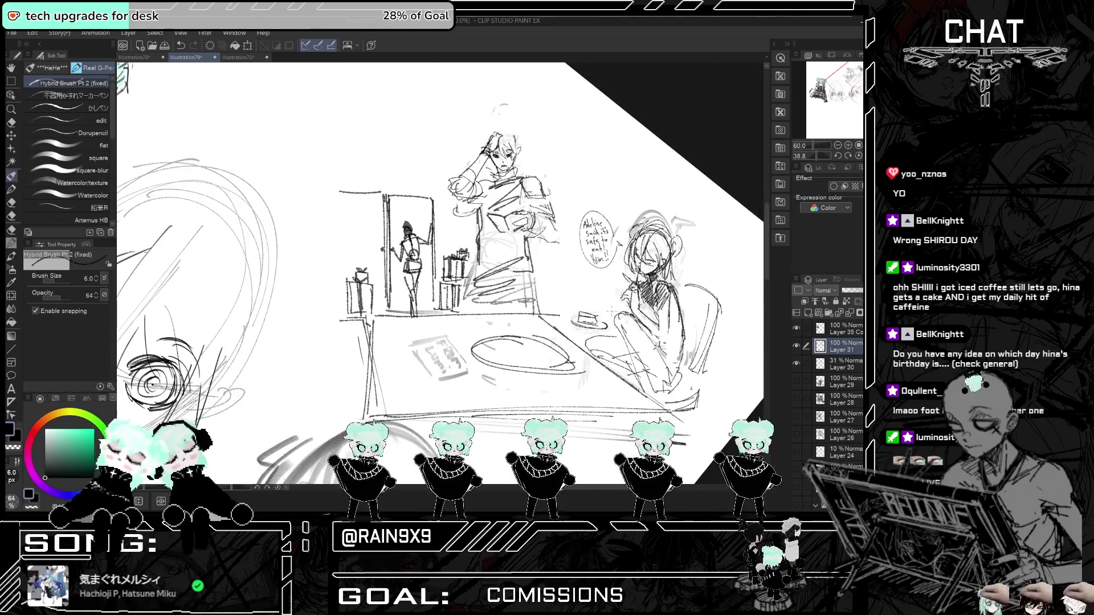
scroll(432, 174, "up", 3)
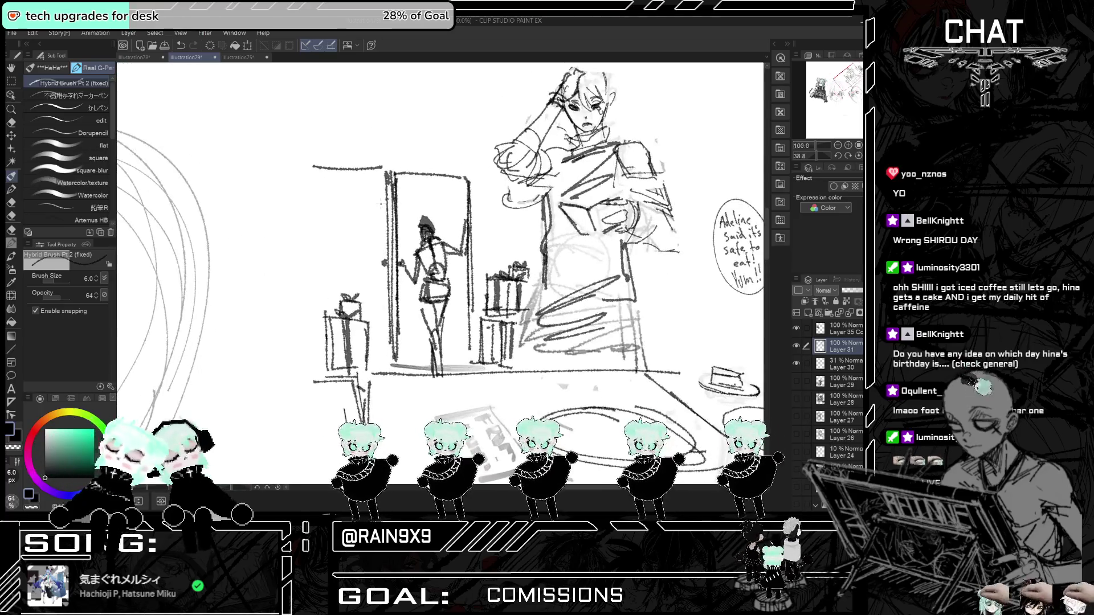
- Sketch a gift box with a bow at the top of the doorway and touch up the figure's raised hand
left_click_drag(533, 264, 539, 281)
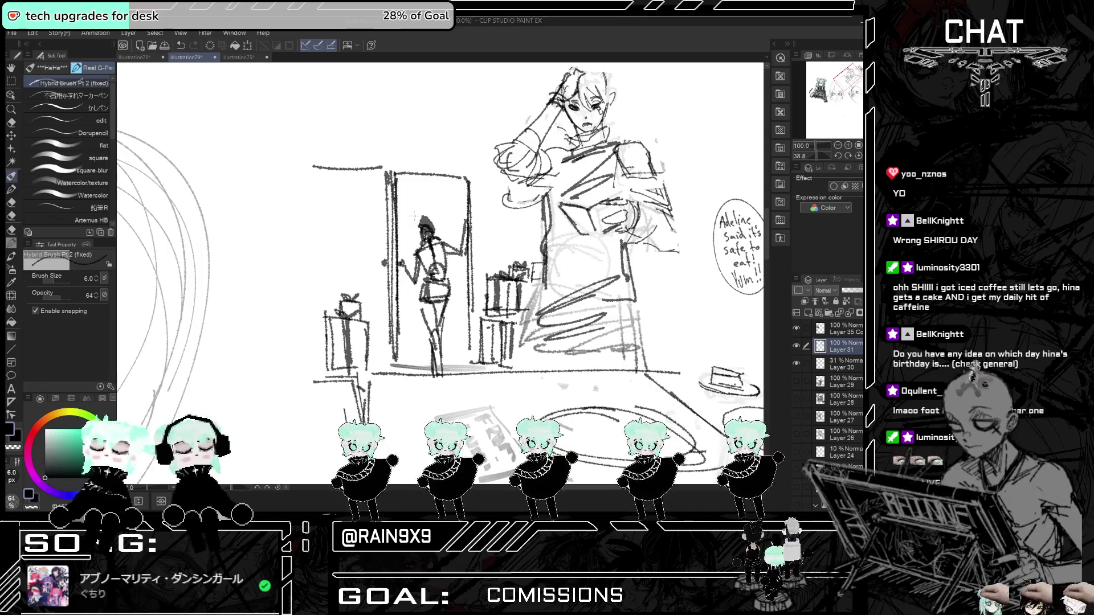
left_click_drag(402, 238, 406, 245)
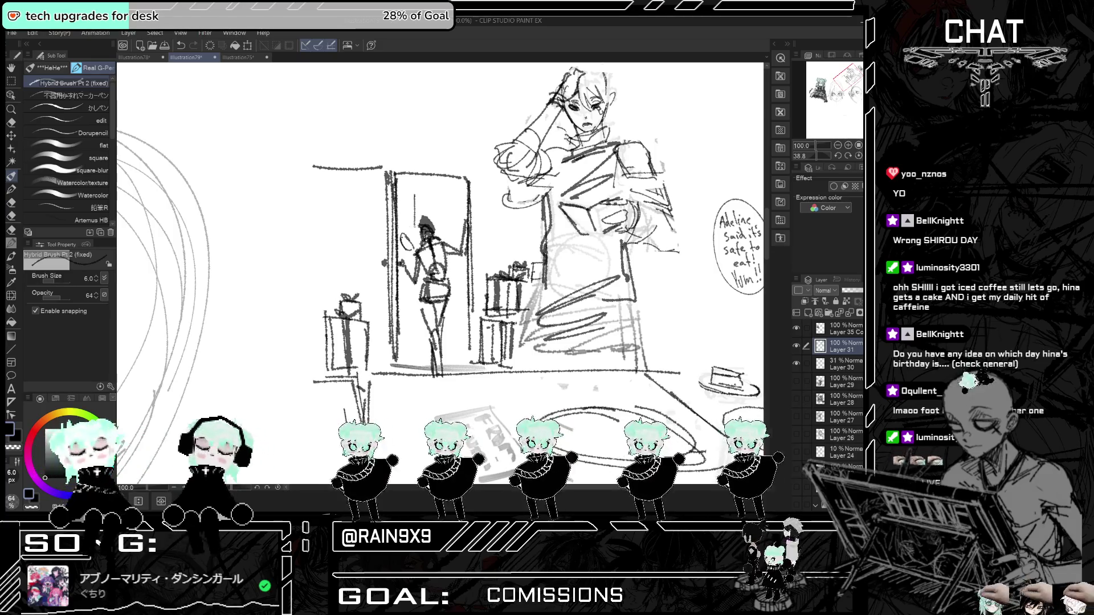
mouse_move(415, 192)
left_mouse_down()
mouse_move(415, 215)
mouse_move(459, 199)
mouse_move(435, 216)
mouse_move(441, 241)
left_mouse_up()
key("ctrl+z")
mouse_move(434, 199)
left_mouse_down()
mouse_move(426, 188)
mouse_move(446, 192)
left_mouse_up()
mouse_move(435, 188)
left_mouse_down()
mouse_move(448, 197)
mouse_move(426, 211)
left_mouse_up()
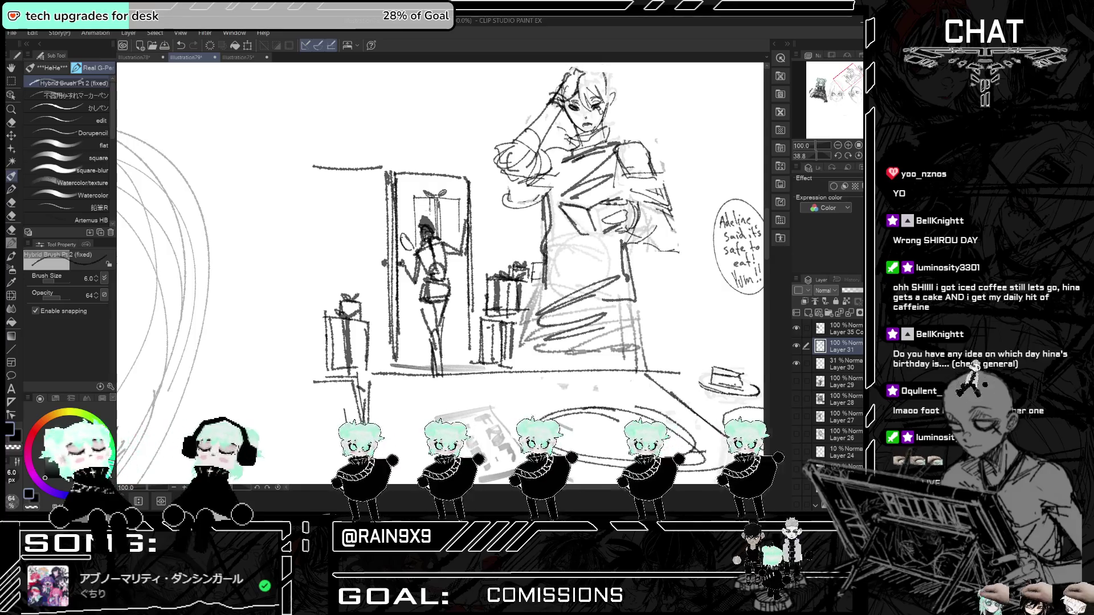
- Redraw the doorway figure's left leg
left_click_drag(462, 262, 462, 365)
key("ctrl+z")
mouse_move(420, 286)
left_mouse_down()
mouse_move(415, 359)
mouse_move(424, 364)
left_mouse_up()
- Draw the 'wtf man.' speech bubble right of the doorway and zoom out to review the scene
left_click_drag(477, 228, 490, 239)
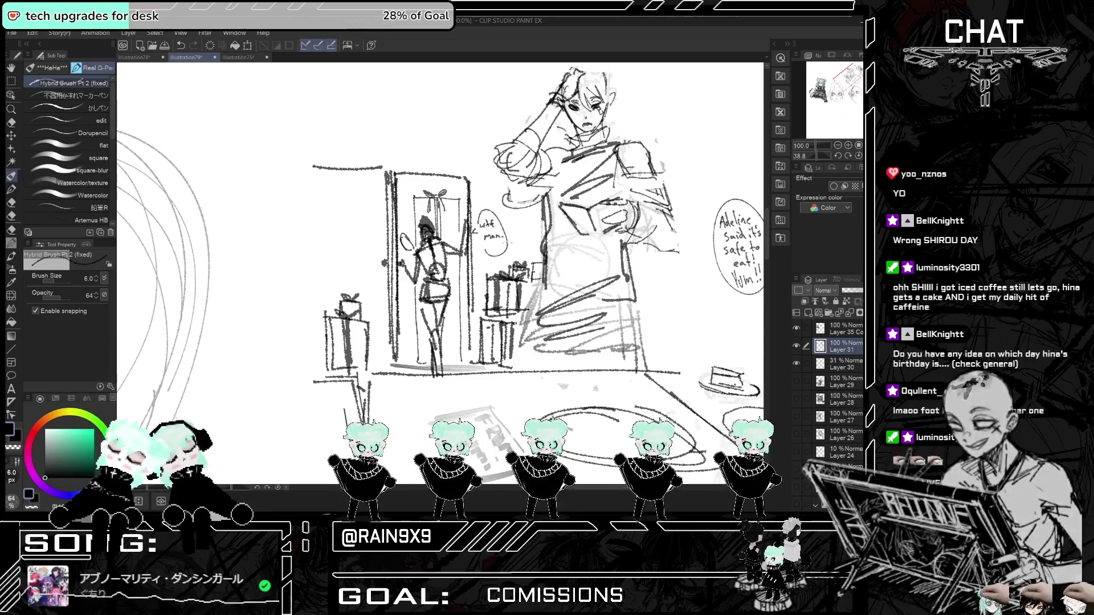
scroll(455, 251, "down", 1)
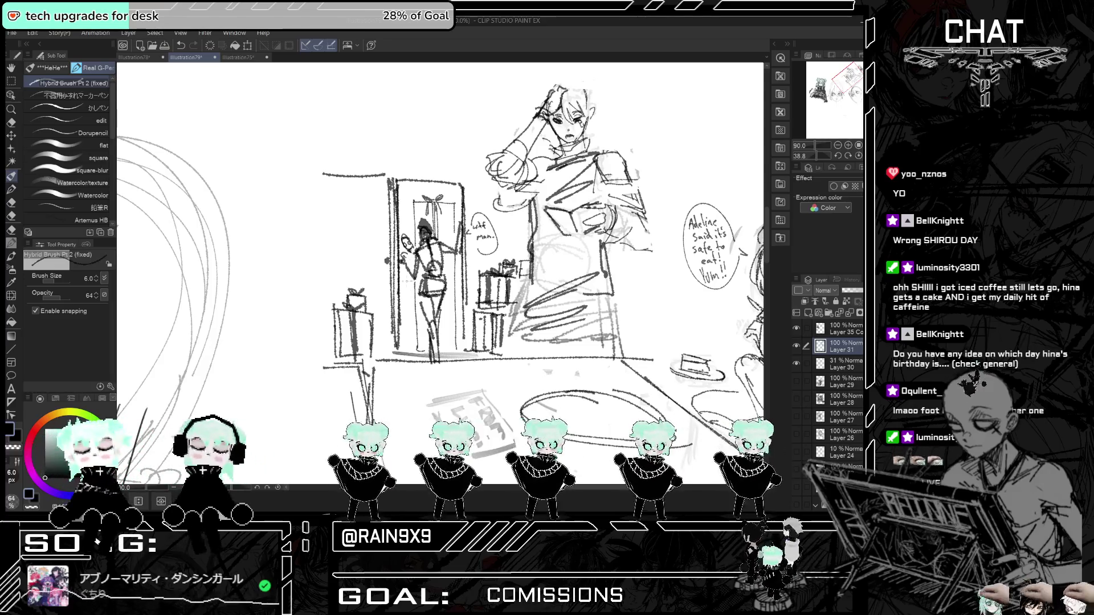
scroll(438, 273, "down", 3)
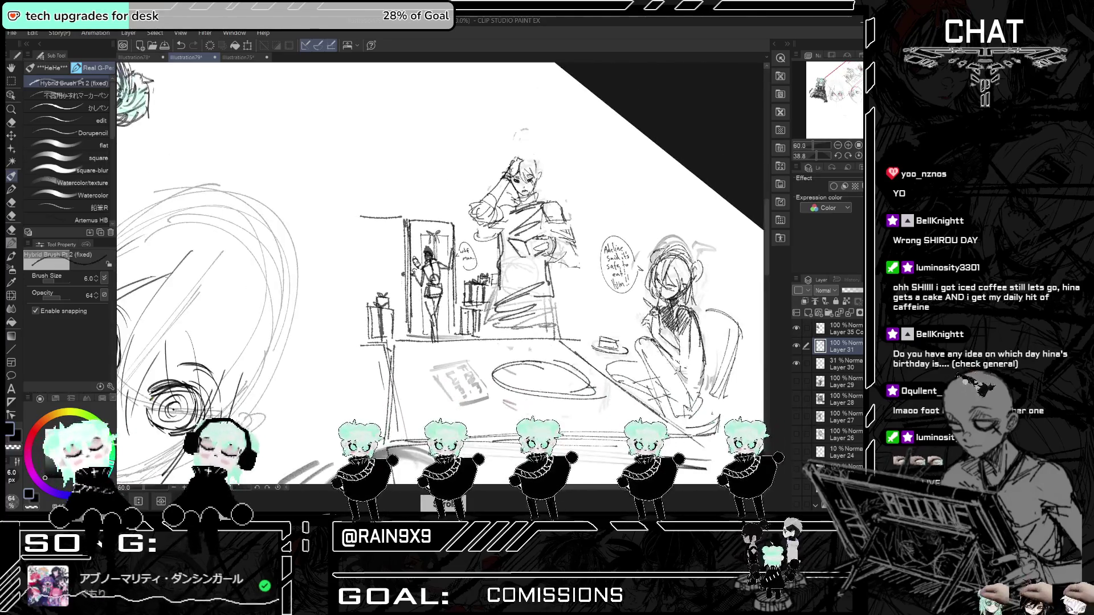
scroll(391, 284, "down", 2)
scroll(496, 216, "up", 3)
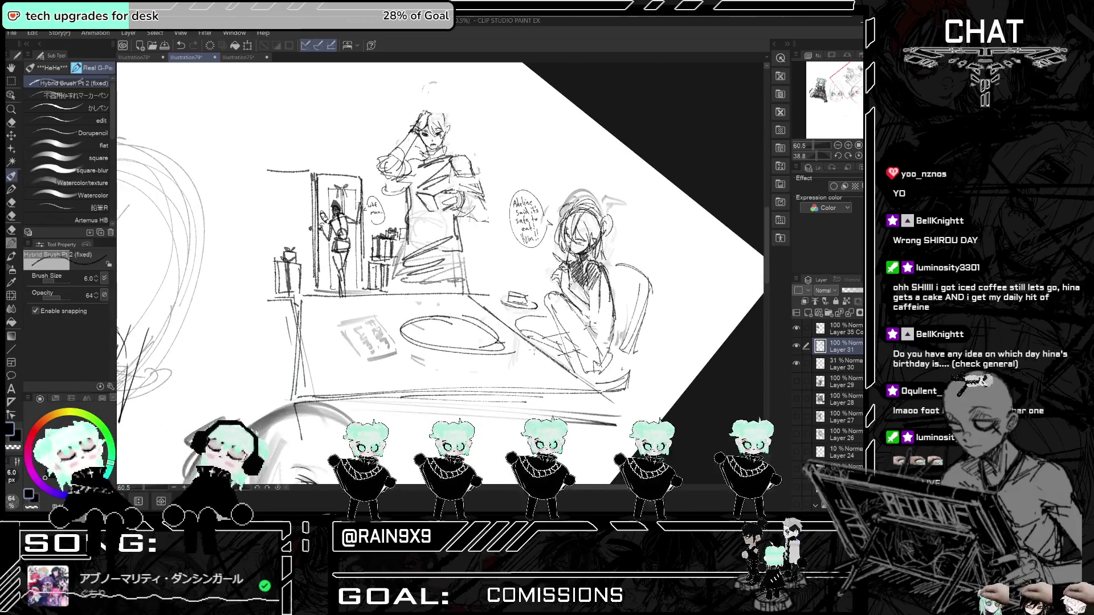
scroll(439, 268, "up", 2)
scroll(439, 267, "down", 4)
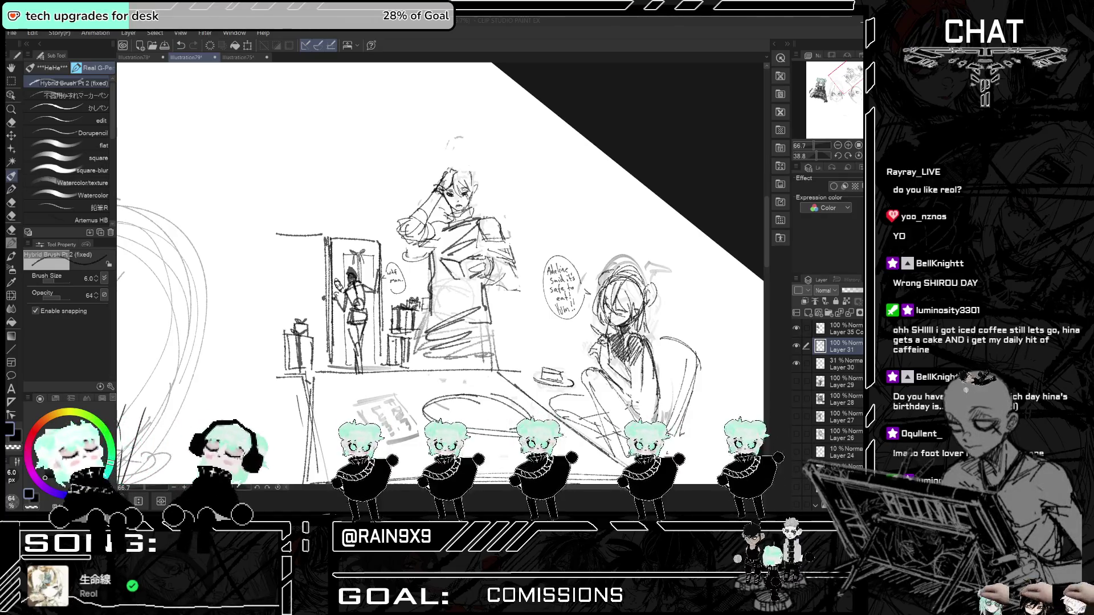
- Erase and redraw the standing man's raised arm by his head, checking it in the mirrored view
key("e")
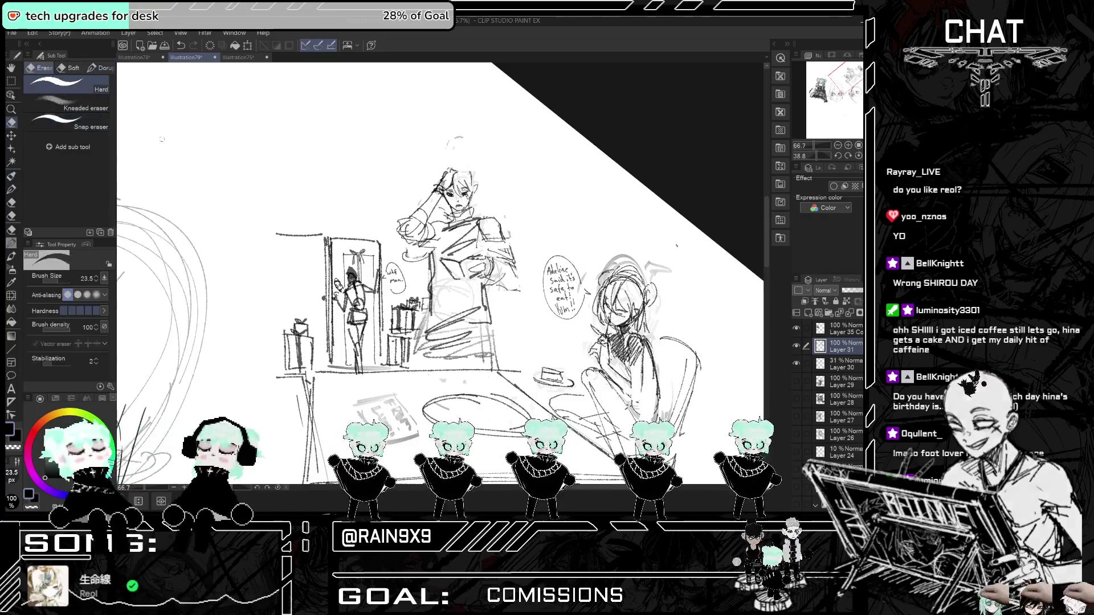
scroll(429, 174, "up", 1)
mouse_move(403, 225)
left_mouse_down()
mouse_move(399, 236)
mouse_move(434, 201)
left_mouse_up()
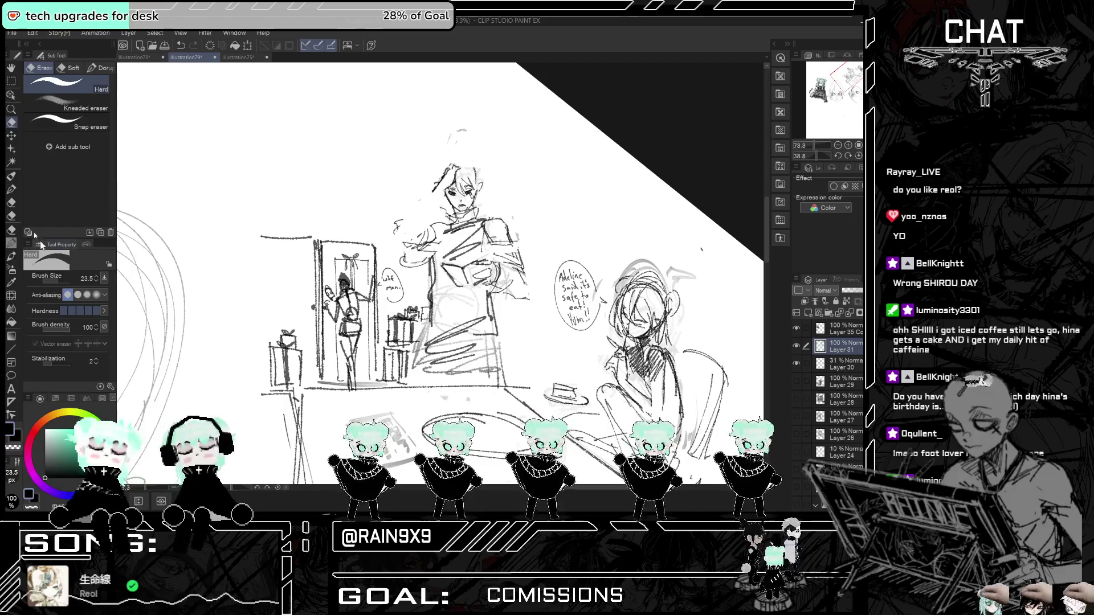
left_click(19, 177)
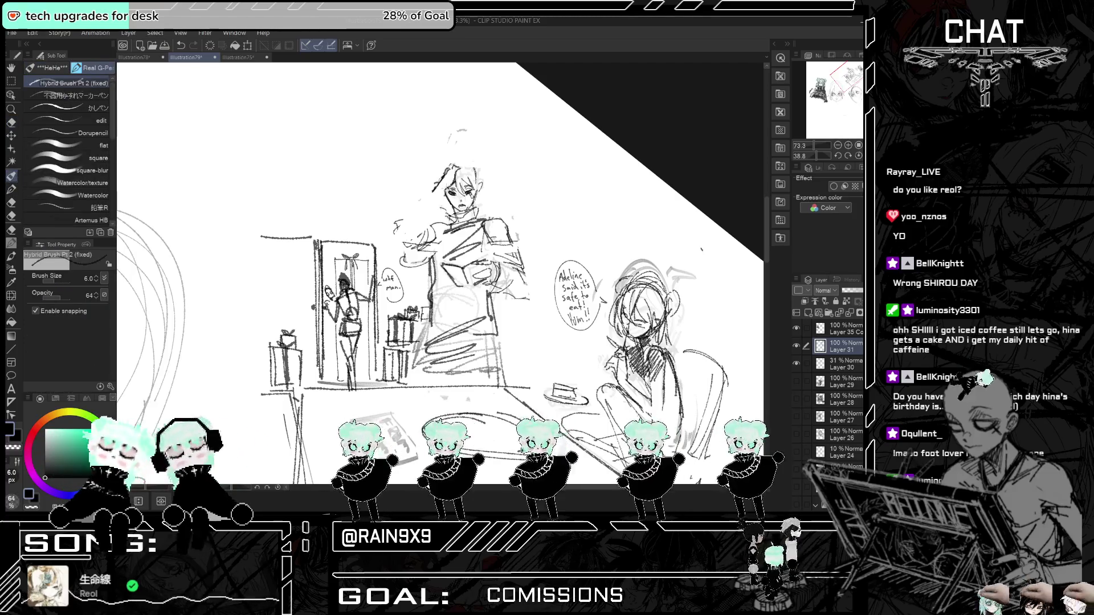
left_click_drag(448, 194, 427, 236)
left_click_drag(433, 186, 417, 213)
mouse_move(427, 210)
left_mouse_down()
mouse_move(404, 242)
mouse_move(422, 251)
left_mouse_up()
key("ctrl+z")
key("h")
key("h")
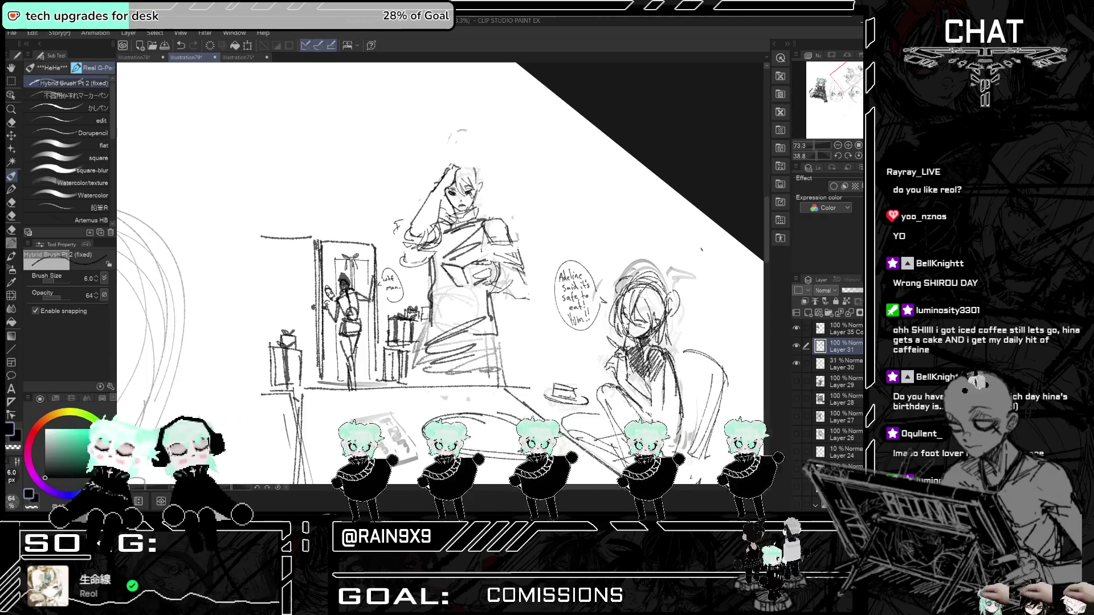
scroll(423, 188, "down", 3)
key("h")
key("h")
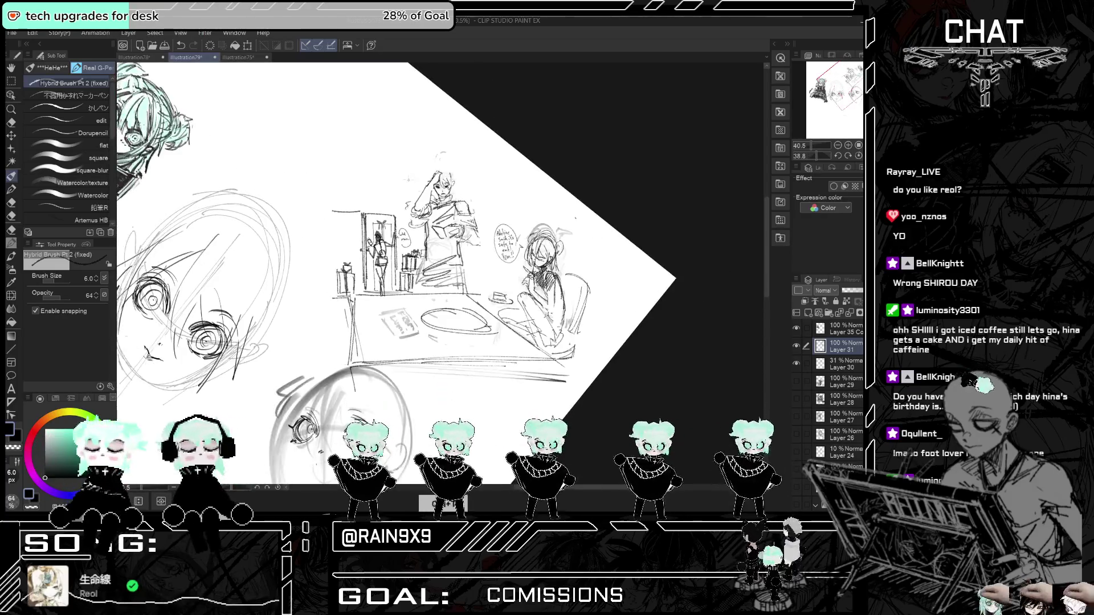
scroll(380, 261, "up", 2)
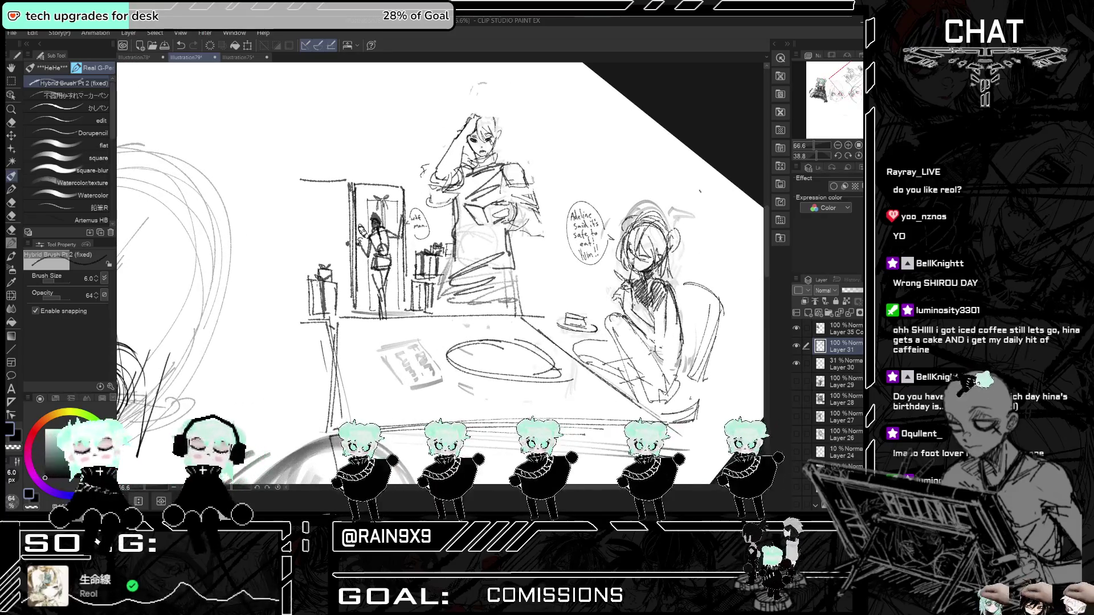
- Erase the doorway figure's dark body and head, then redraw its head with small details
key("e")
mouse_move(381, 236)
left_mouse_down()
mouse_move(379, 268)
mouse_move(384, 245)
mouse_move(375, 253)
left_mouse_up()
left_click_drag(370, 214, 380, 224)
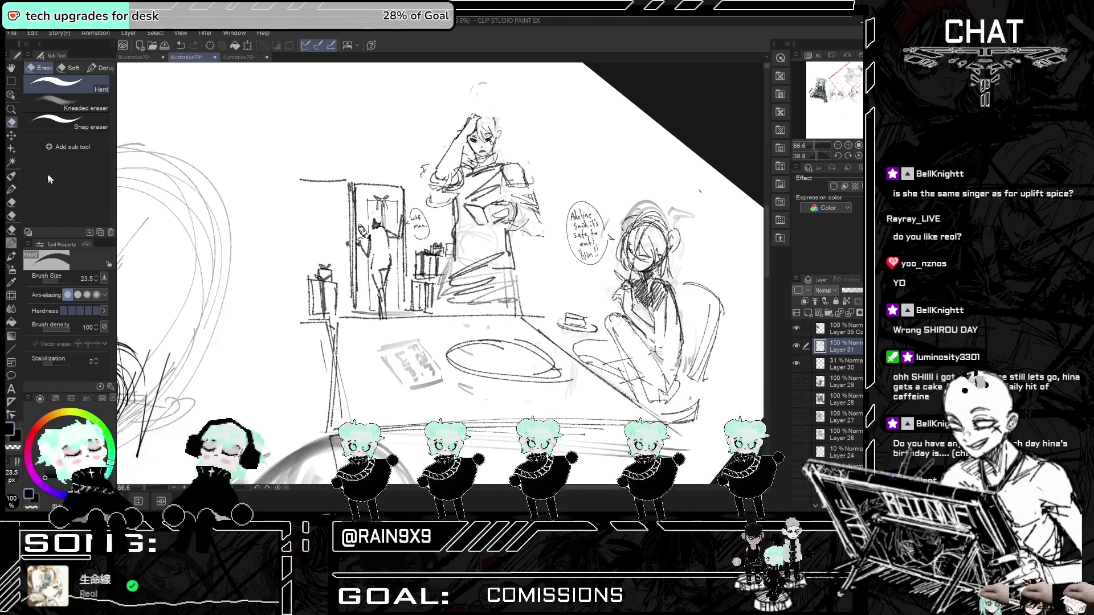
left_click(11, 176)
scroll(387, 199, "up", 1)
mouse_move(370, 227)
left_mouse_down()
mouse_move(386, 232)
mouse_move(381, 254)
mouse_move(398, 241)
mouse_move(388, 276)
left_mouse_up()
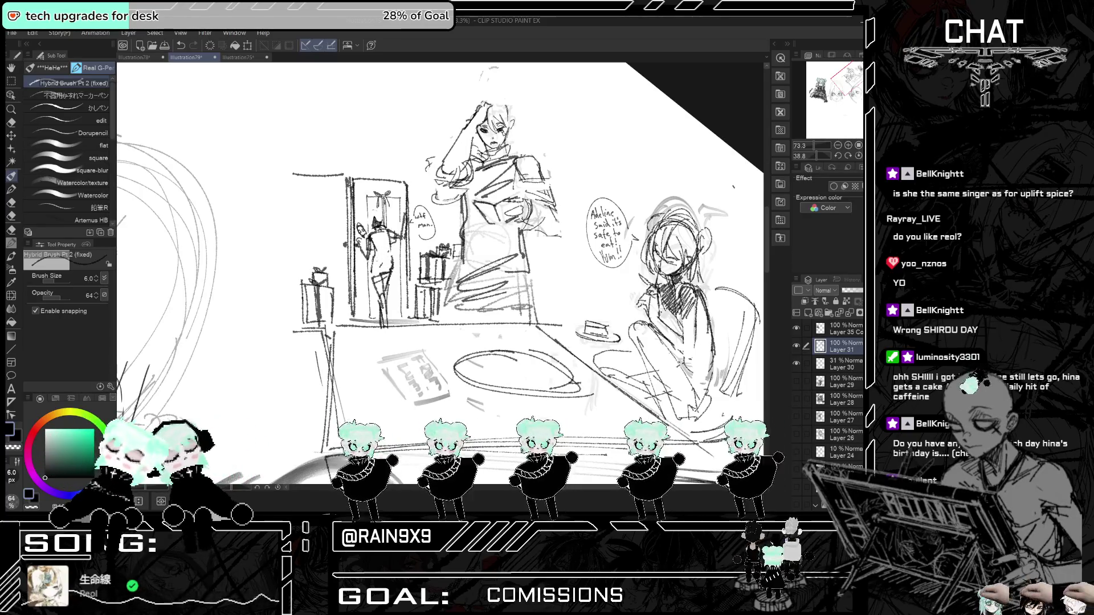
mouse_move(369, 239)
left_mouse_down()
mouse_move(388, 229)
mouse_move(397, 247)
left_mouse_up()
scroll(440, 273, "down", 1)
scroll(450, 245, "down", 2)
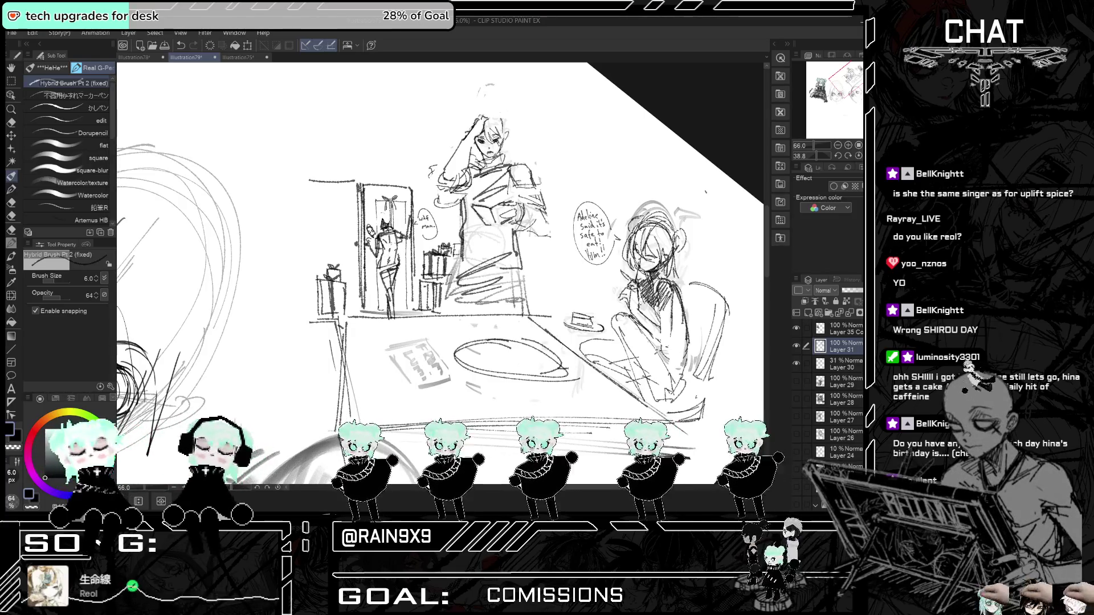
scroll(412, 194, "down", 3)
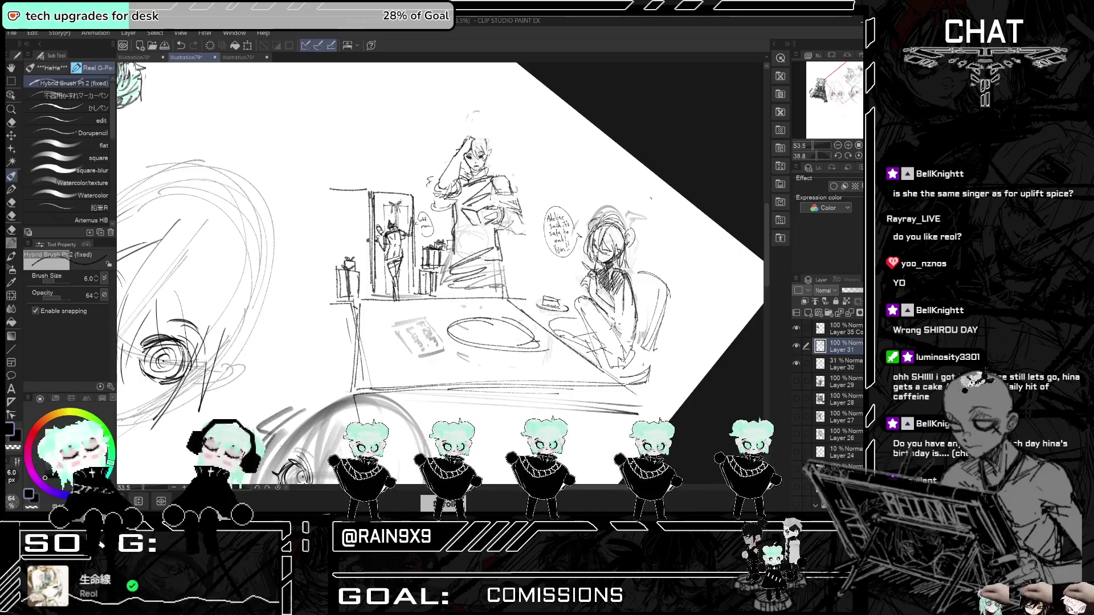
scroll(507, 118, "up", 2)
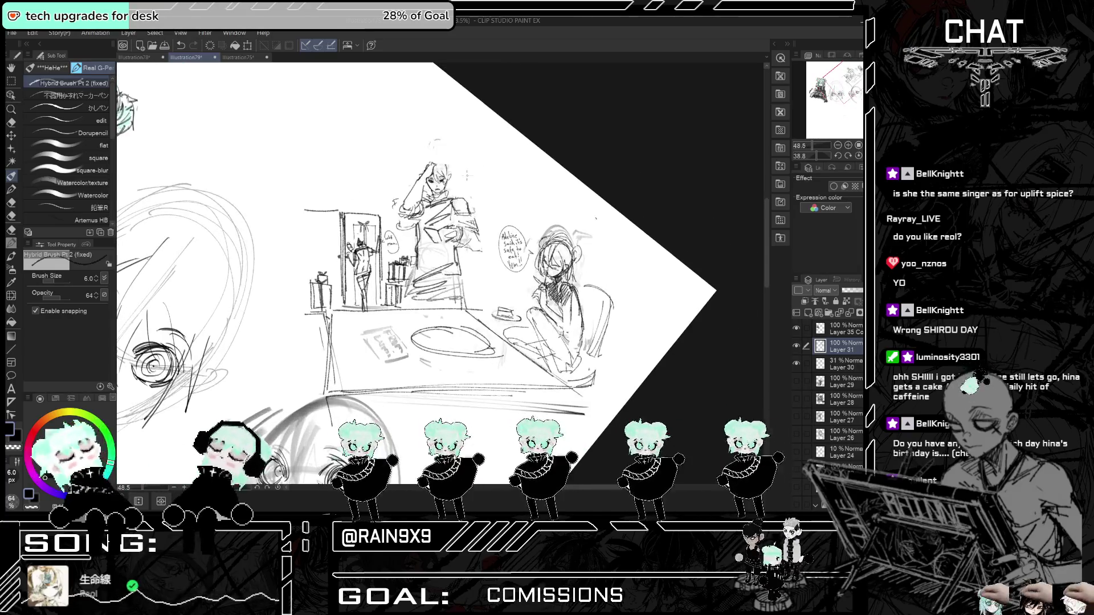
scroll(419, 169, "up", 3)
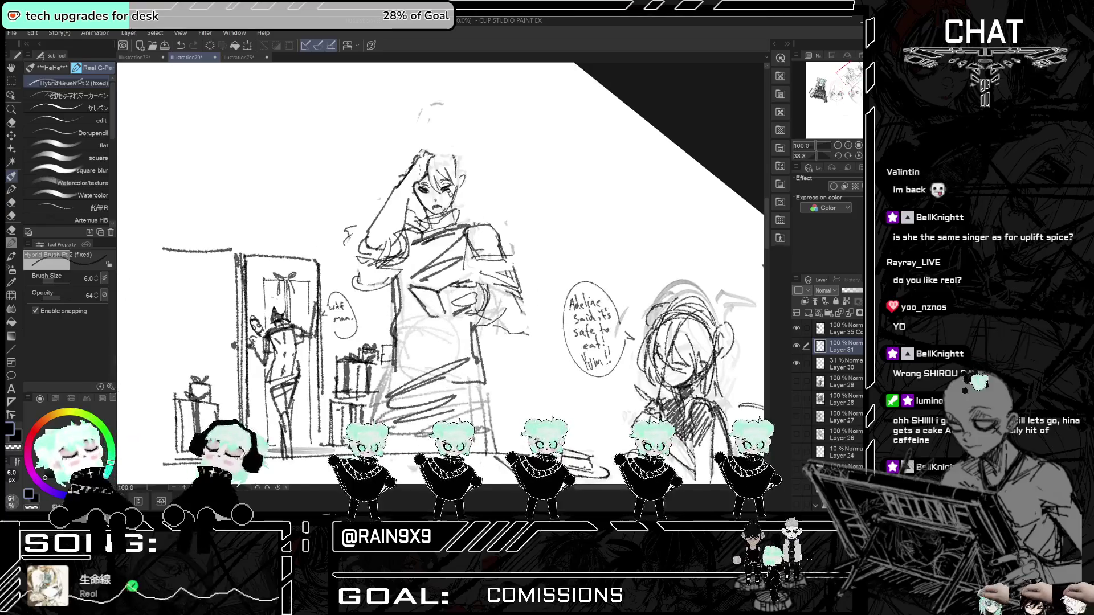
- Erase the standing man's face lines and redraw his chin, top of head and face side
left_click(11, 122)
mouse_move(442, 191)
left_mouse_down()
mouse_move(429, 188)
mouse_move(432, 219)
left_mouse_up()
key("p")
mouse_move(411, 168)
left_mouse_down()
mouse_move(438, 153)
mouse_move(450, 209)
left_mouse_up()
left_click_drag(441, 170, 450, 158)
left_click_drag(426, 213, 442, 223)
left_click_drag(458, 180, 440, 215)
- Draw the man's eyes and smile, undoing the strokes that don't work
key("ctrl+z")
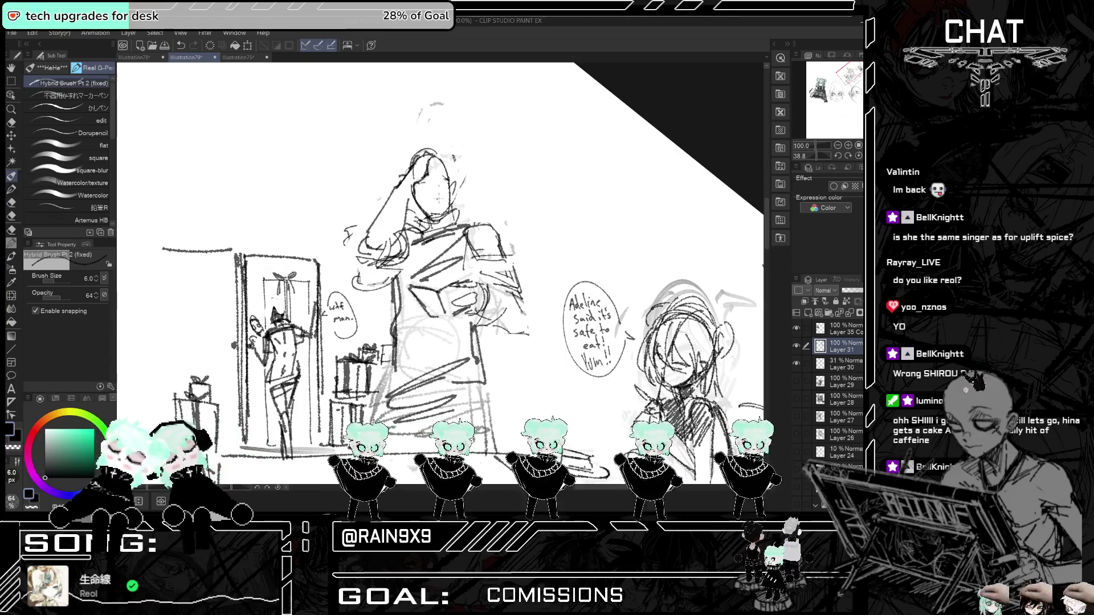
left_click_drag(435, 193, 441, 212)
key("ctrl+z")
key("m")
scroll(325, 195, "down", 2)
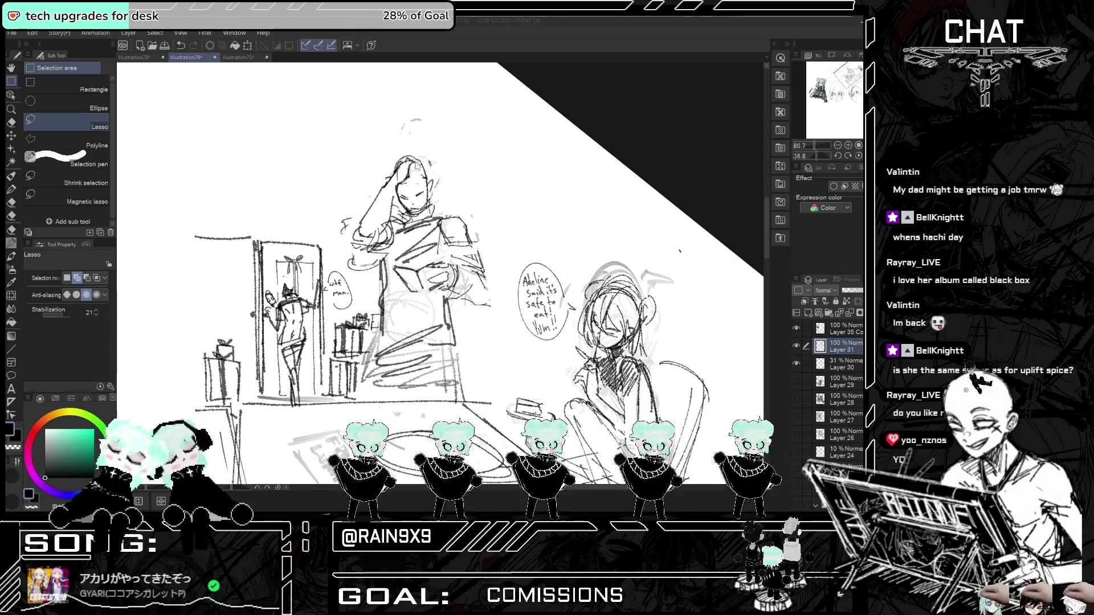
- Zoom in on the man's face, undo a stray mark and set the eraser size to 5.1
key("ctrl+plus")
left_click(11, 176)
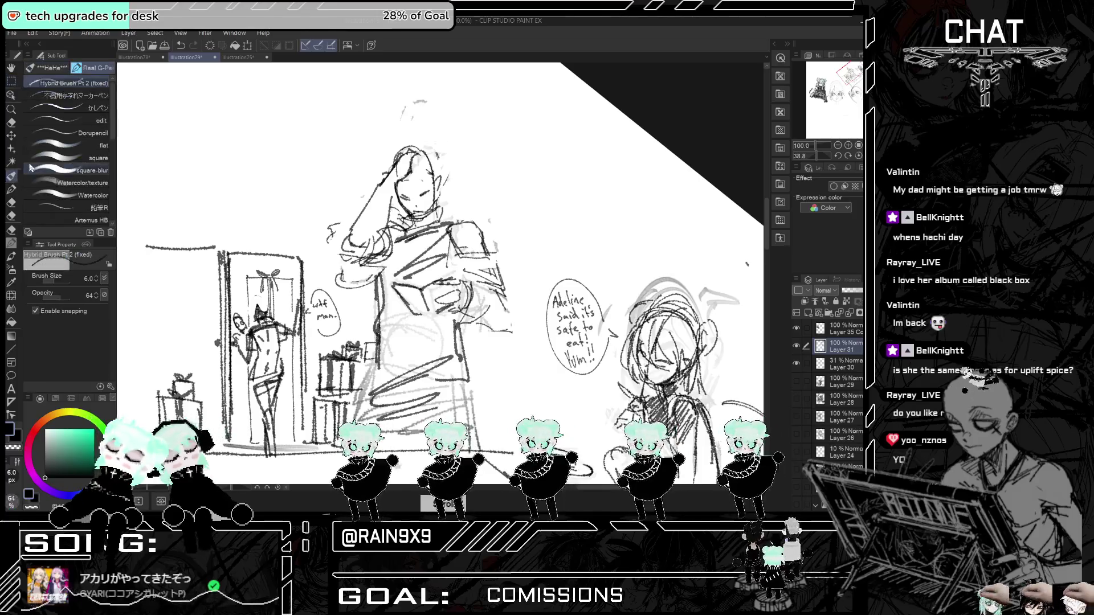
key("ctrl+plus")
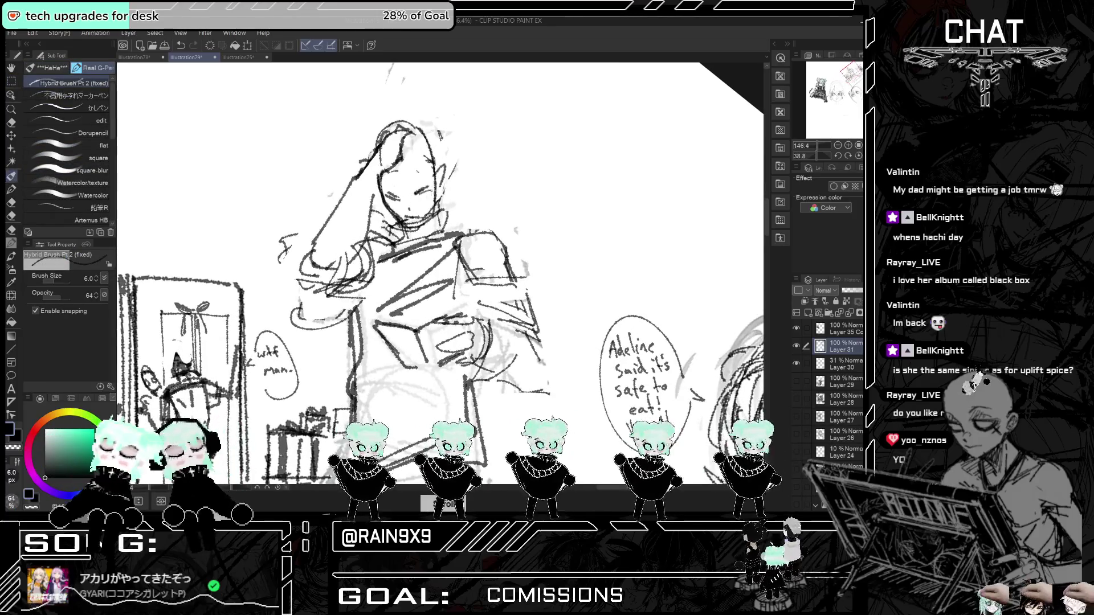
key("ctrl+z")
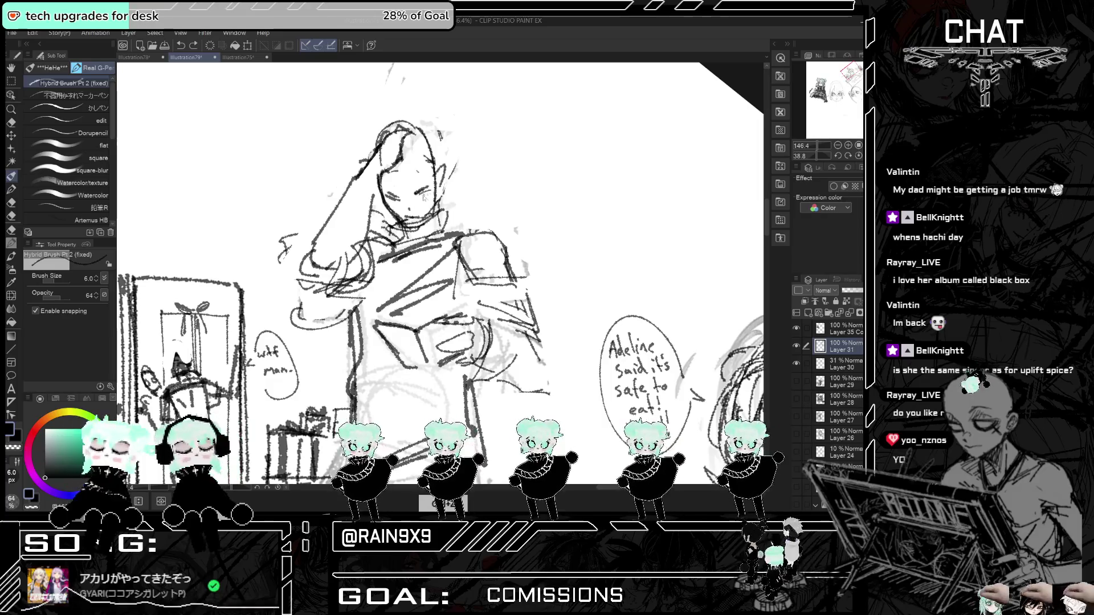
key("ctrl+t")
key("ctrl+t")
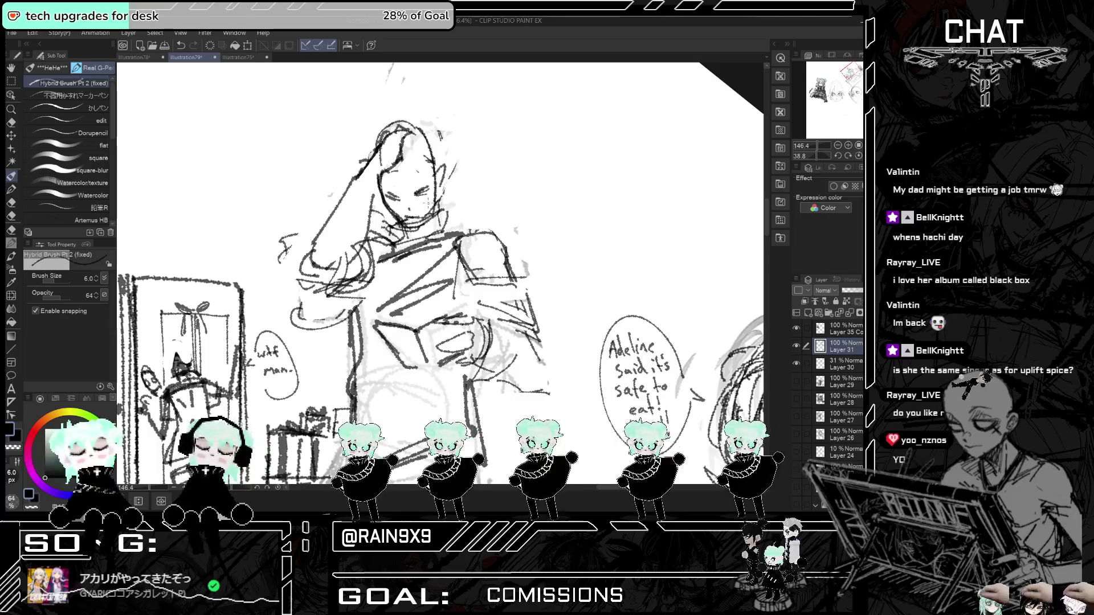
key("e")
left_click(56, 281)
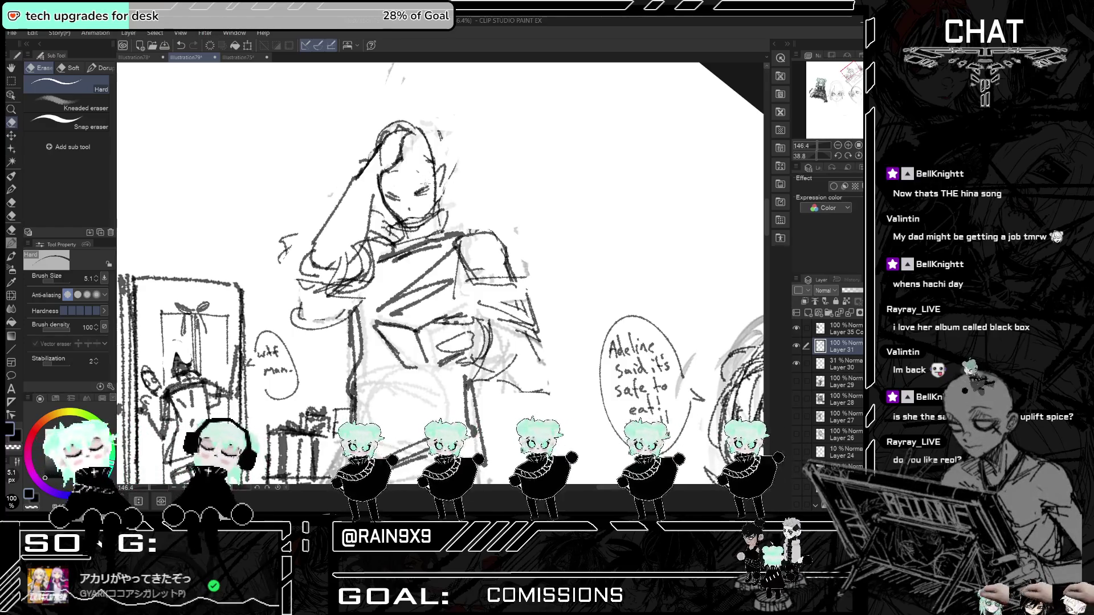
- Redraw the man's eye, mouth and brow, checking the face in the mirrored view
key("p")
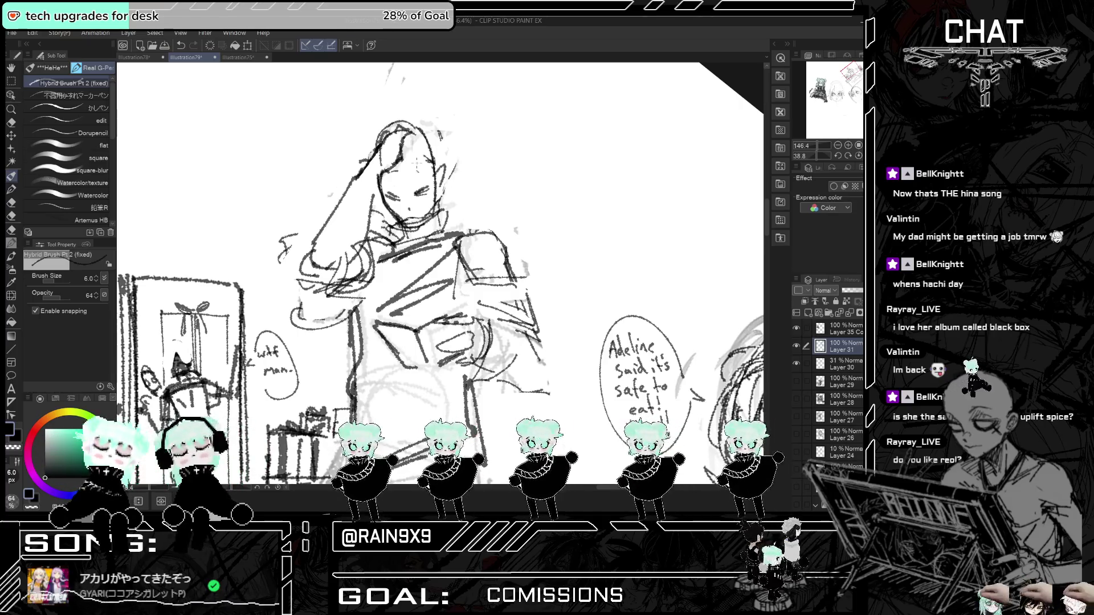
mouse_move(410, 194)
left_mouse_down()
mouse_move(427, 180)
mouse_move(408, 200)
left_mouse_up()
key("ctrl+z")
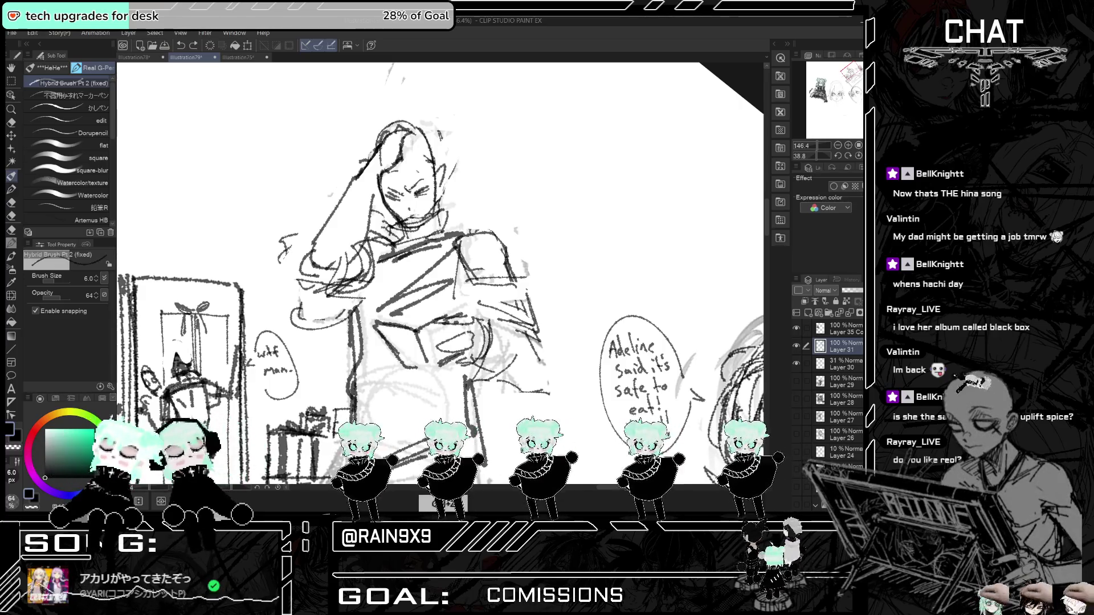
left_click_drag(403, 214, 424, 223)
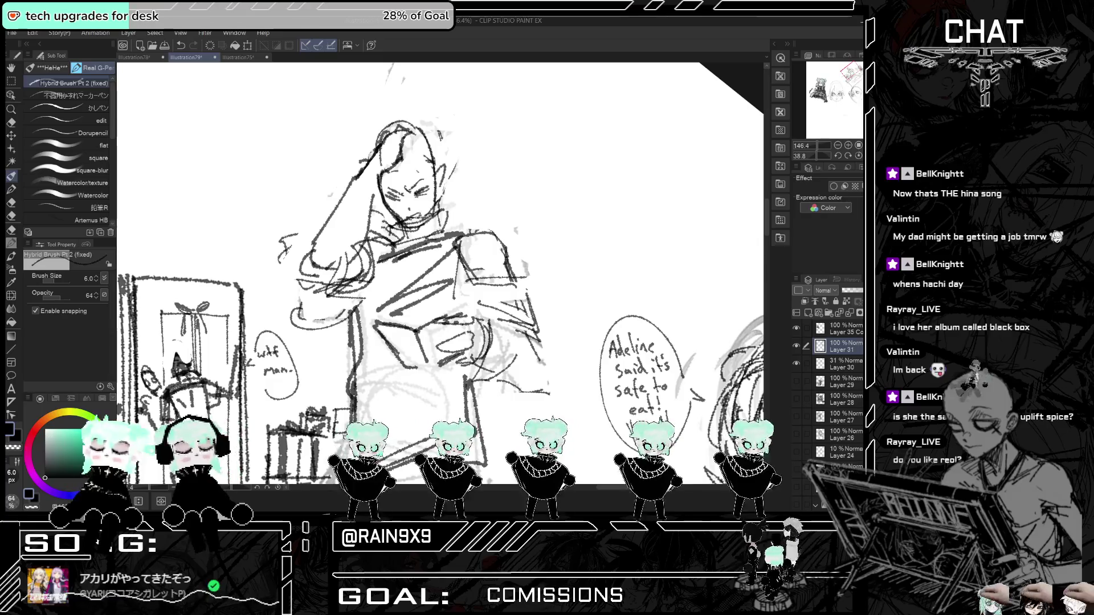
key("ctrl+t")
key("ctrl+t")
mouse_move(390, 167)
left_mouse_down()
mouse_move(413, 175)
mouse_move(416, 147)
mouse_move(438, 163)
left_mouse_up()
key("ctrl+z")
key("ctrl+z")
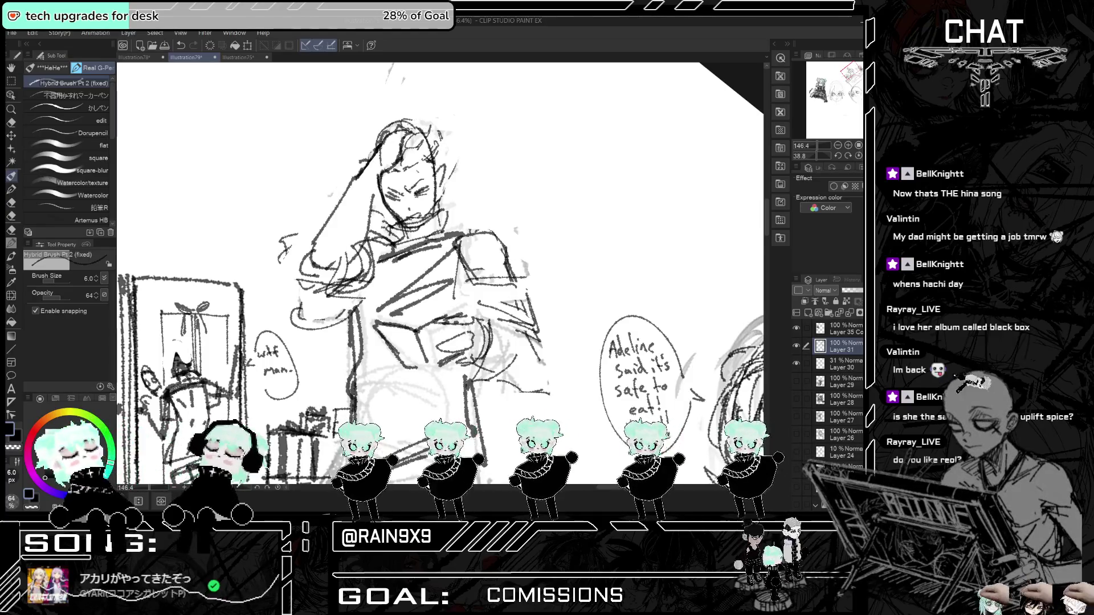
key("h")
key("ctrl+alt+0")
key("h")
key("ctrl+plus")
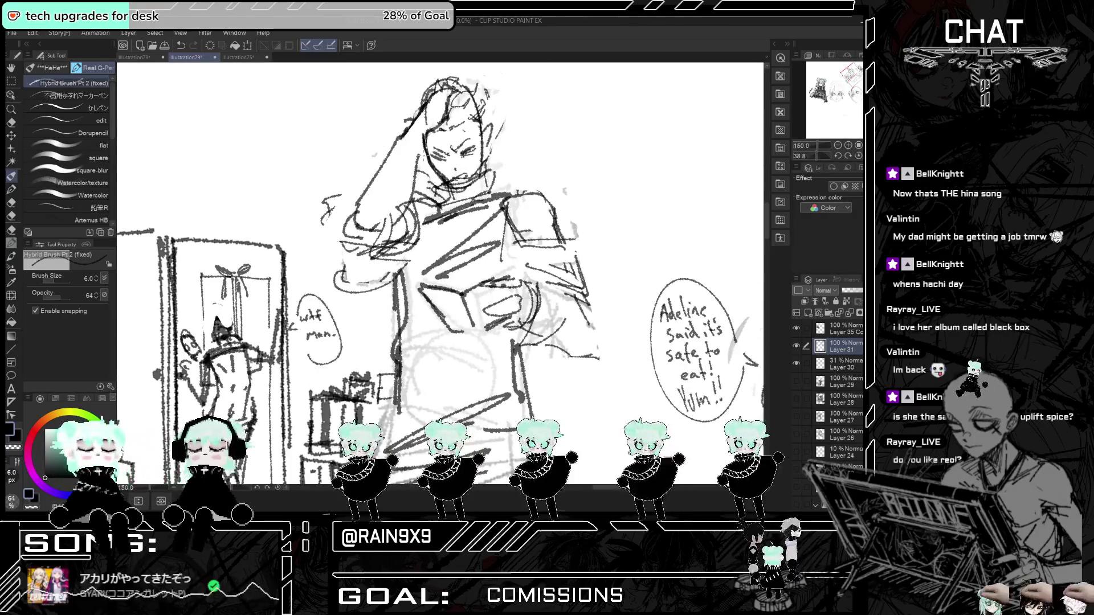
- Erase the stray lines on the man's neck and chest, then return to the sketching brush
left_click(11, 122)
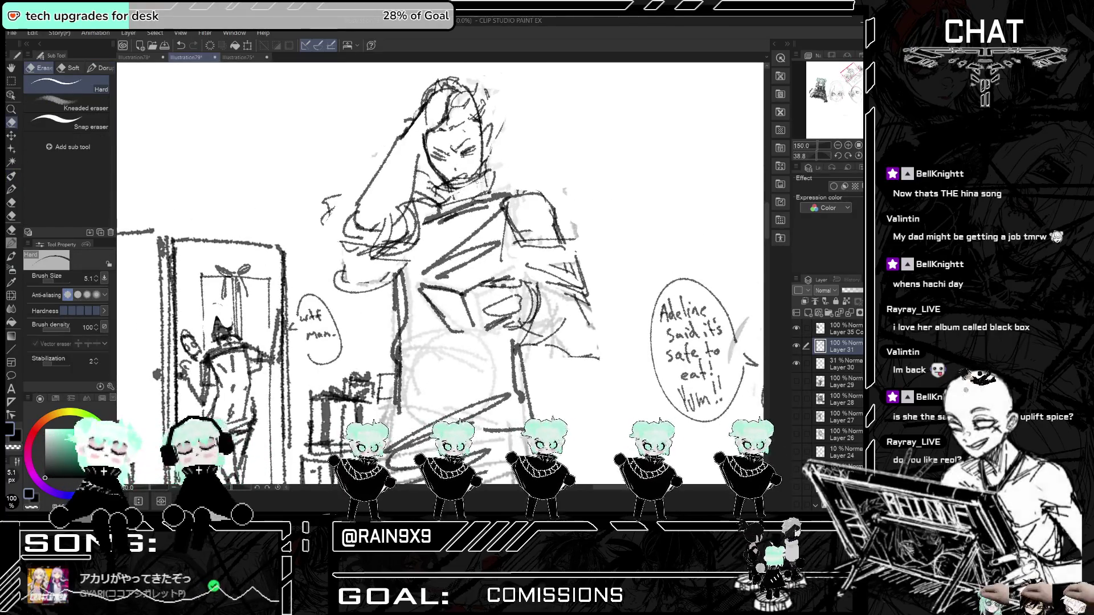
mouse_move(441, 193)
left_mouse_down()
mouse_move(481, 214)
mouse_move(467, 208)
left_mouse_up()
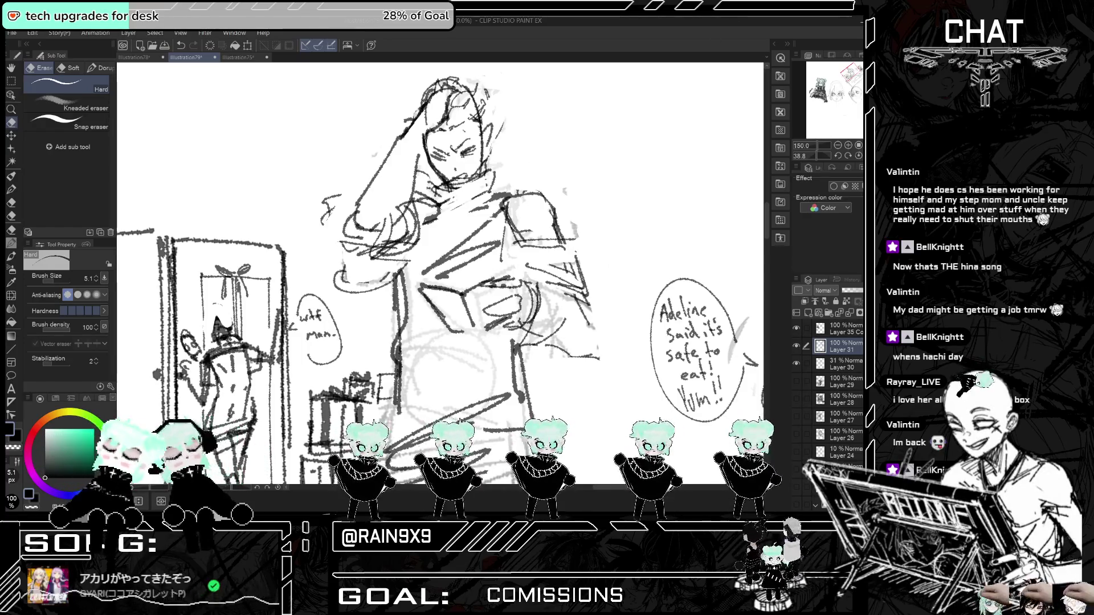
scroll(589, 209, "down", 4)
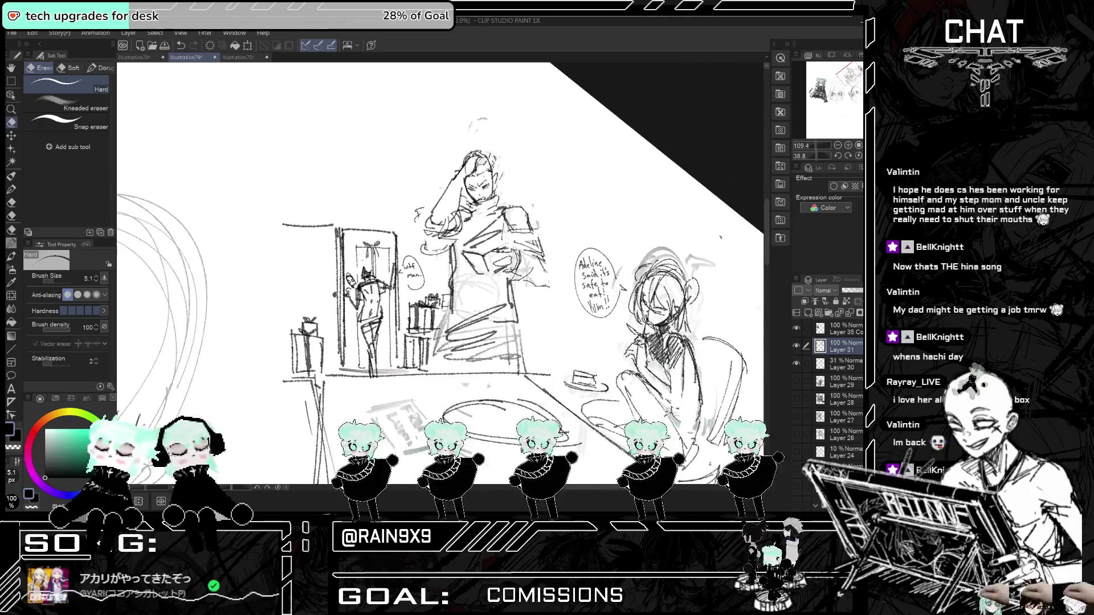
scroll(589, 209, "up", 3)
left_click(11, 180)
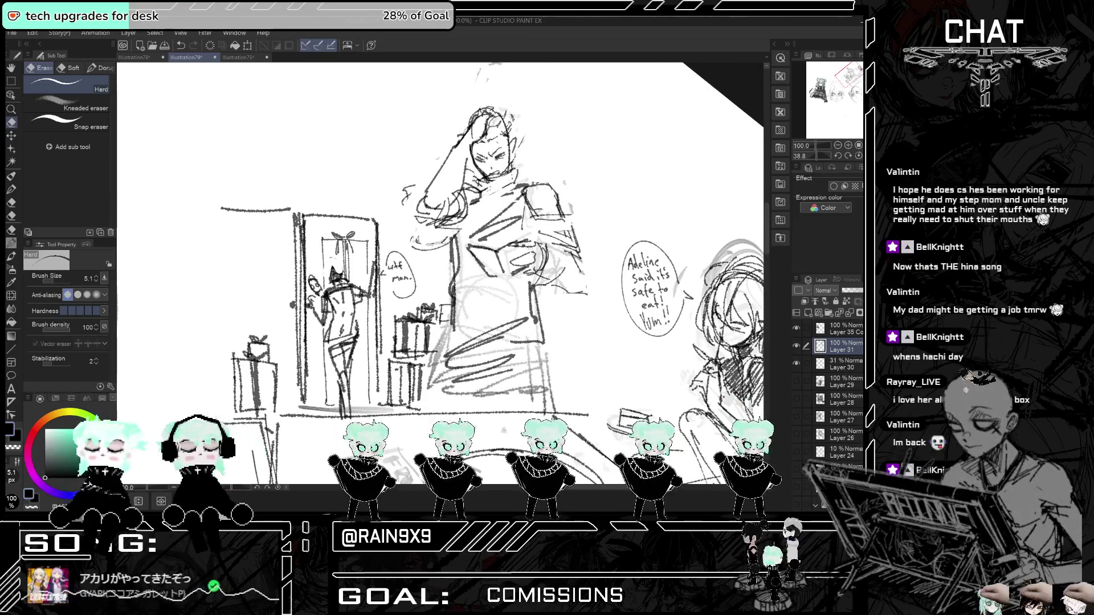
left_click(11, 176)
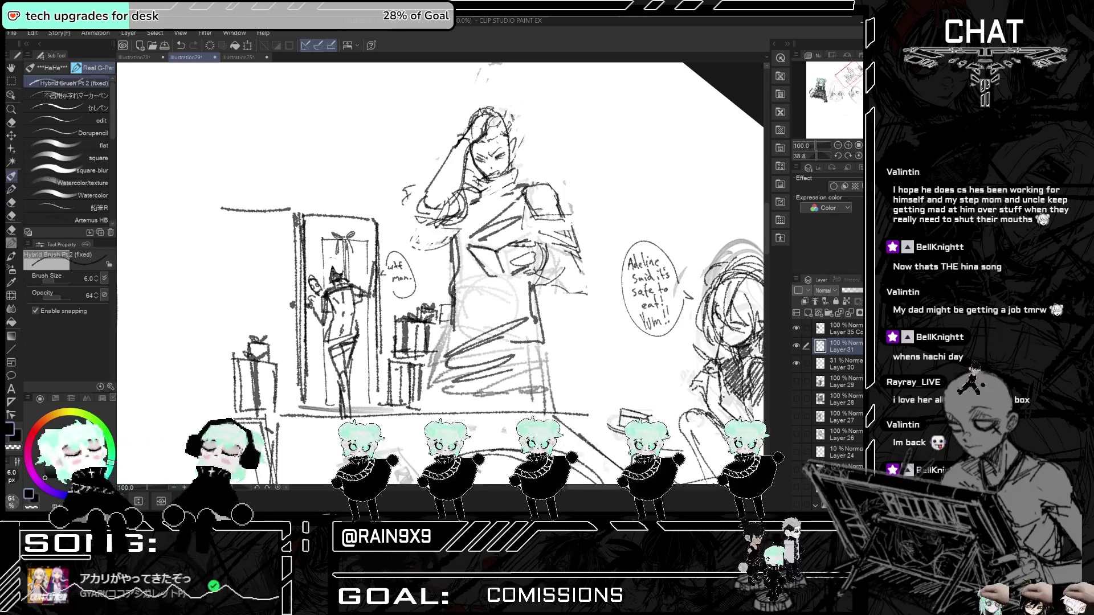
- Draw a bubble beside the man's head and letter 'Sure but how did they know where we live?'
key("h")
key("h")
key("h")
key("h")
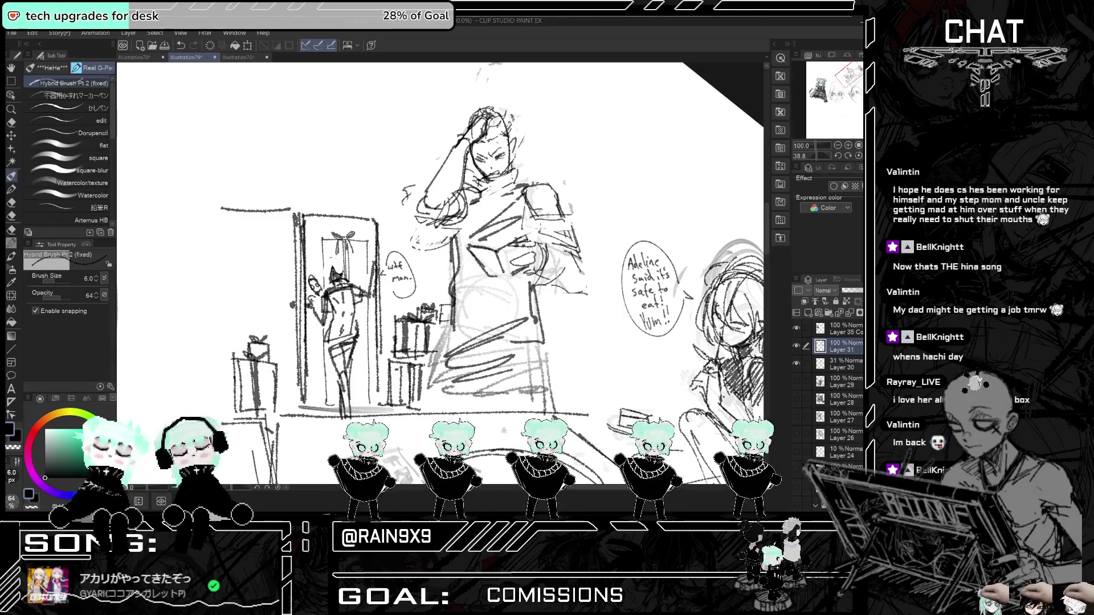
mouse_move(536, 157)
left_mouse_down()
mouse_move(547, 149)
mouse_move(608, 181)
mouse_move(567, 183)
left_mouse_up()
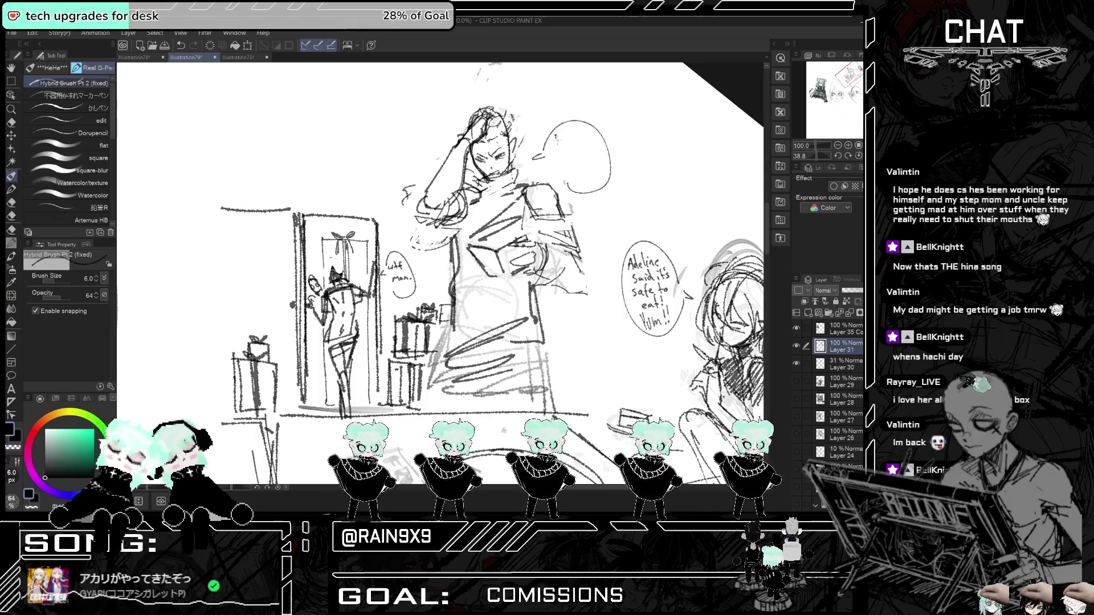
mouse_move(561, 137)
left_mouse_down()
mouse_move(594, 135)
mouse_move(555, 155)
mouse_move(579, 146)
mouse_move(604, 156)
left_mouse_up()
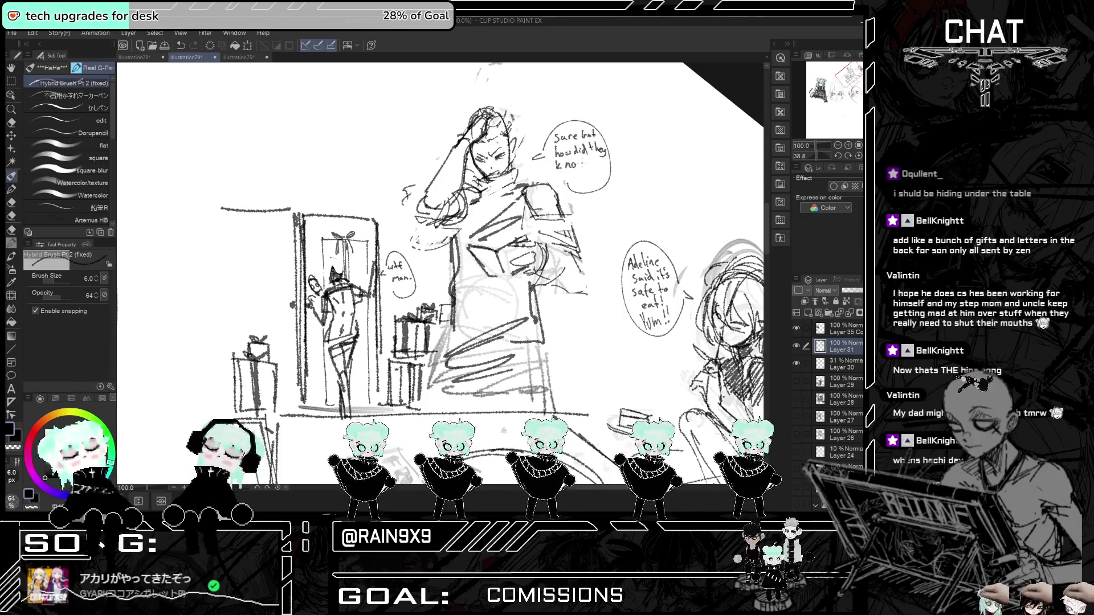
key("ctrl+z")
mouse_move(570, 162)
left_mouse_down()
mouse_move(600, 161)
mouse_move(577, 174)
mouse_move(593, 175)
left_mouse_up()
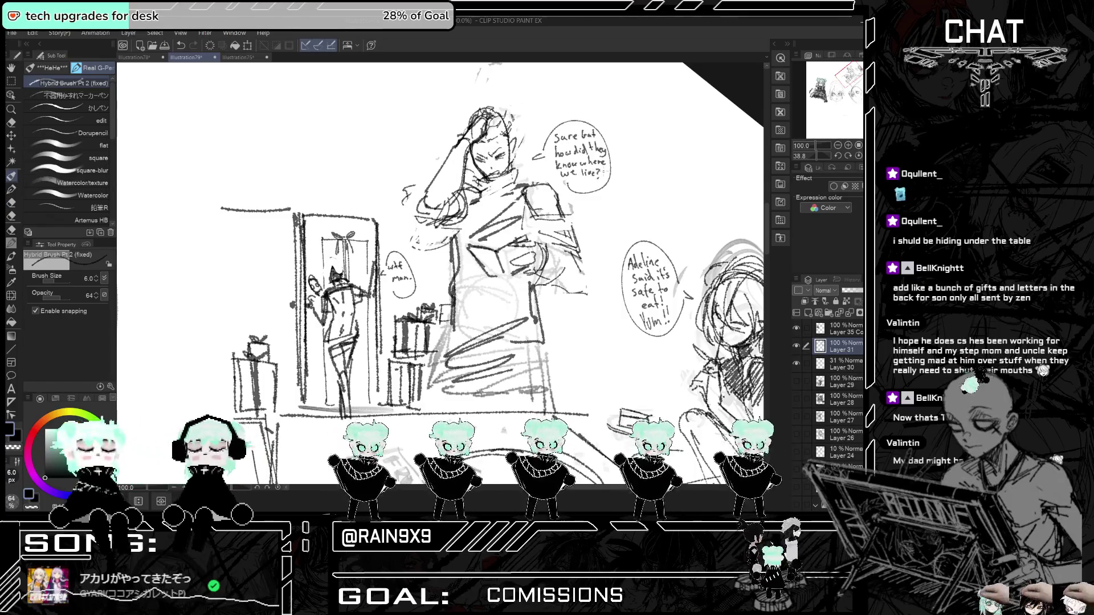
scroll(591, 200, "down", 3)
scroll(575, 185, "up", 1)
scroll(575, 186, "up", 1)
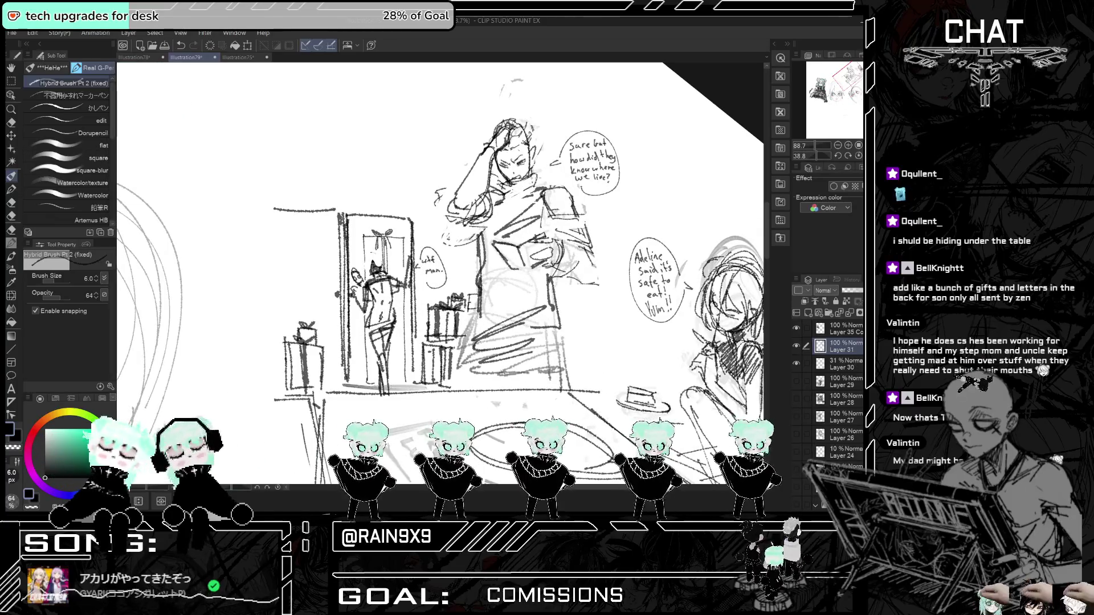
key("e")
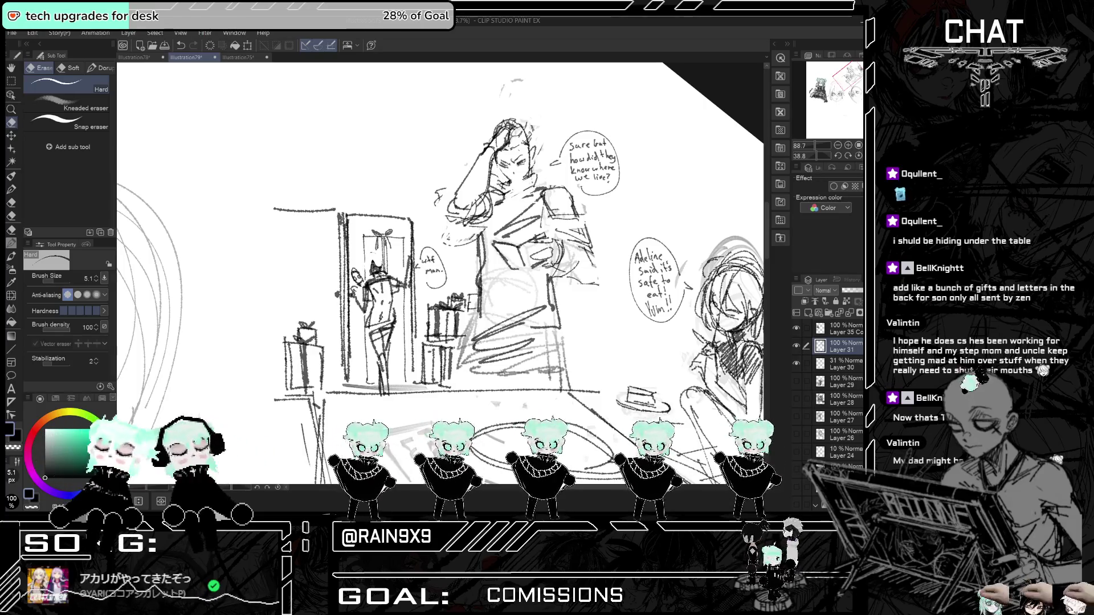
- Check the sketch in the mirrored view and keep the small stroke by the man's chin
key("ctrl+minus")
key("h")
scroll(440, 273, "up", 2)
key("h")
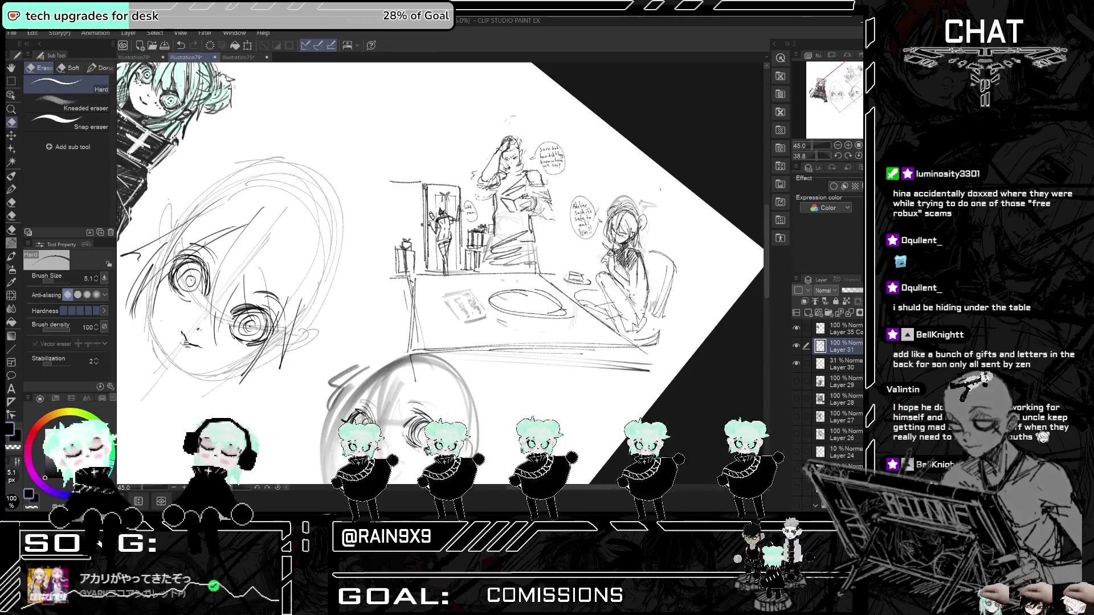
scroll(627, 219, "down", 1)
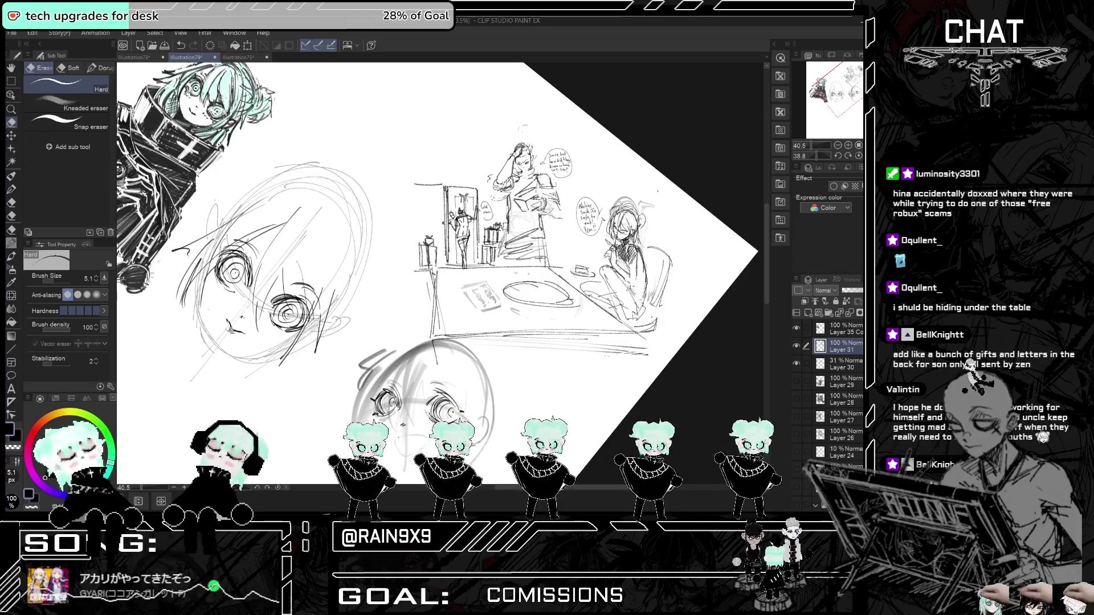
left_click(14, 176)
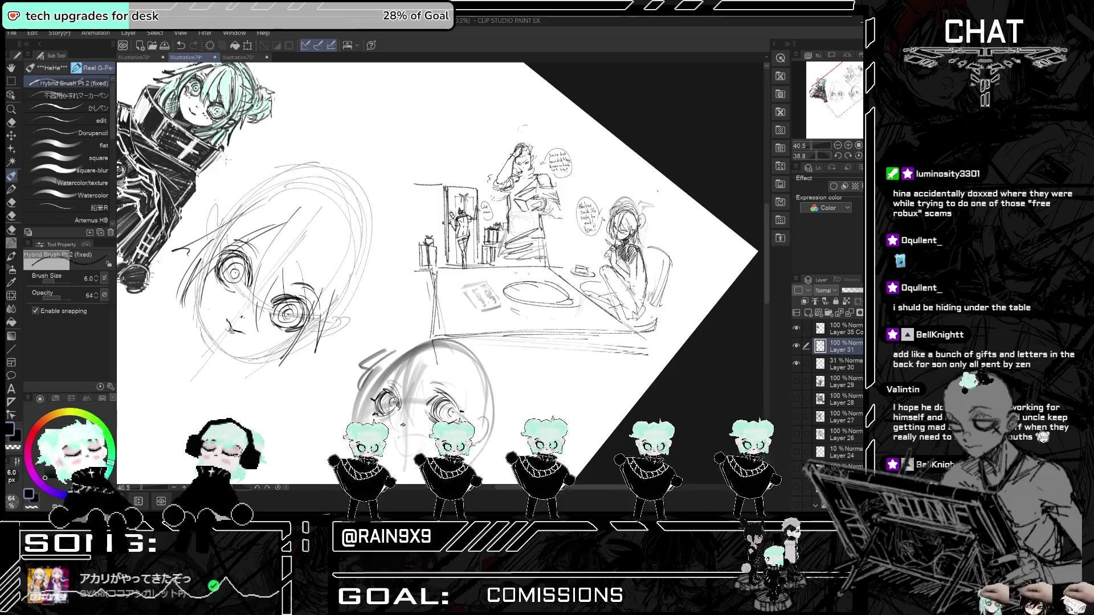
scroll(560, 211, "up", 5)
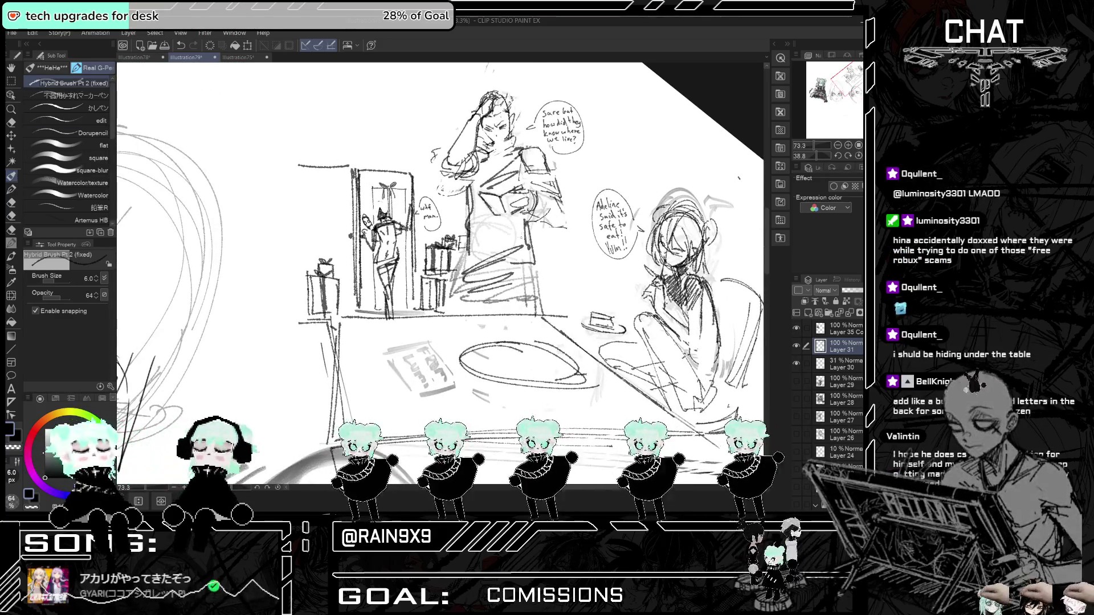
scroll(501, 228, "up", 3)
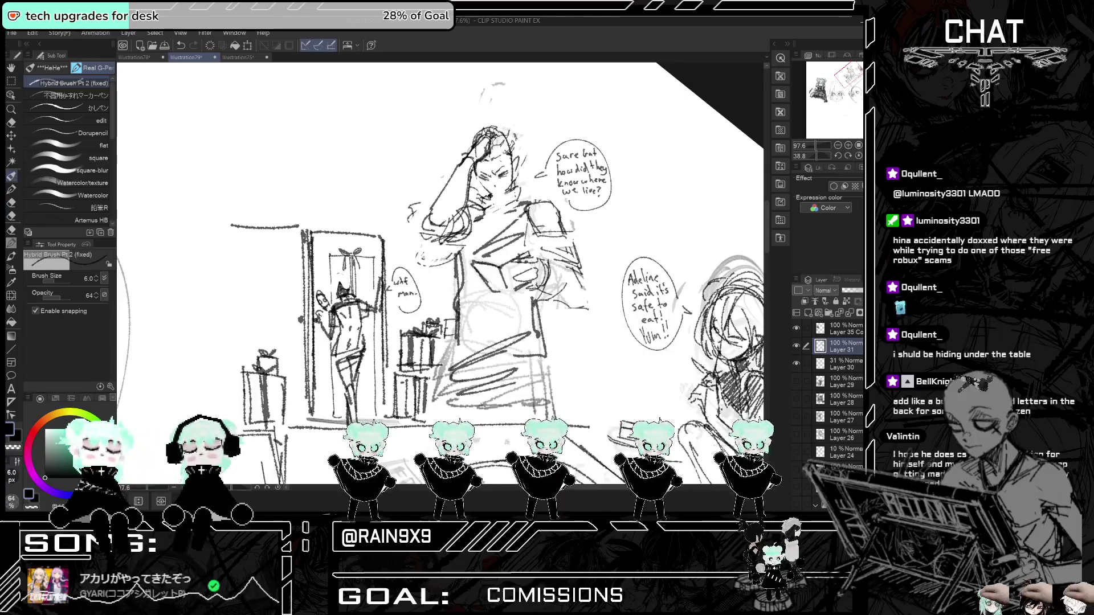
scroll(484, 146, "up", 4)
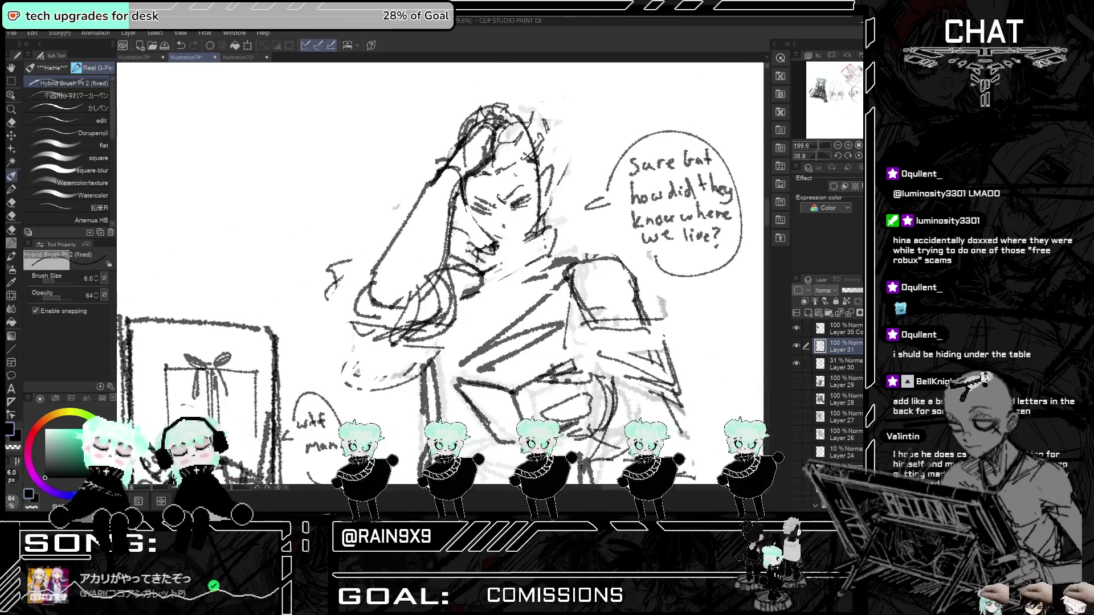
key("ctrl+z")
key("ctrl+y")
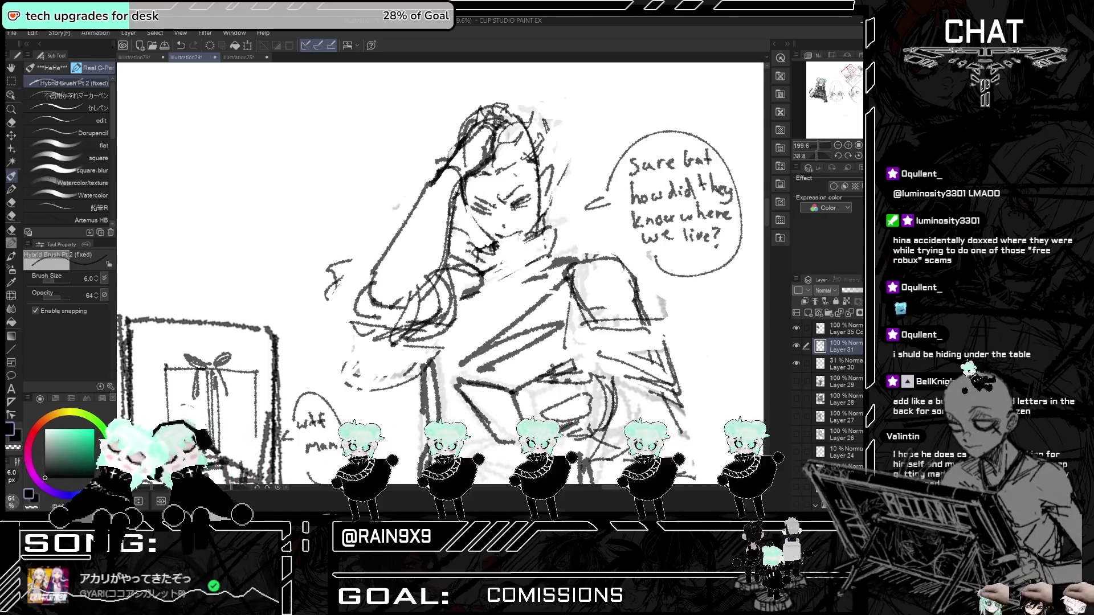
key("h")
key("h")
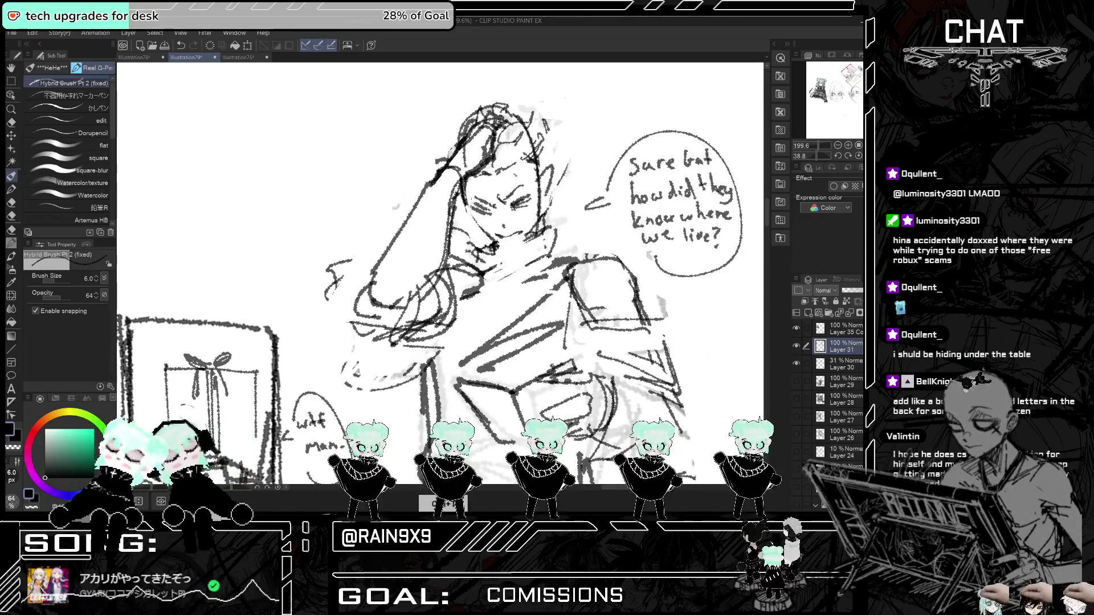
- Add extra strokes to the reading man's hair, undoing the last one
mouse_move(495, 173)
left_mouse_down()
mouse_move(530, 154)
mouse_move(544, 194)
left_mouse_up()
left_click_drag(544, 150, 539, 187)
key("ctrl+z")
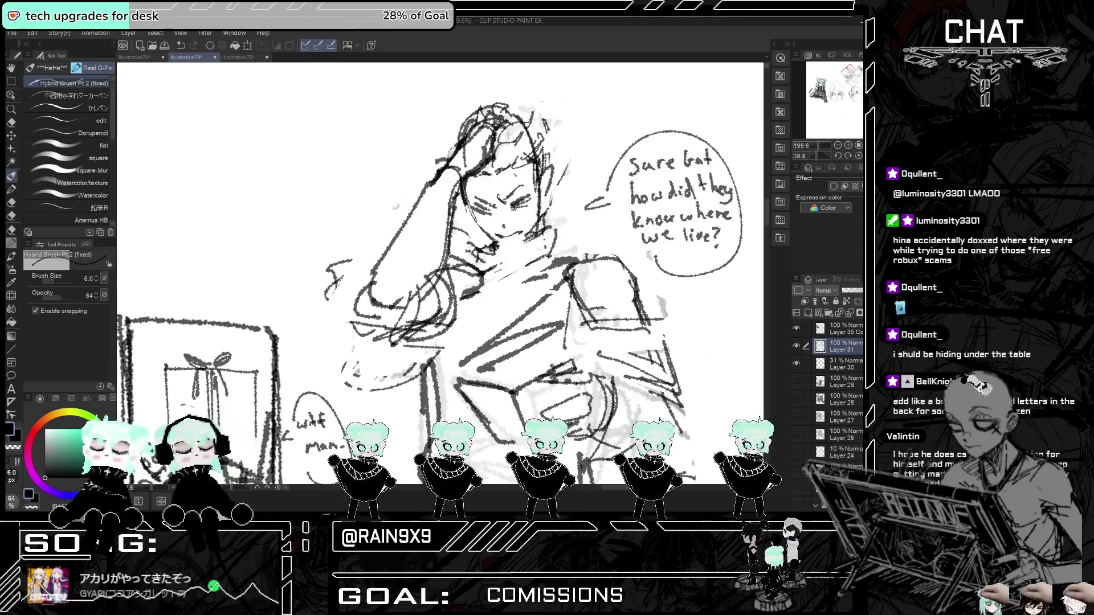
scroll(507, 72, "down", 6)
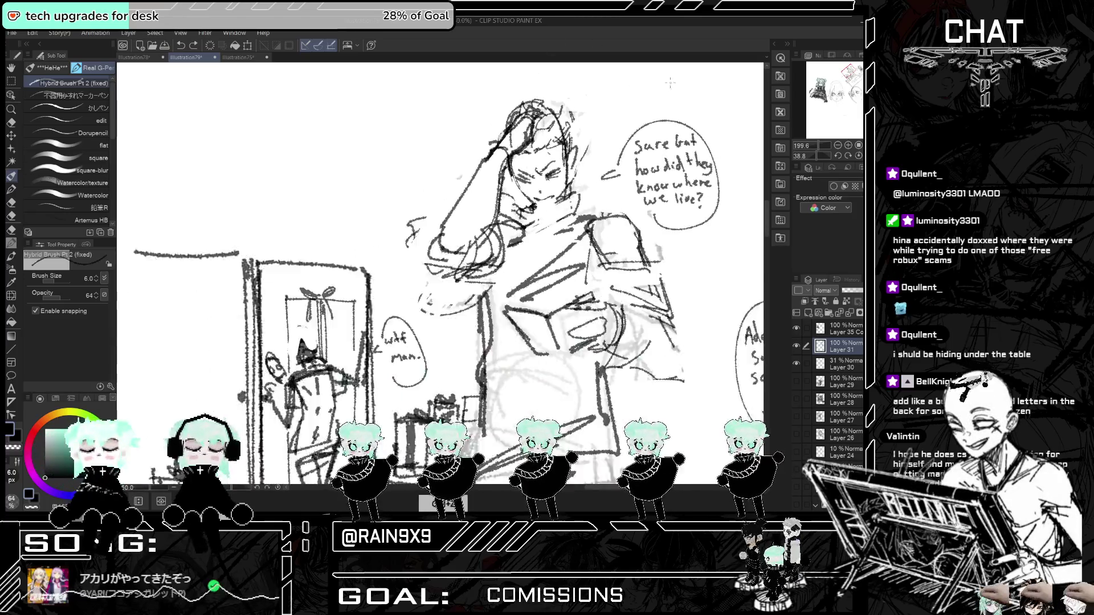
scroll(396, 365, "down", 3)
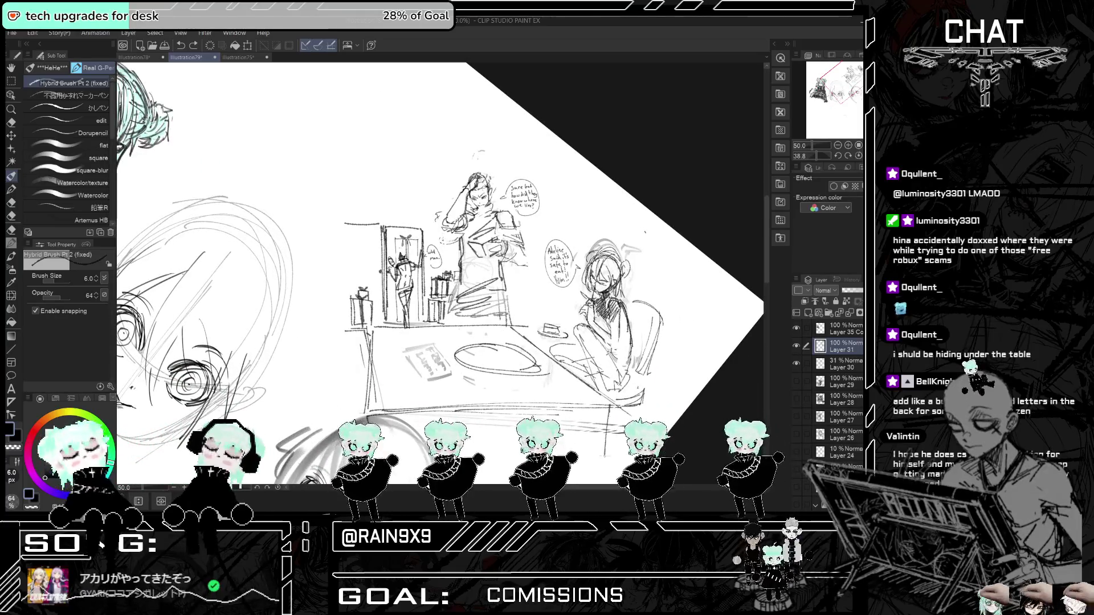
- Sketch short lines on the floor sign by the table, removing a stray stroke
left_click_drag(517, 342, 539, 328)
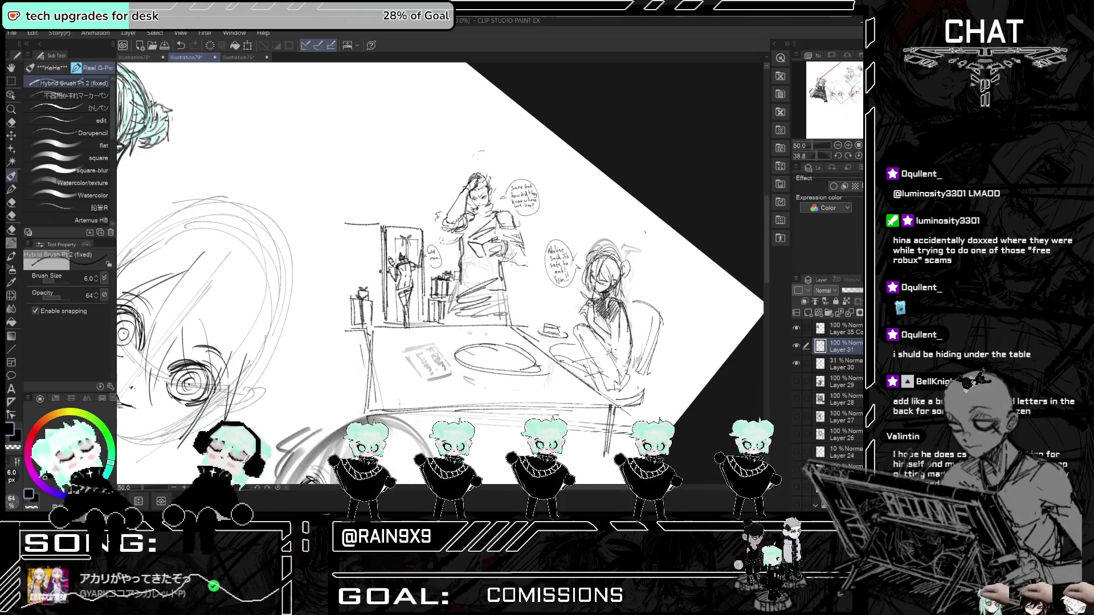
mouse_move(422, 374)
left_mouse_down()
mouse_move(459, 369)
mouse_move(441, 370)
left_mouse_up()
key("ctrl+z")
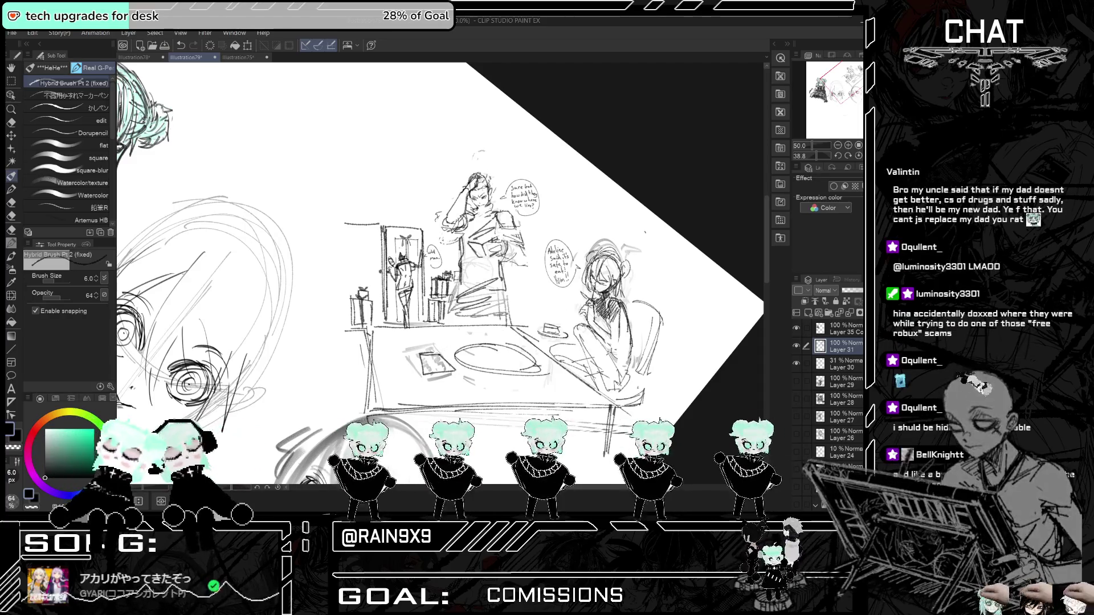
key("ctrl+plus")
scroll(407, 279, "up", 4)
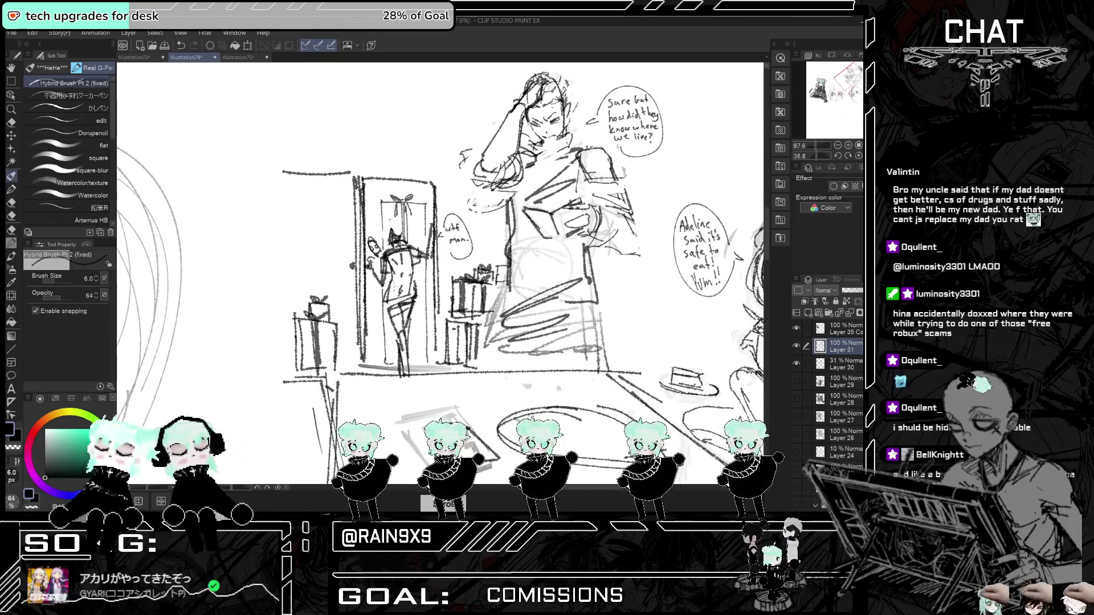
- Lighten the doorway figure with a soft eraser and set the textured marker pen to size 7.0
key("e")
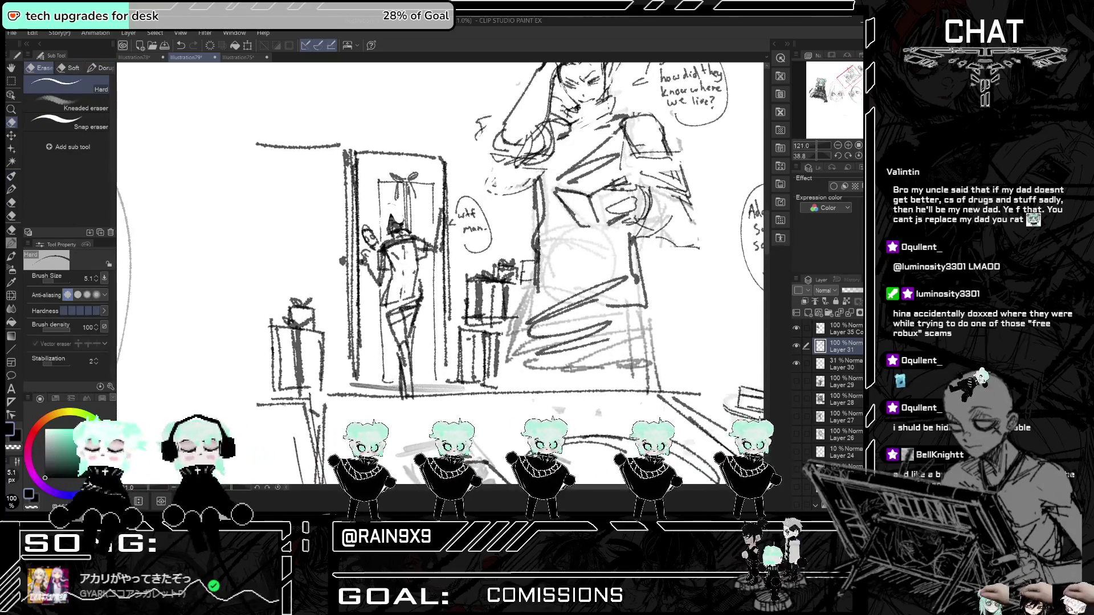
mouse_move(399, 239)
left_mouse_down()
mouse_move(393, 251)
mouse_move(417, 251)
left_mouse_up()
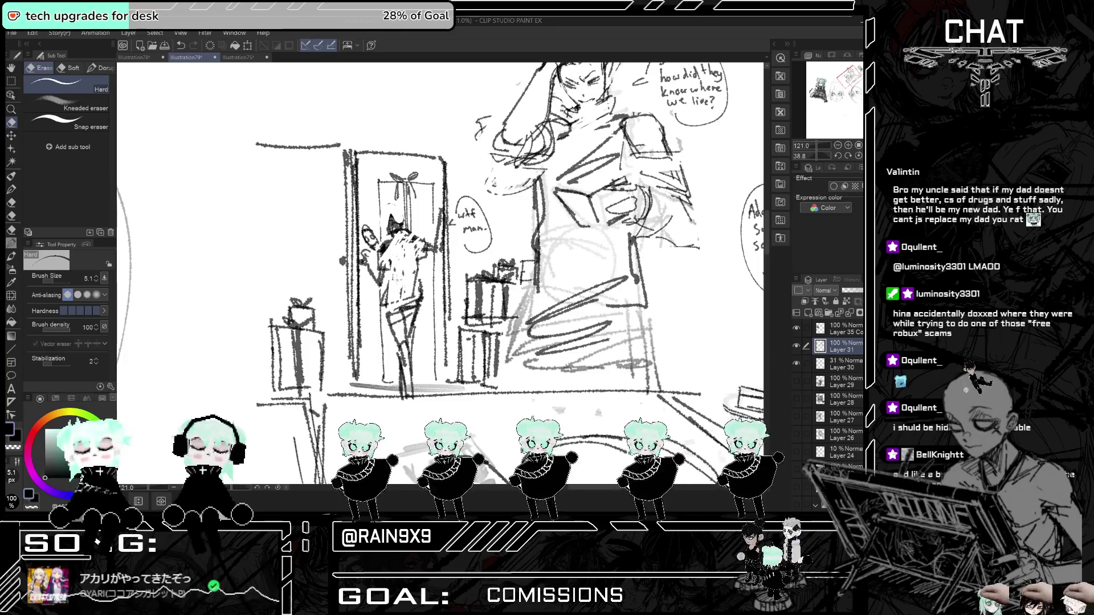
key("ctrl+z")
left_click(73, 68)
mouse_move(368, 294)
left_mouse_down()
mouse_move(410, 256)
mouse_move(416, 279)
left_mouse_up()
left_click(11, 176)
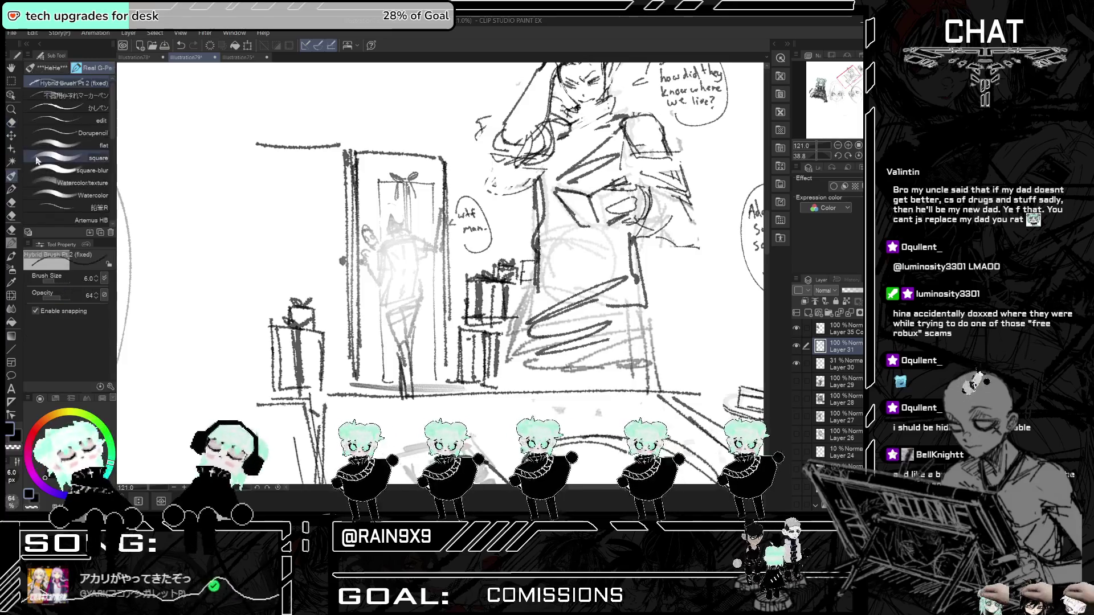
left_click(55, 95)
left_click(96, 281)
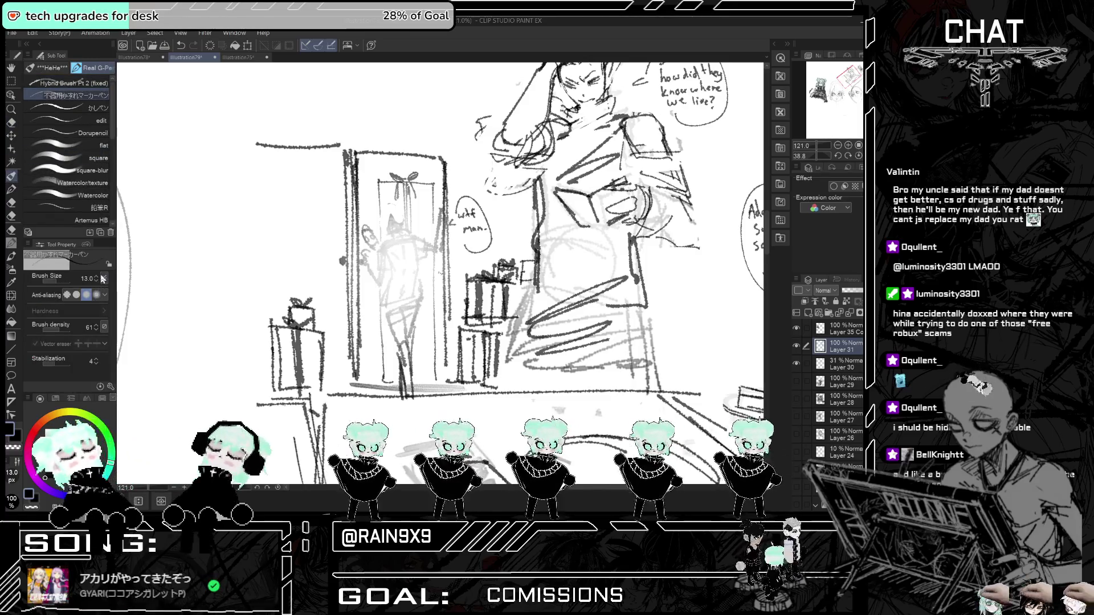
left_click(96, 281)
scroll(390, 233, "up", 4)
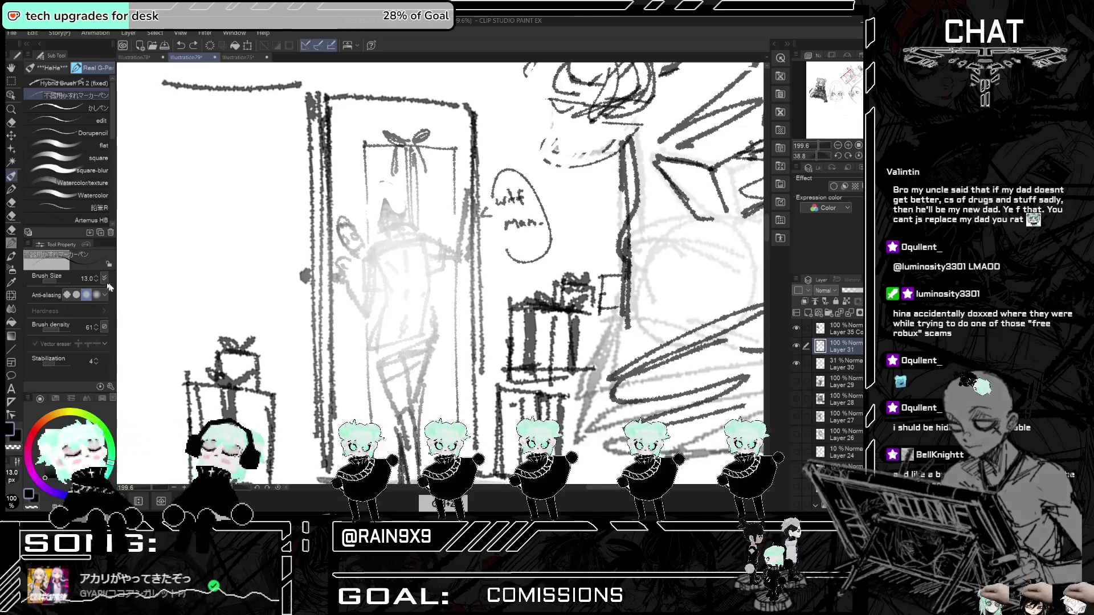
left_click_drag(104, 278, 114, 274)
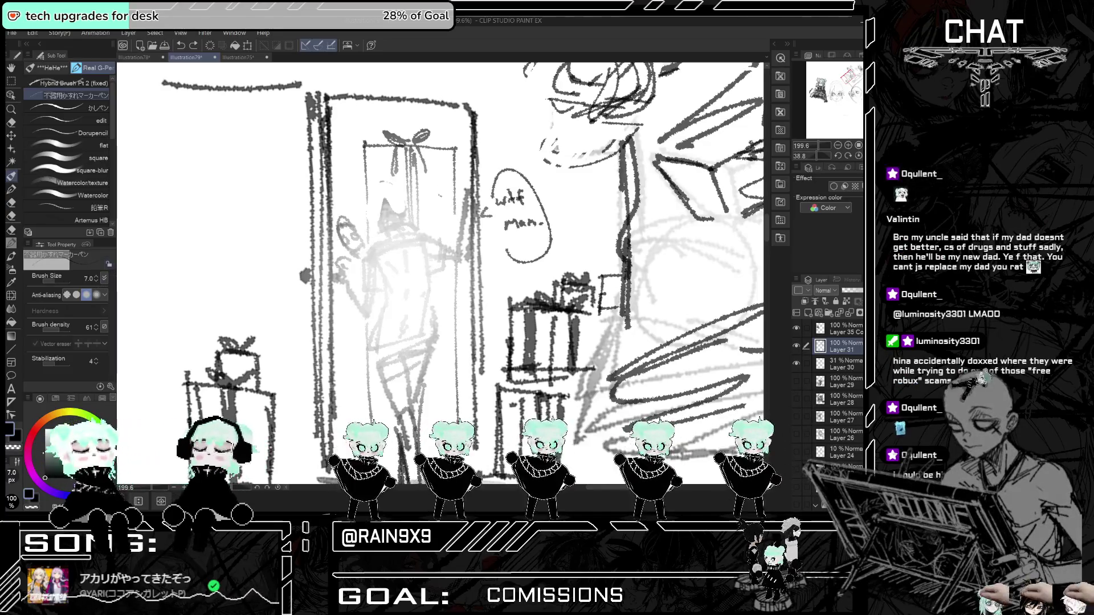
- Redraw the doorway figure's face, head and left side from shoulder to hip
left_click_drag(386, 226, 389, 241)
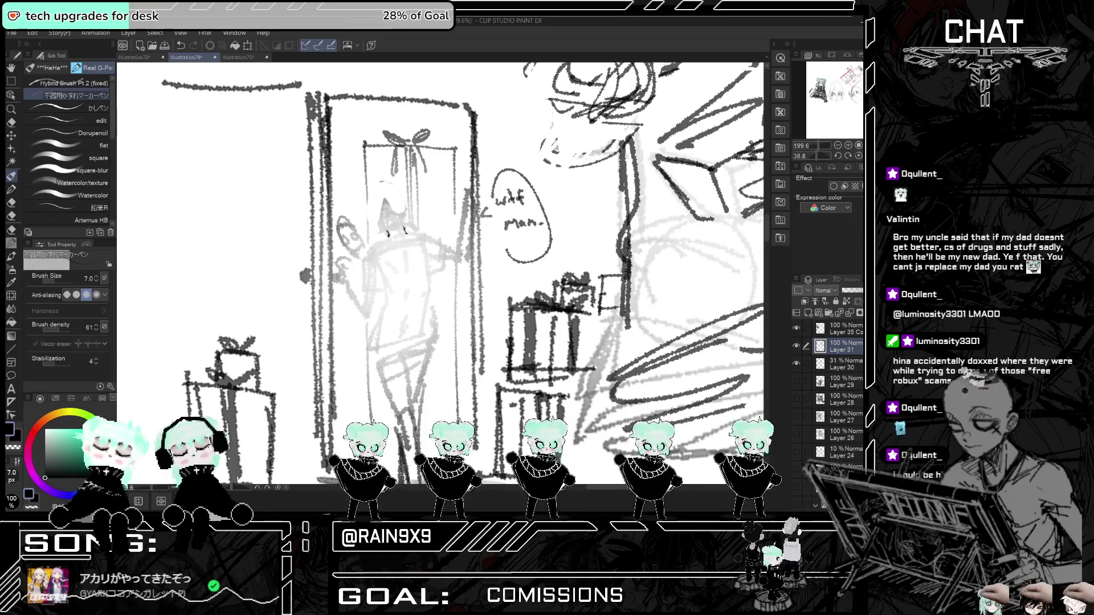
left_click_drag(383, 199, 392, 217)
mouse_move(390, 200)
left_mouse_down()
mouse_move(405, 228)
mouse_move(387, 228)
mouse_move(411, 218)
left_mouse_up()
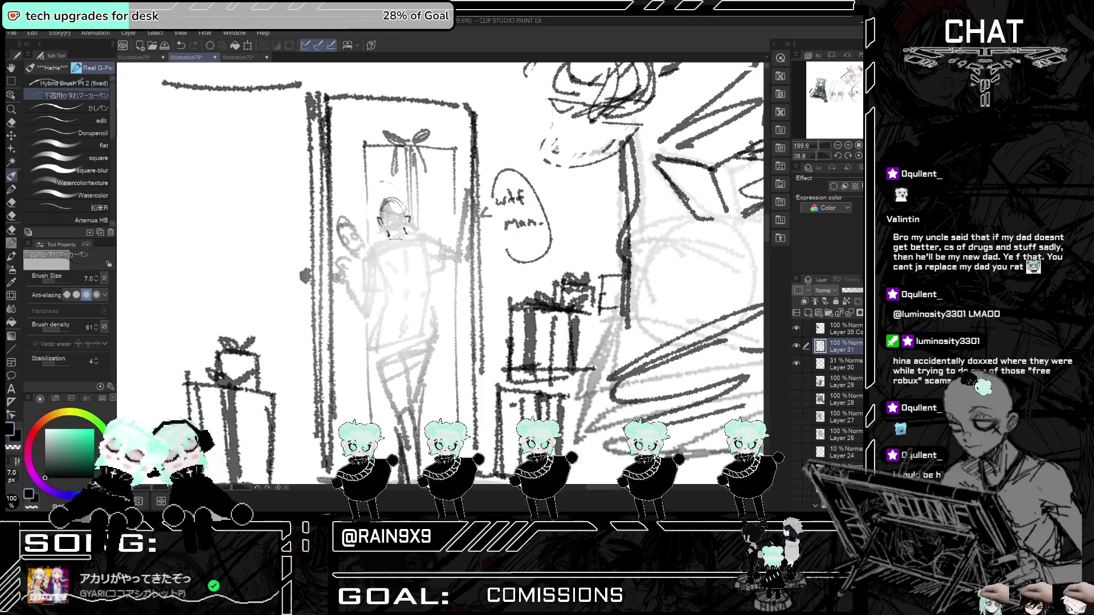
mouse_move(389, 238)
left_mouse_down()
mouse_move(368, 250)
mouse_move(363, 289)
mouse_move(381, 295)
left_mouse_up()
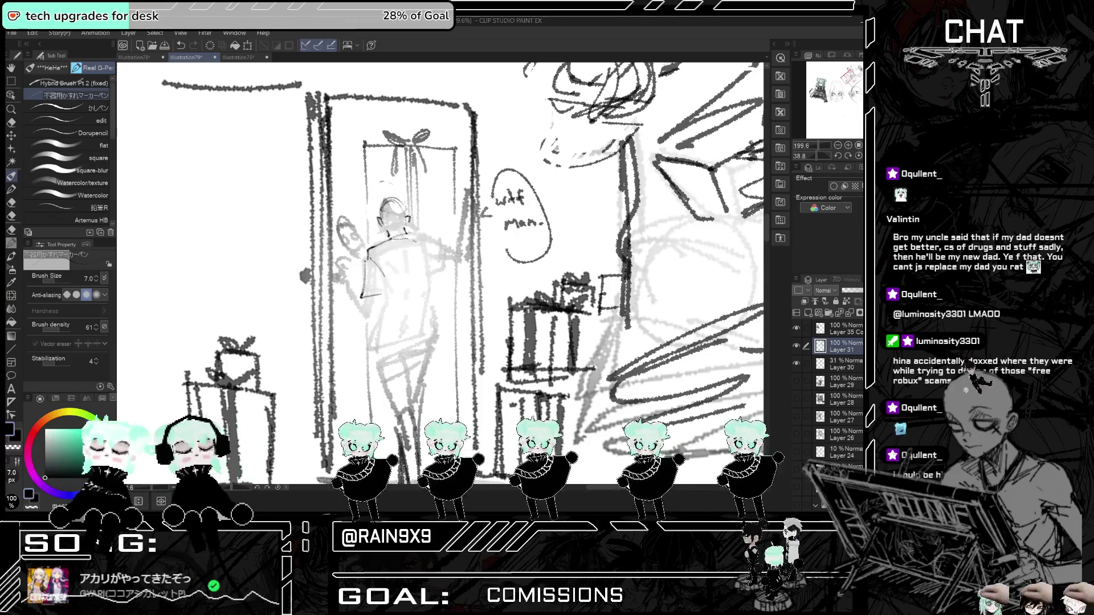
left_click_drag(445, 258, 428, 281)
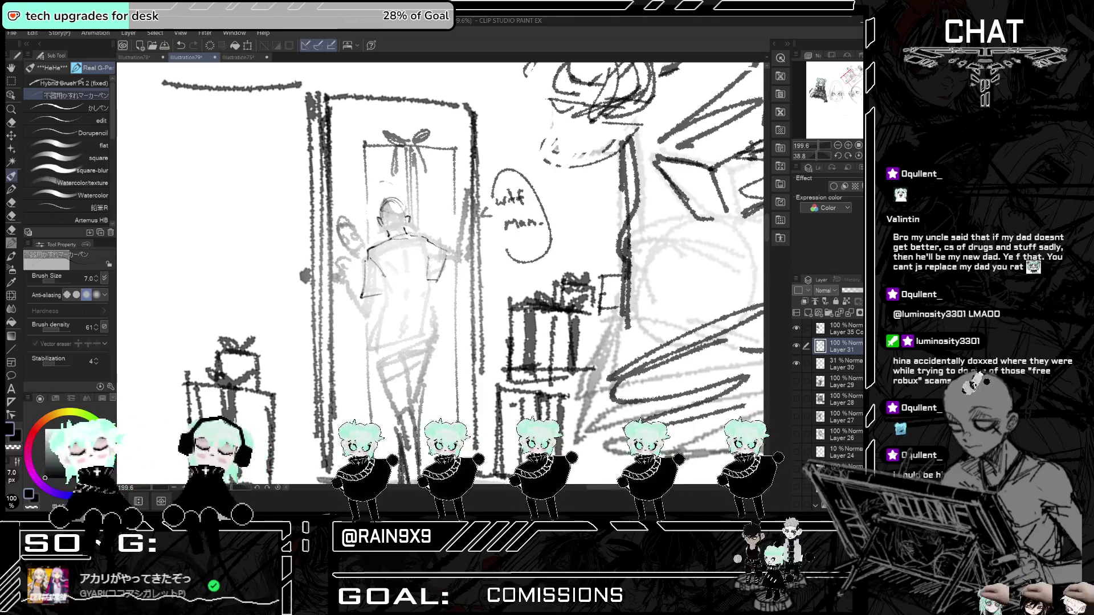
key("ctrl+z")
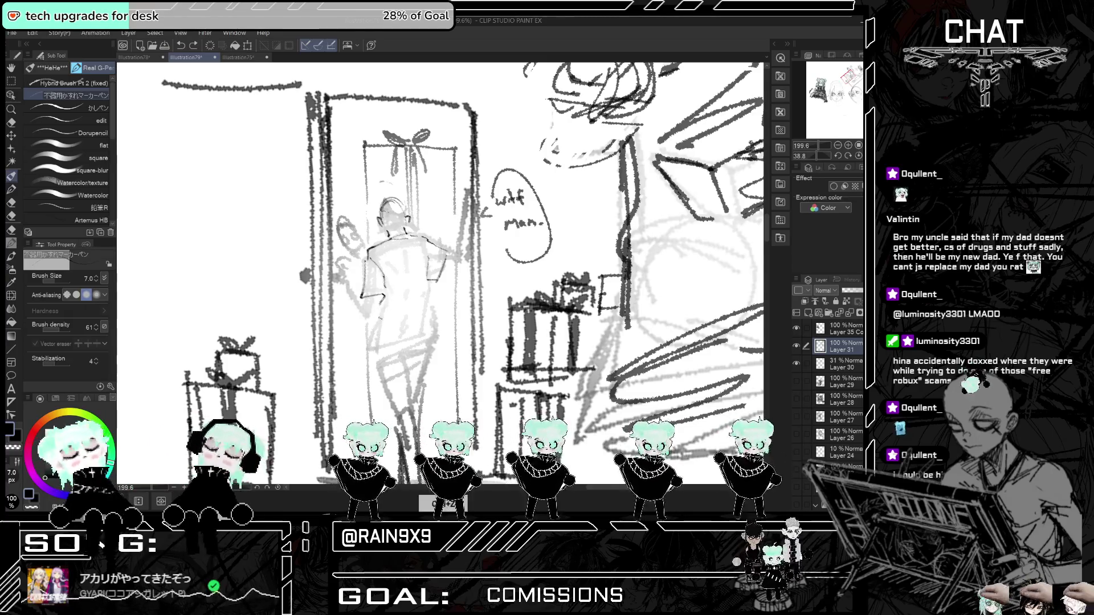
- Draw the figure's skirt edge and hem, back strokes and legs
mouse_move(381, 311)
left_mouse_down()
mouse_move(371, 349)
mouse_move(437, 348)
left_mouse_up()
left_click_drag(427, 286, 413, 336)
key("ctrl+z")
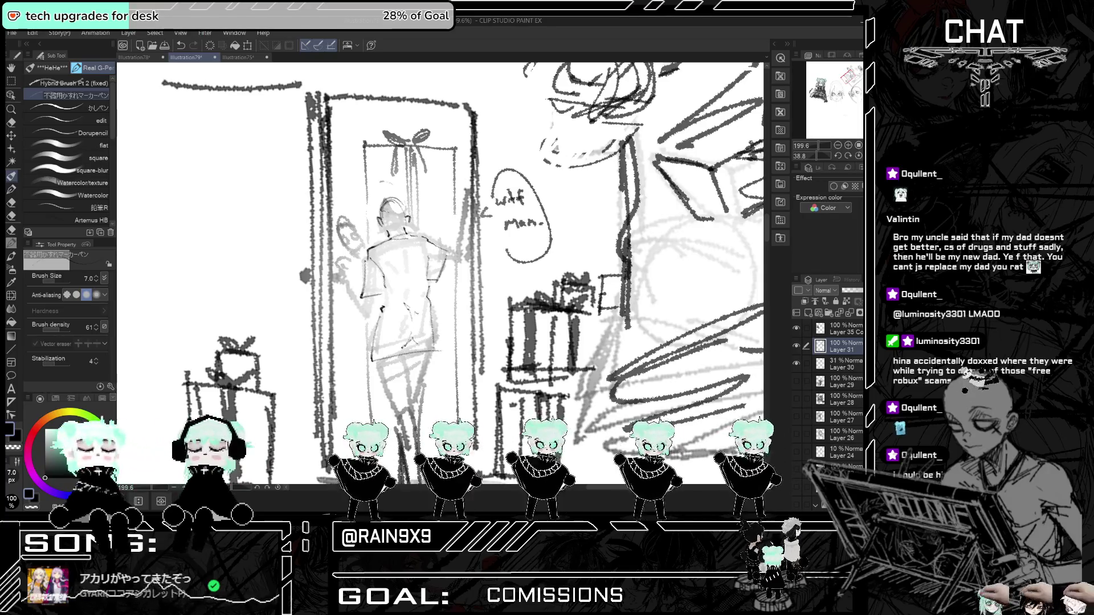
left_click_drag(395, 285, 424, 302)
scroll(463, 239, "down", 2)
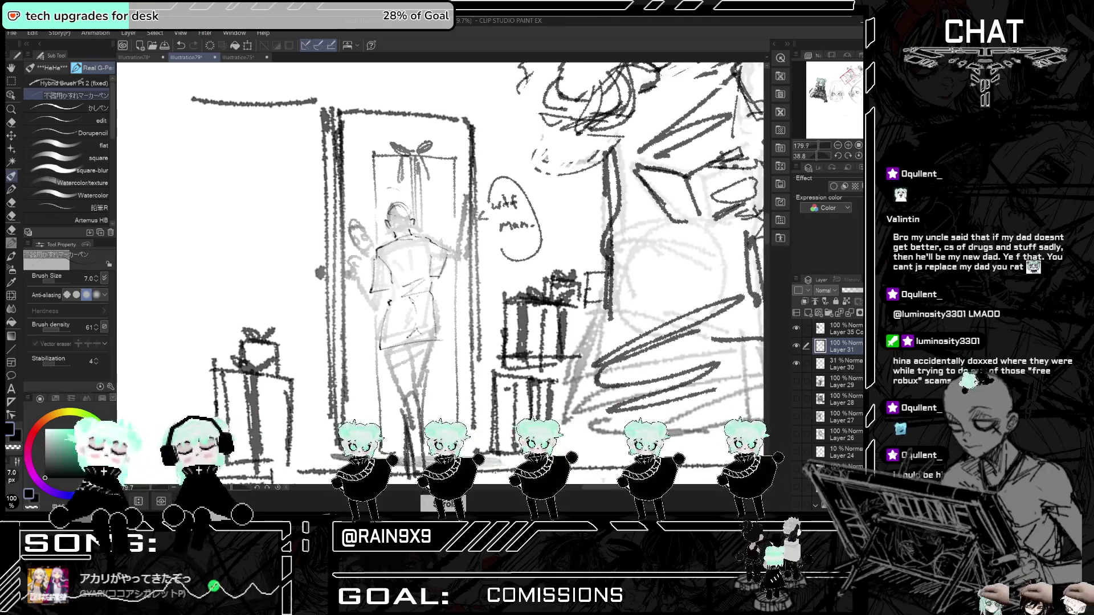
scroll(418, 336, "up", 2)
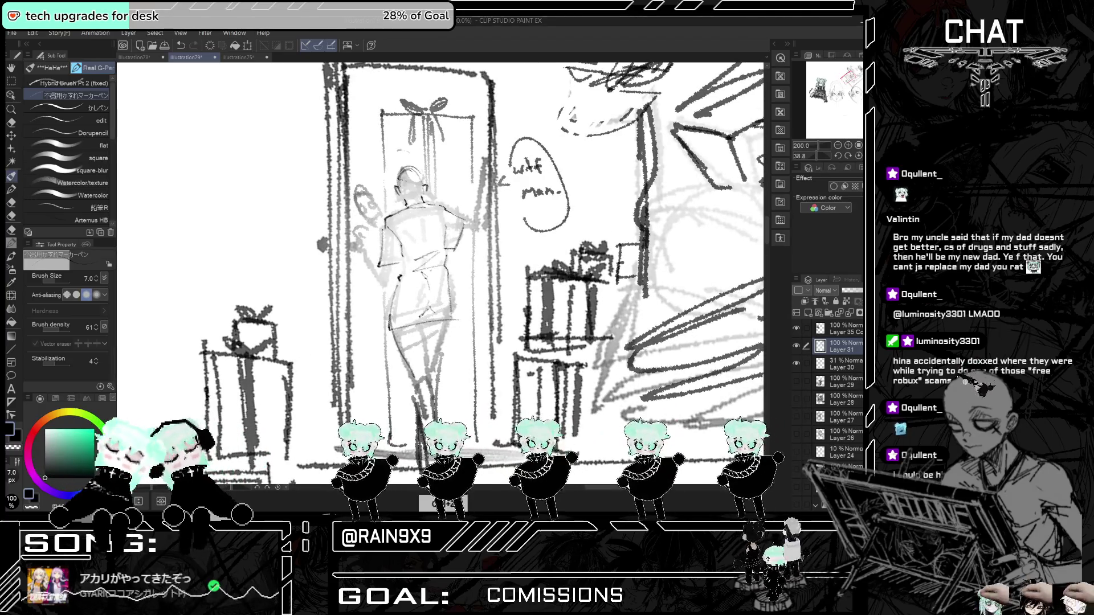
left_click_drag(426, 343, 428, 371)
left_click_drag(450, 322, 441, 345)
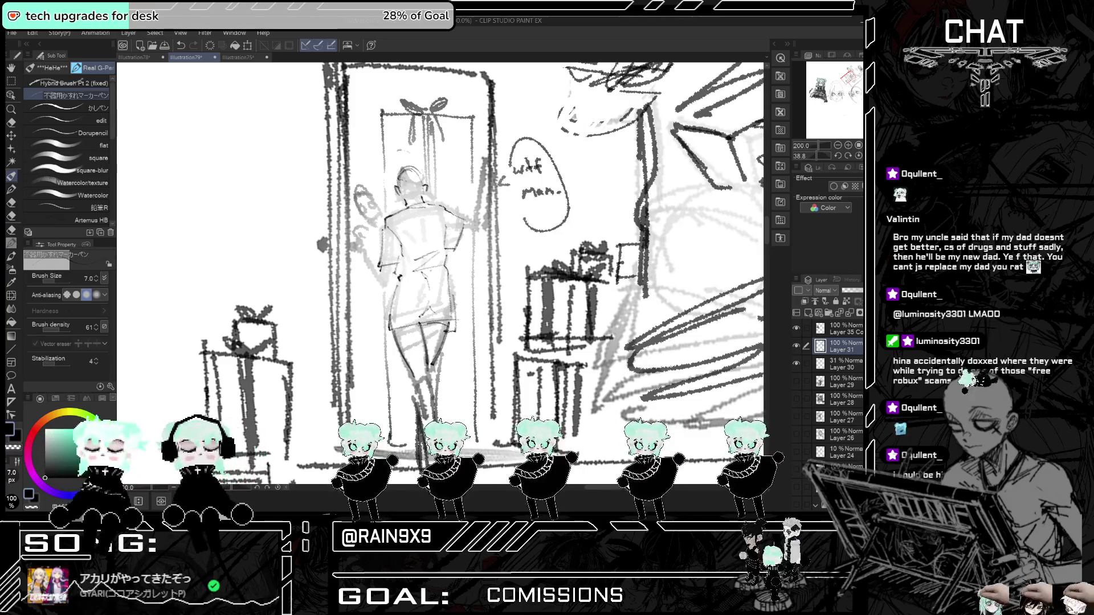
- Draw the figure's raised arm and hand, checking proportions in the mirrored view
key("ctrl+h")
mouse_move(484, 280)
left_mouse_down()
mouse_move(522, 248)
mouse_move(507, 281)
left_mouse_up()
mouse_move(510, 277)
left_mouse_down()
mouse_move(499, 289)
mouse_move(510, 255)
left_mouse_up()
key("ctrl+z")
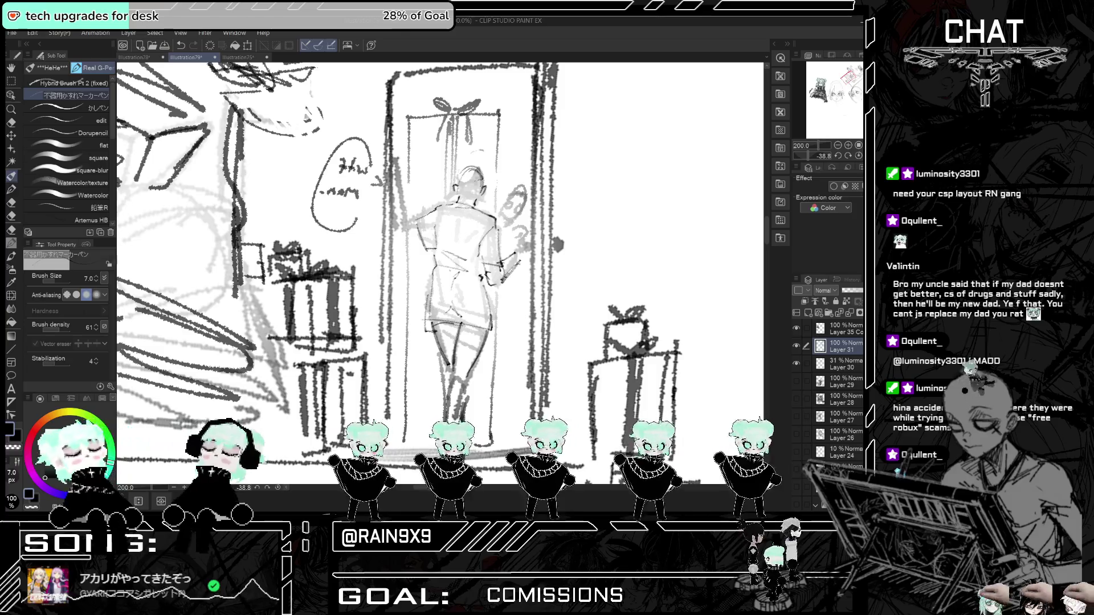
key("h")
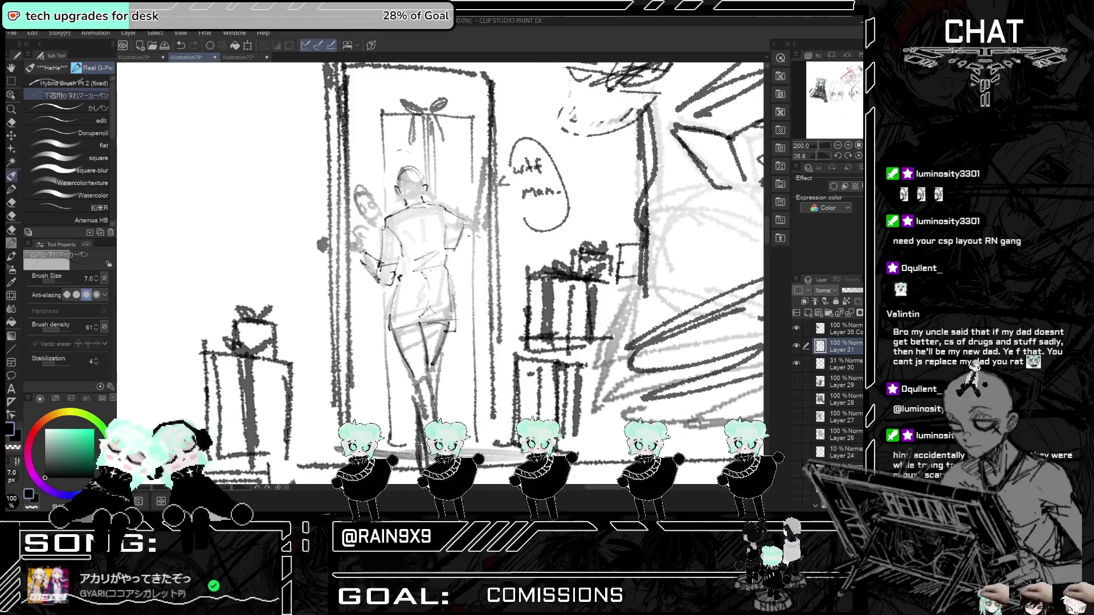
key("ctrl+h")
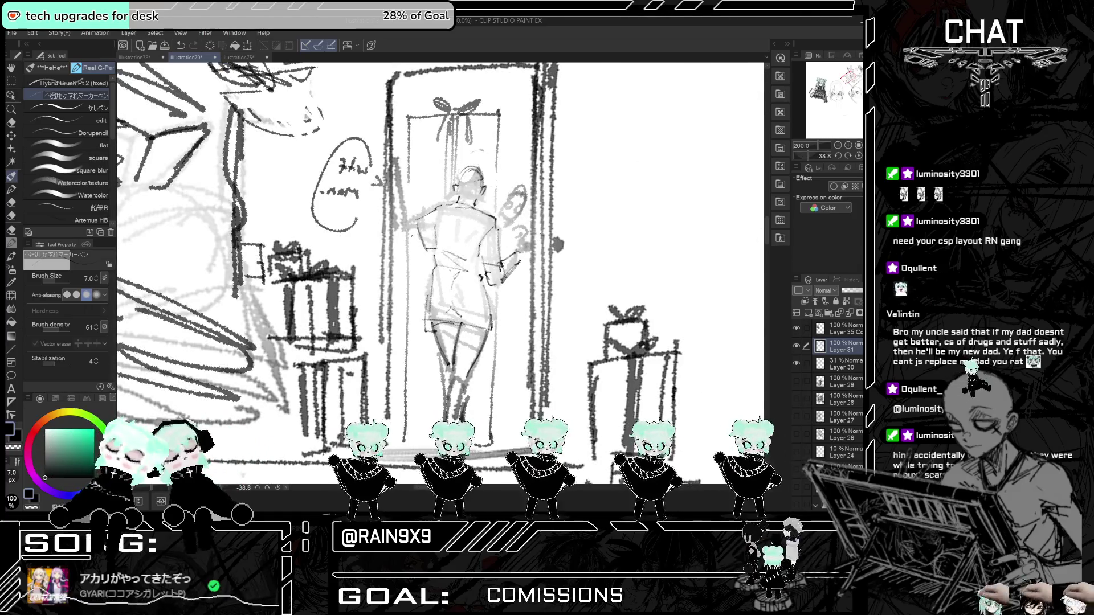
scroll(522, 214, "down", 3)
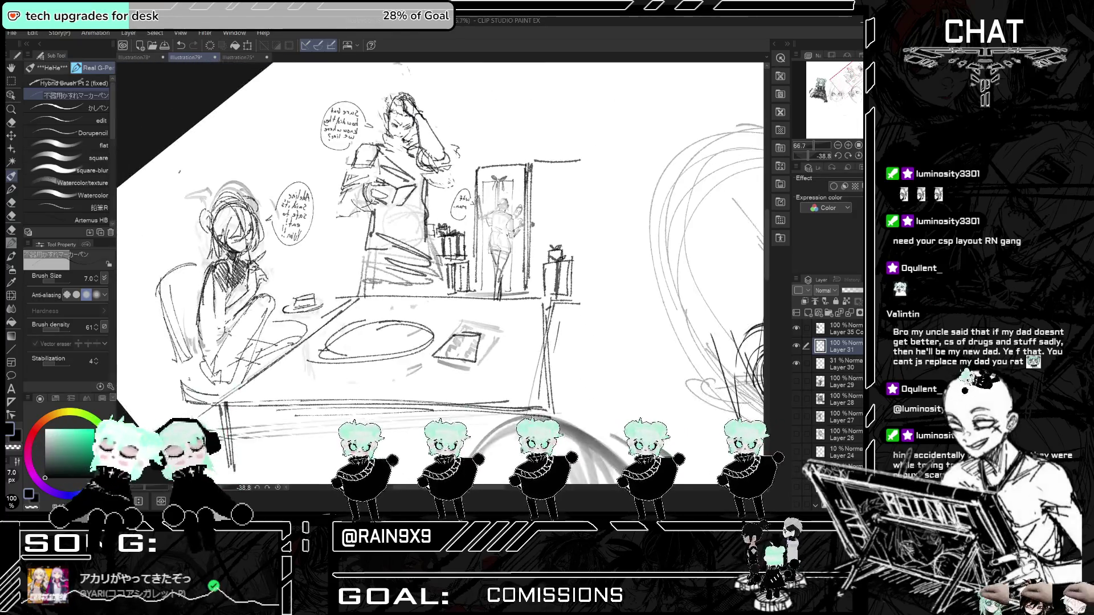
- Collapse the right icon palette and narrow the tool panels, then zoom back onto the doorway figure
scroll(501, 199, "down", 3)
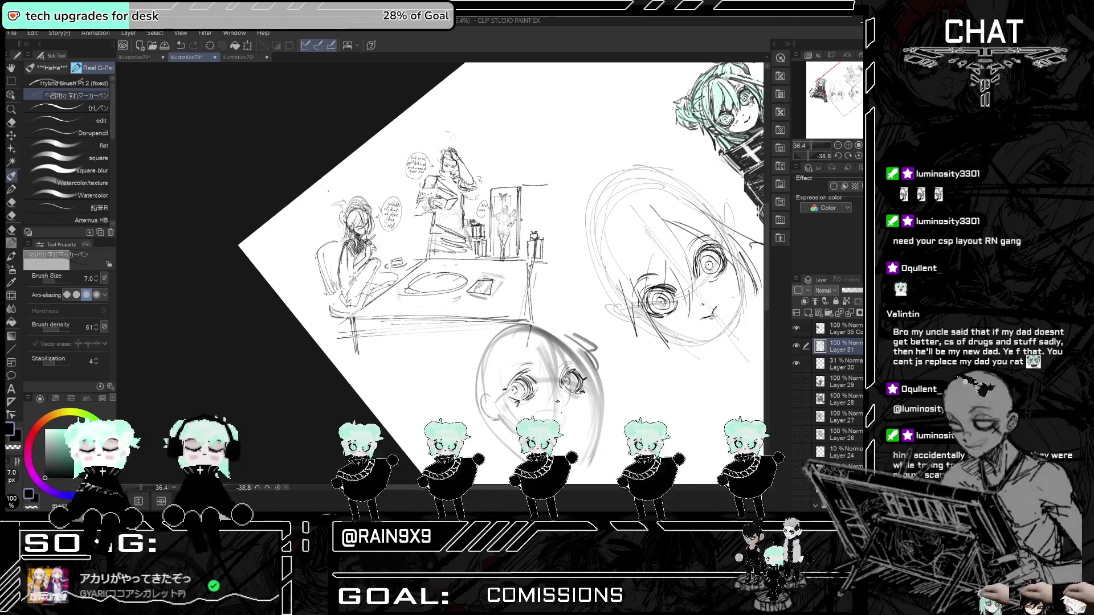
left_click(780, 46)
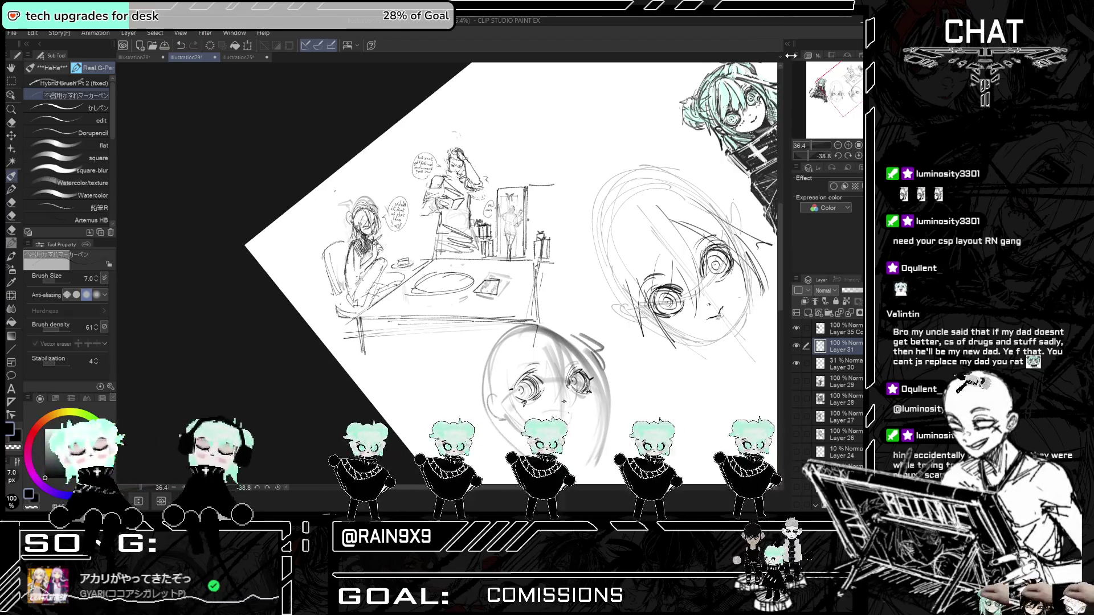
left_click_drag(790, 305, 798, 305)
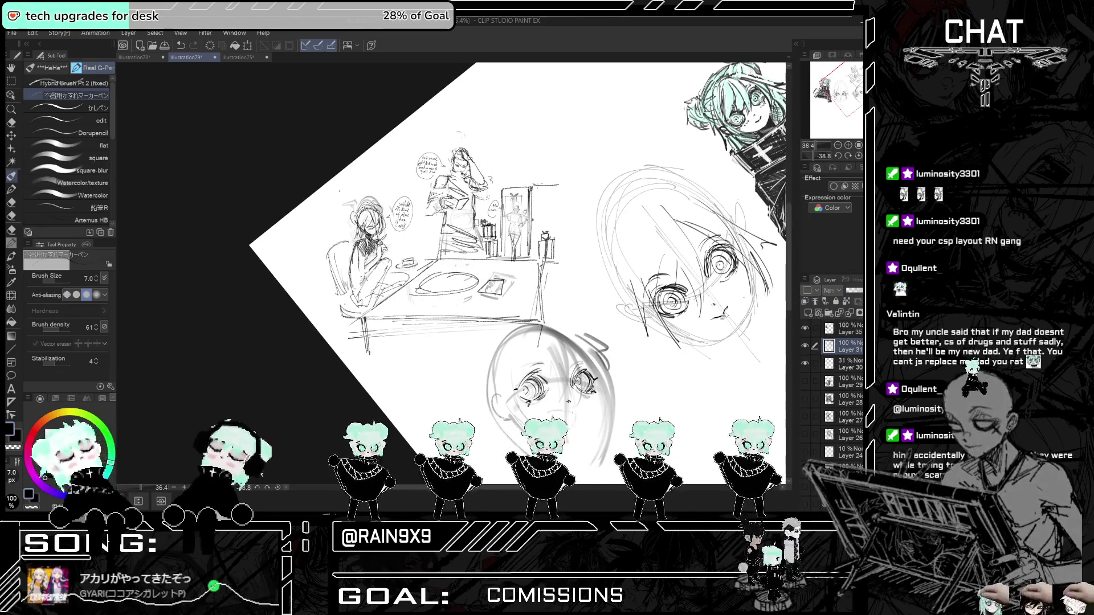
left_click_drag(118, 296, 111, 296)
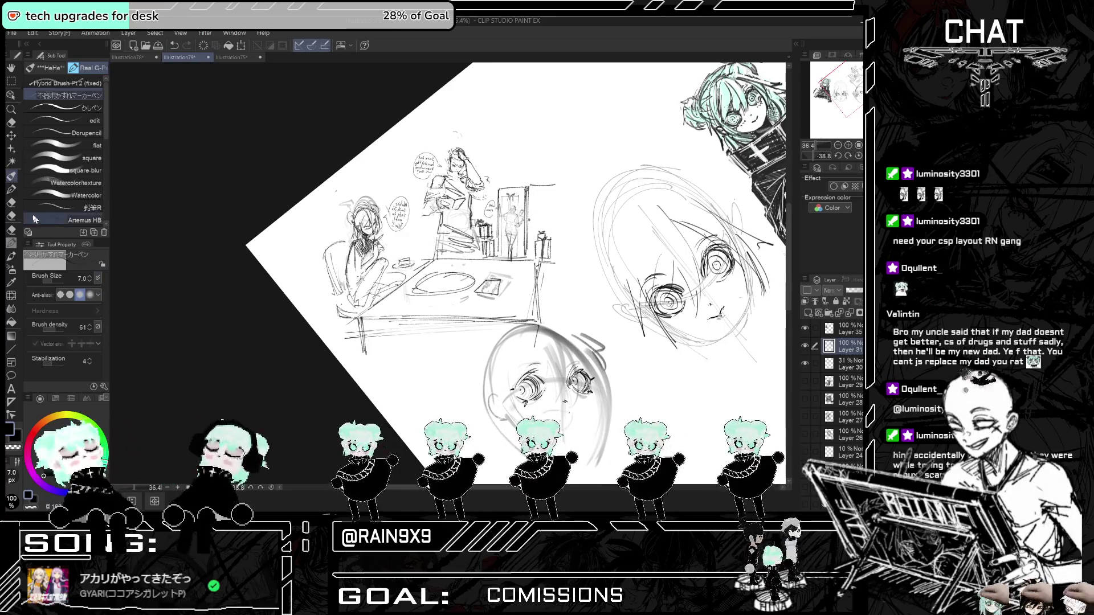
left_click_drag(23, 225, 20, 225)
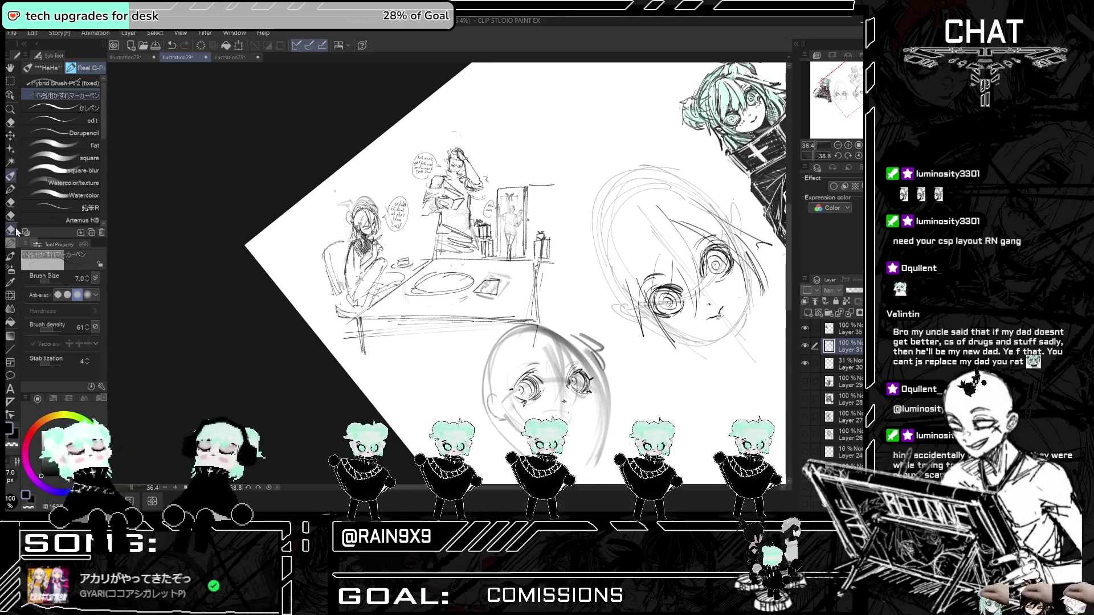
scroll(296, 393, "down", 3)
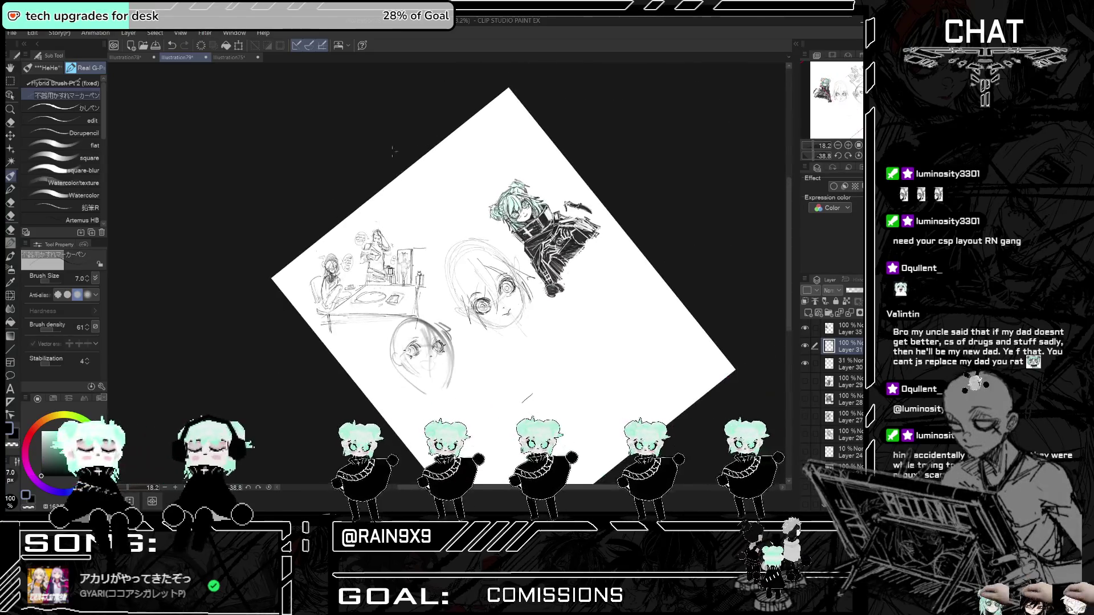
scroll(277, 293, "up", 5)
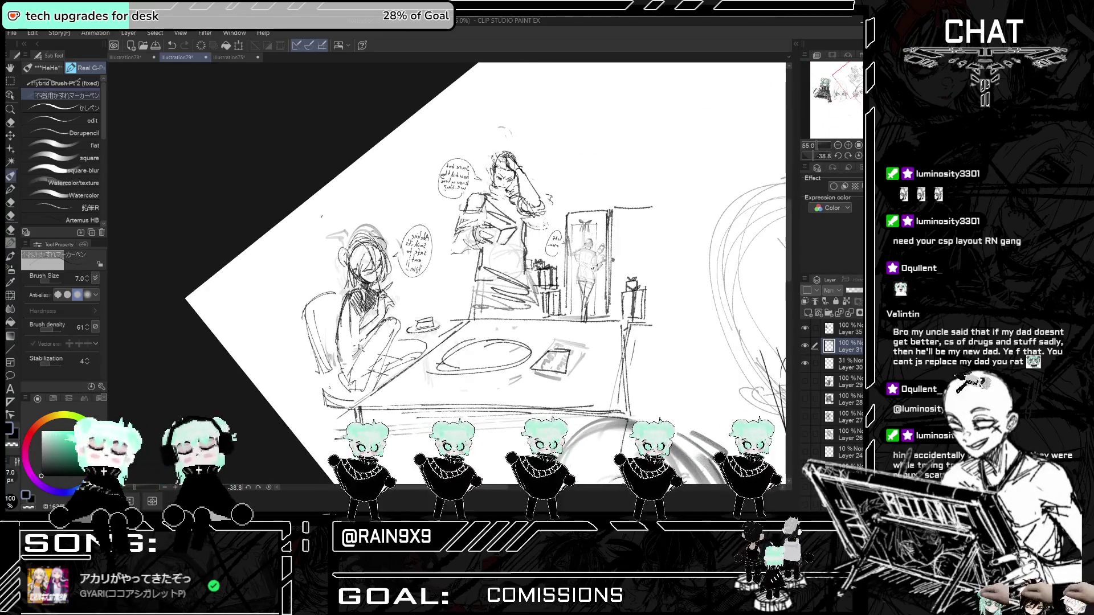
key("h")
scroll(410, 256, "up", 5)
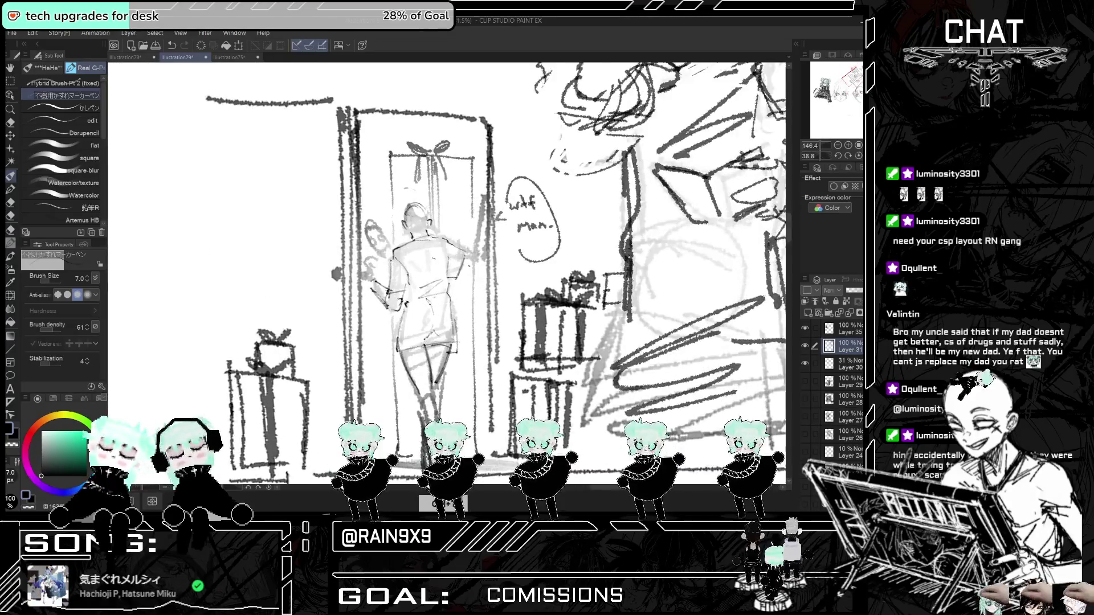
- Sketch hair strokes on the doorway figure's head, comparing by toggling Layer 31 and flipping the canvas
scroll(433, 256, "up", 1)
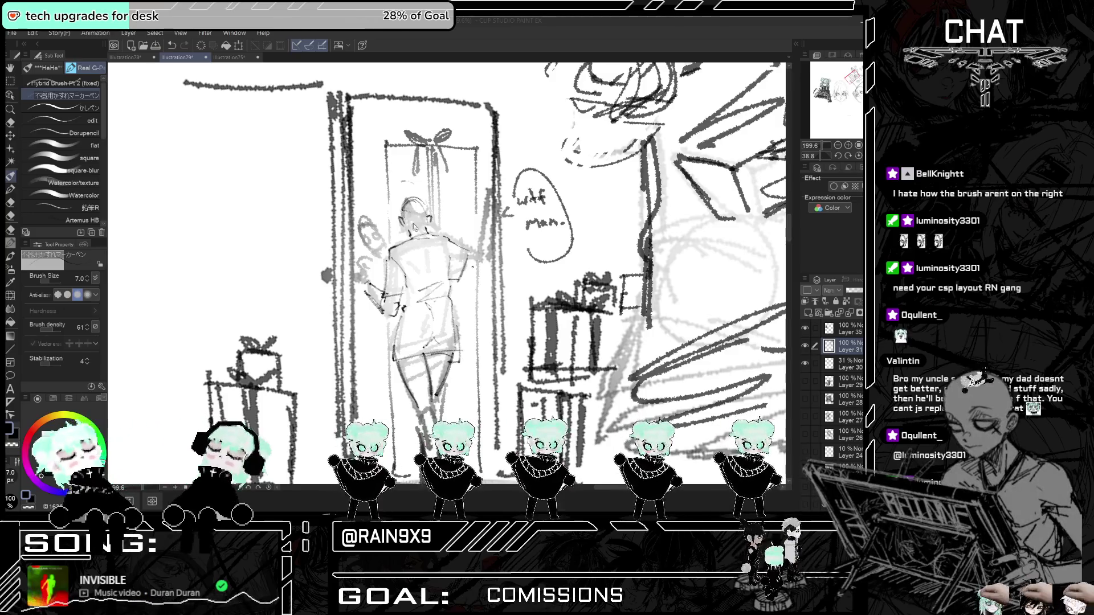
mouse_move(414, 217)
left_mouse_down()
mouse_move(422, 231)
mouse_move(410, 230)
left_mouse_up()
scroll(512, 159, "down", 4)
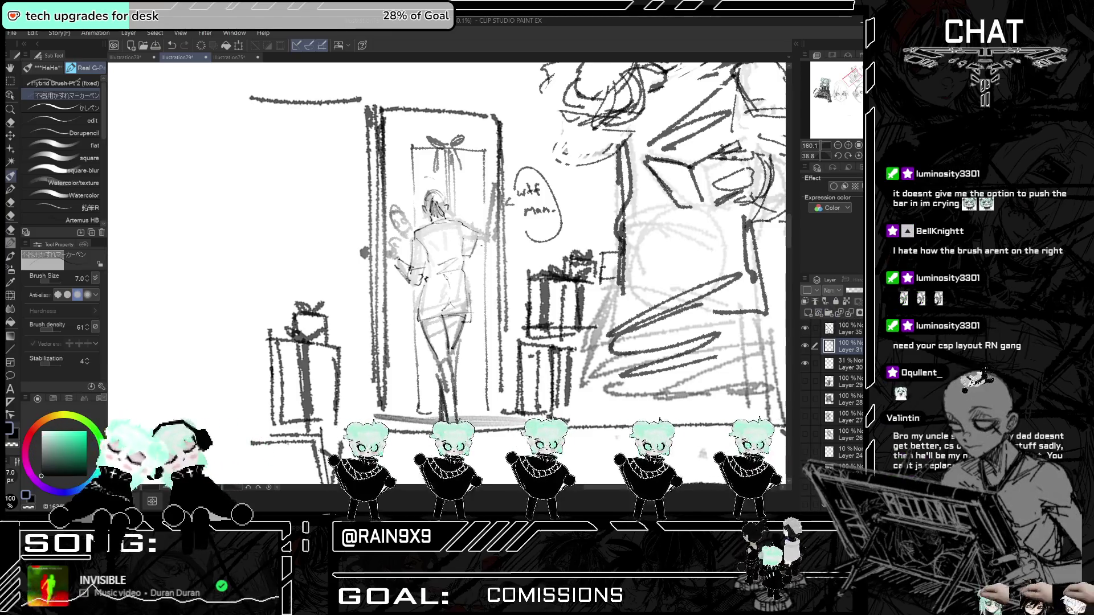
left_click(806, 346)
left_click(806, 345)
key("ctrl+t")
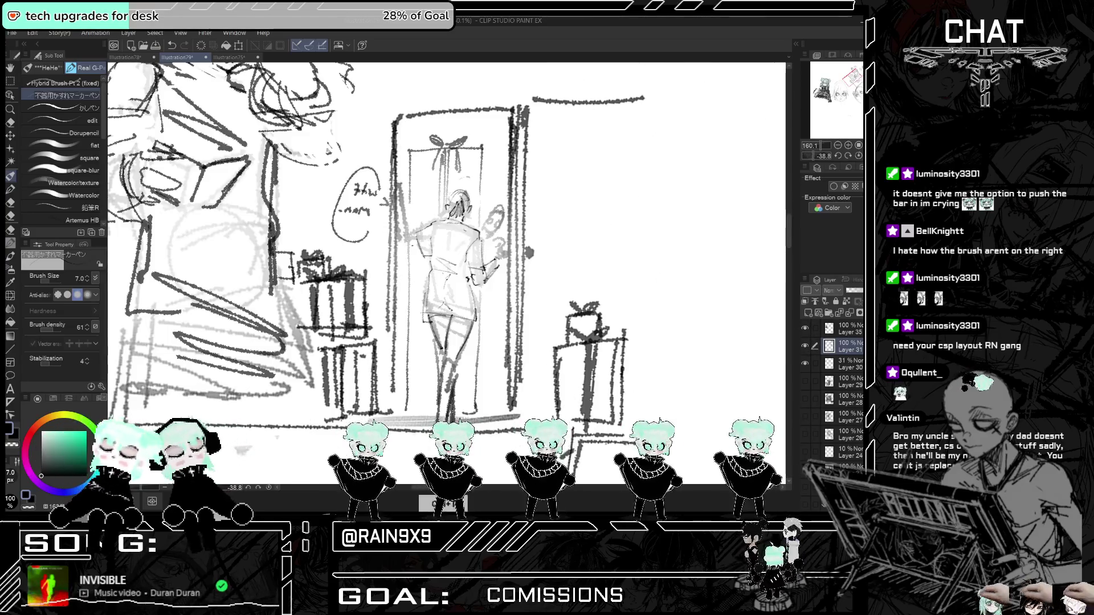
key("ctrl+t")
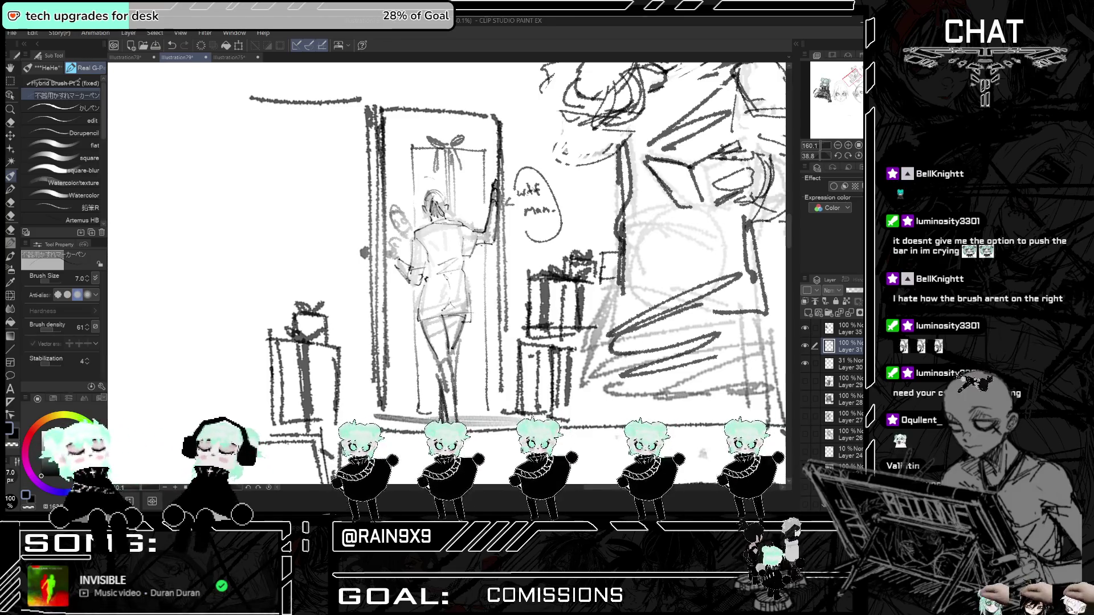
- Check the mirrored sketch zoomed out, then fill in the figure's hair with dark strokes
key("ctrl+minus")
key("h")
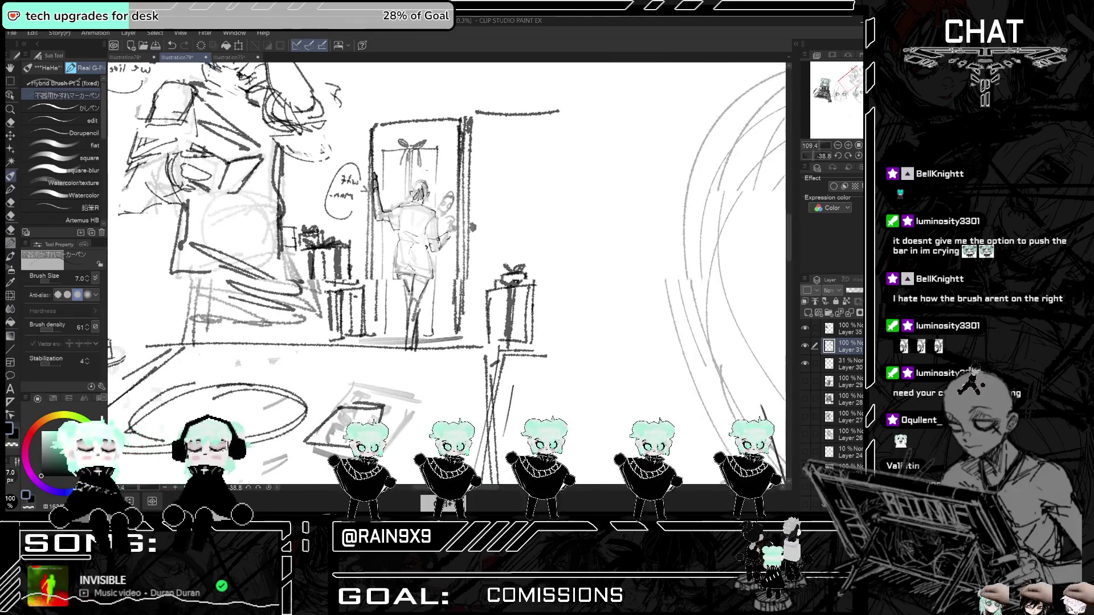
key("ctrl+plus")
key("h")
key("ctrl+plus")
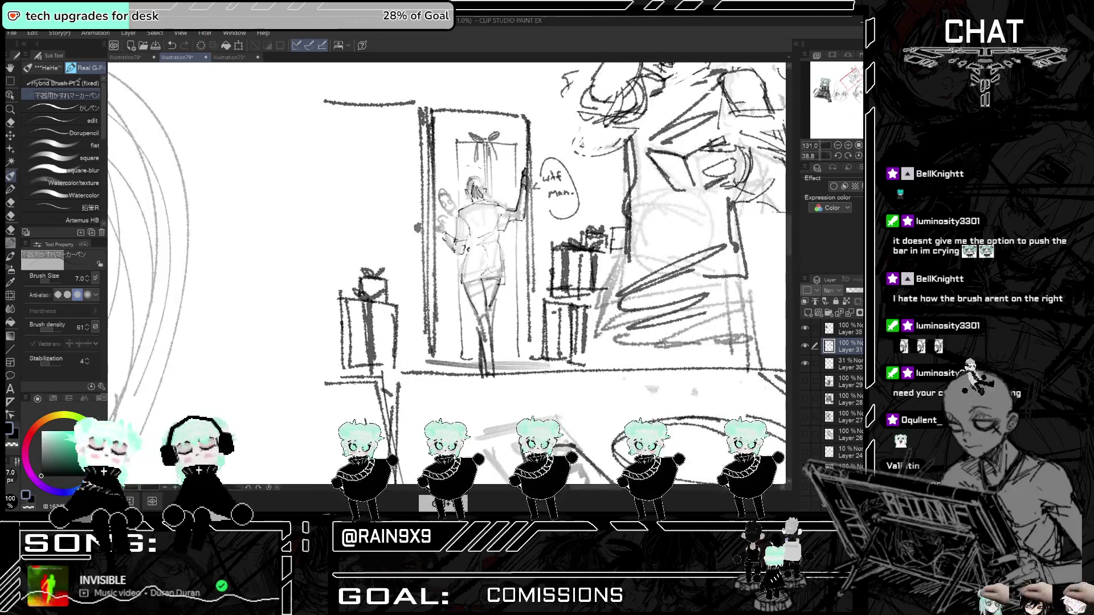
mouse_move(467, 177)
left_mouse_down()
mouse_move(466, 196)
mouse_move(484, 179)
mouse_move(467, 173)
left_mouse_up()
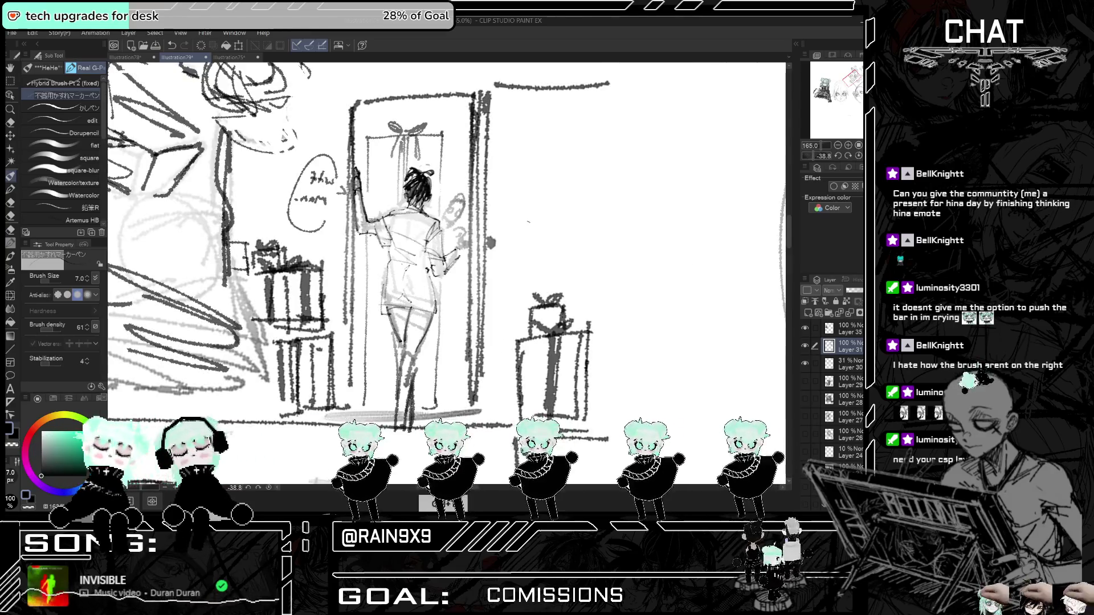
scroll(530, 226, "down", 5)
scroll(430, 203, "up", 4)
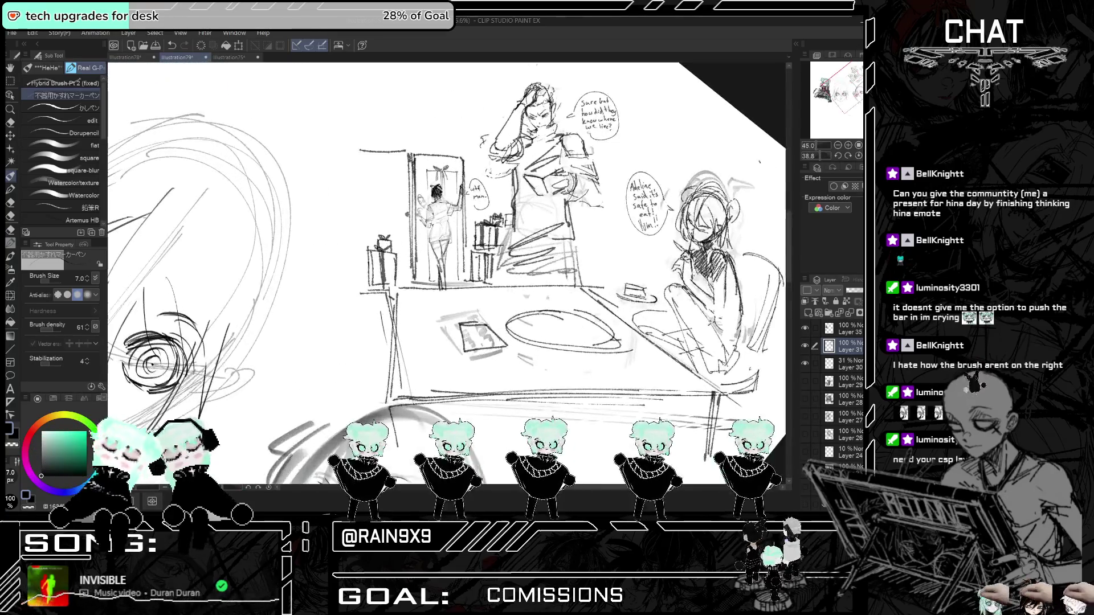
left_click(11, 123)
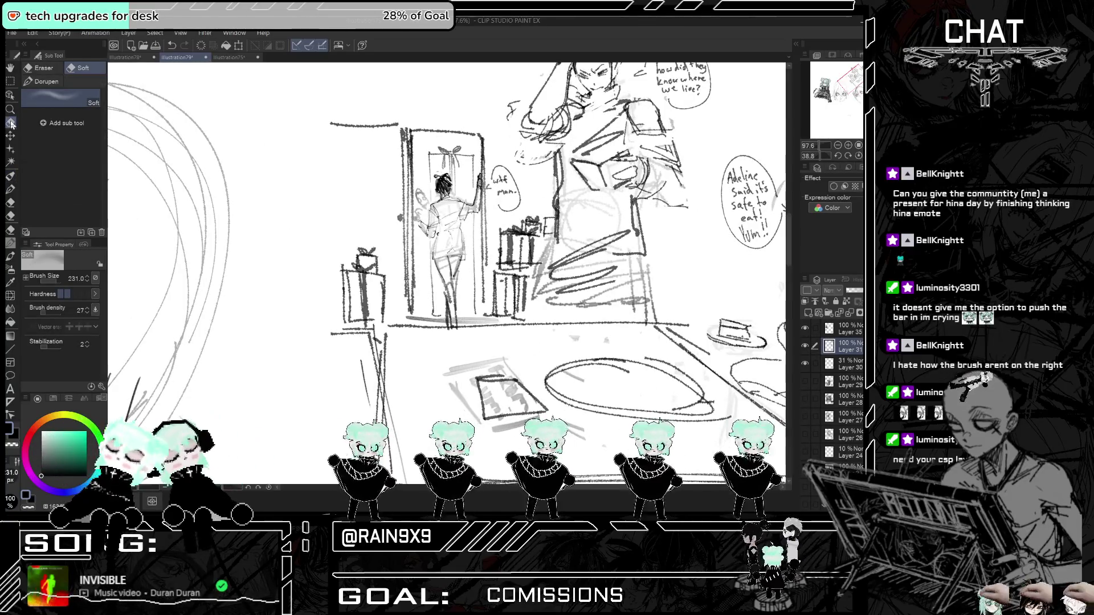
left_click(46, 69)
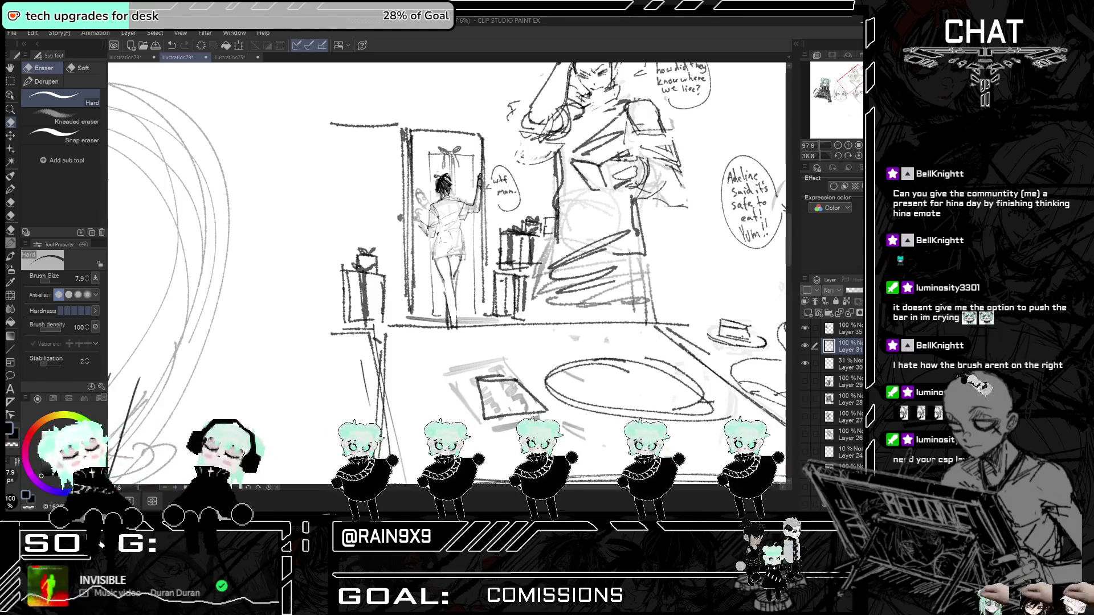
left_click(10, 176)
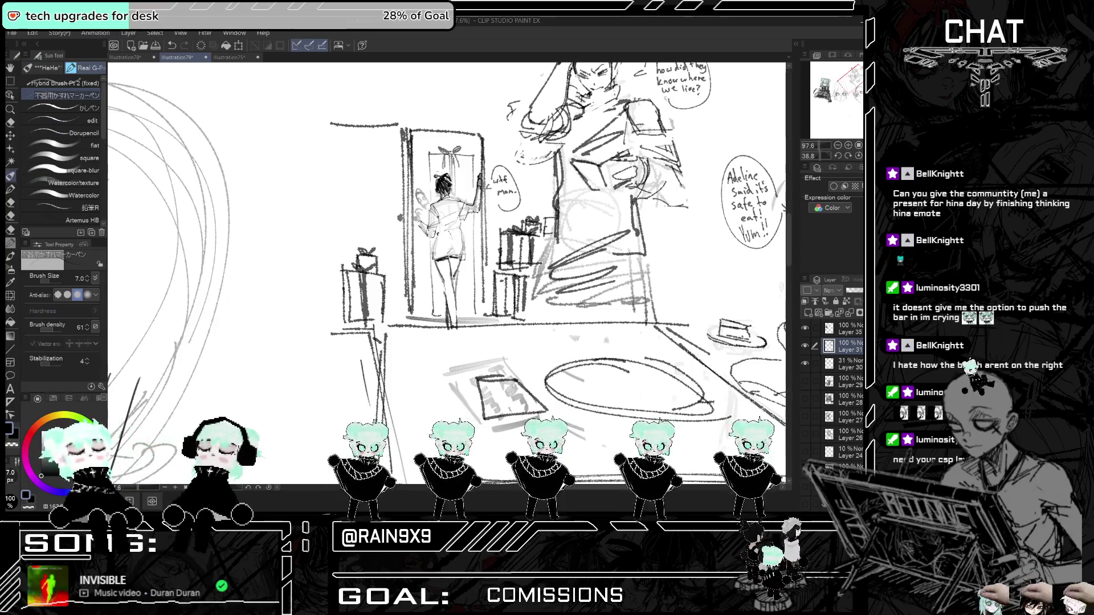
key("h")
key("h")
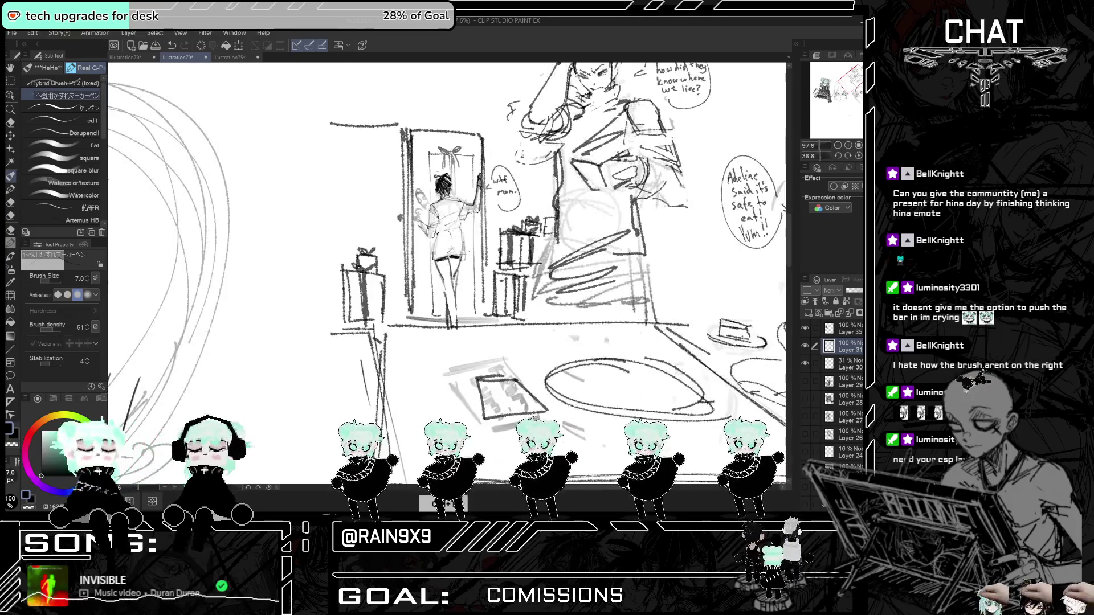
scroll(447, 227, "down", 3)
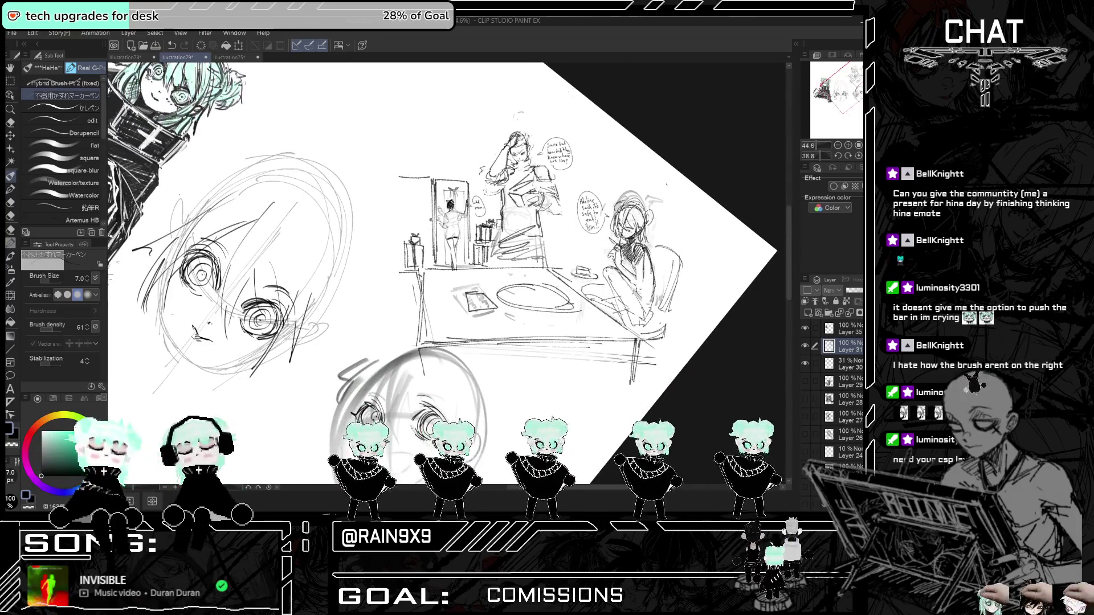
scroll(446, 228, "up", 2)
scroll(479, 216, "up", 5)
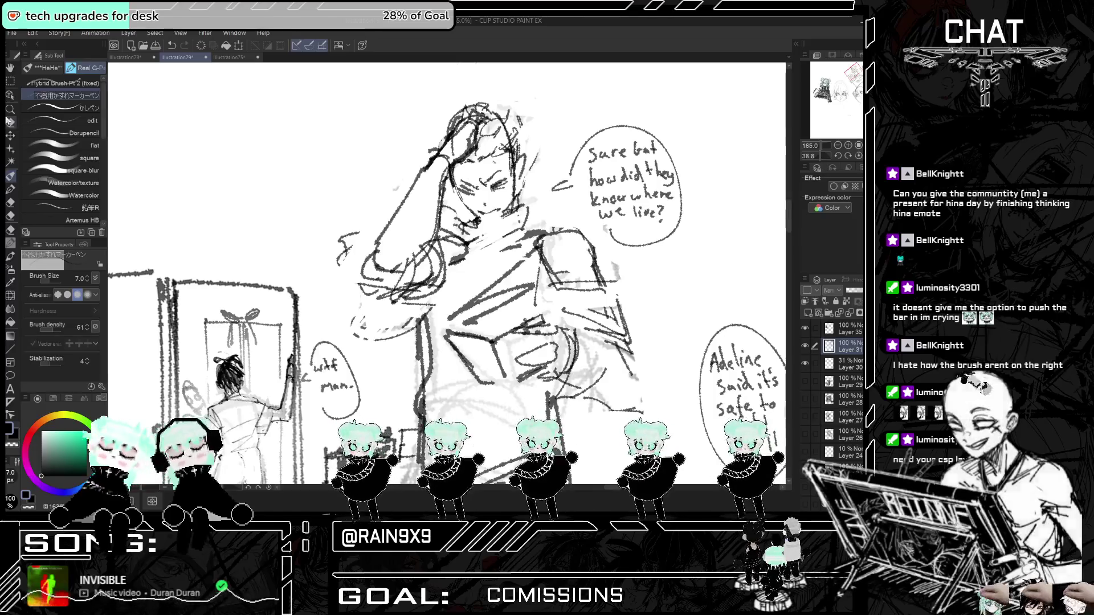
- Add a small Real G-Pen stroke to the reading man's mouth and flip the canvas to check it
key("e")
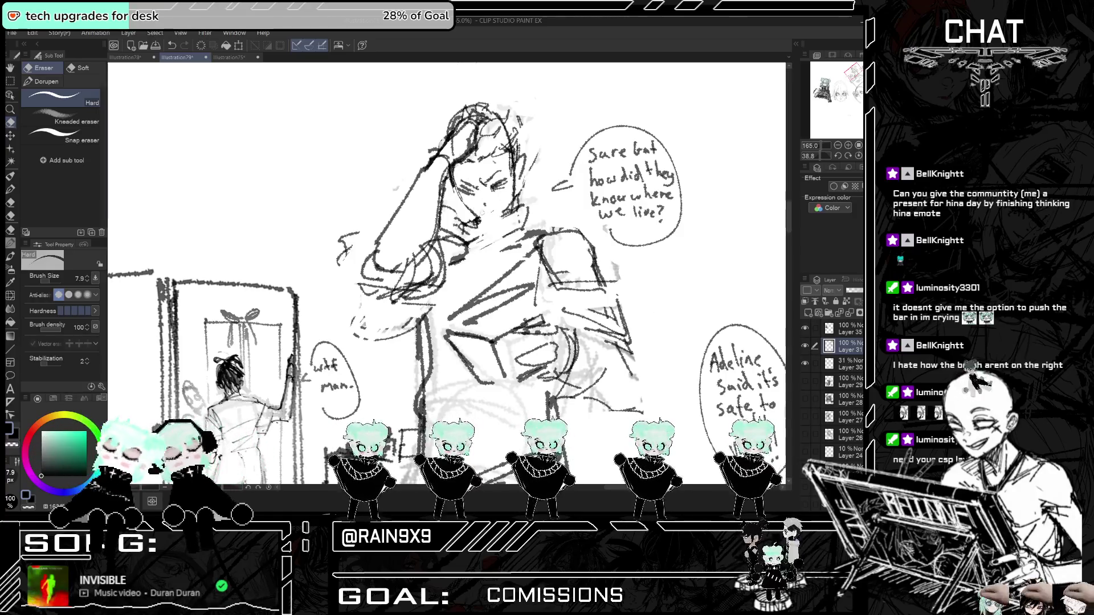
left_click(10, 175)
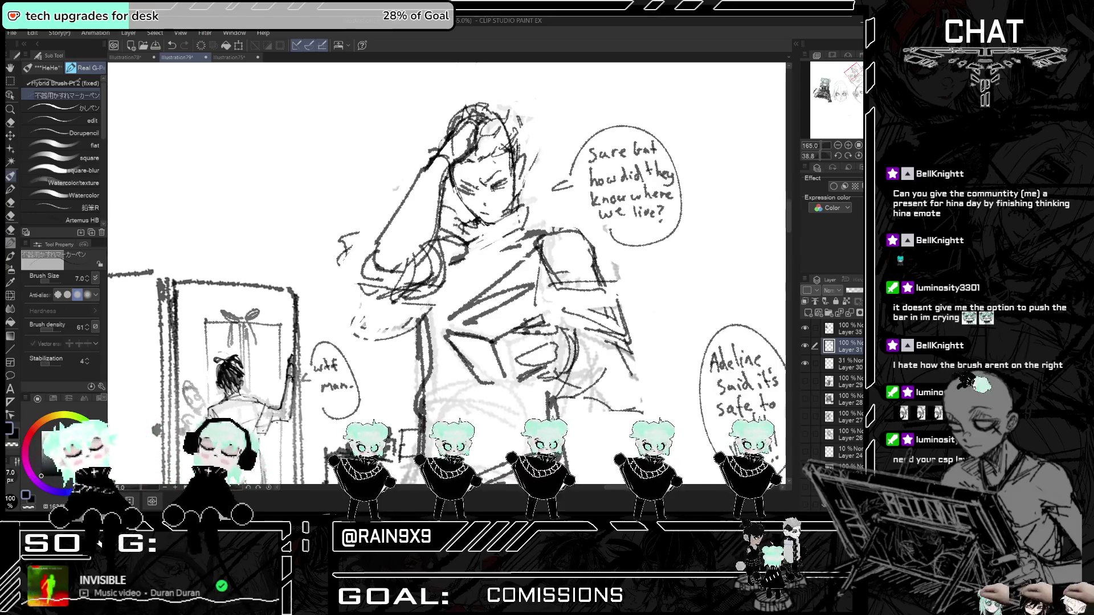
left_click_drag(480, 213, 490, 215)
key("ctrl+t")
key("ctrl+t")
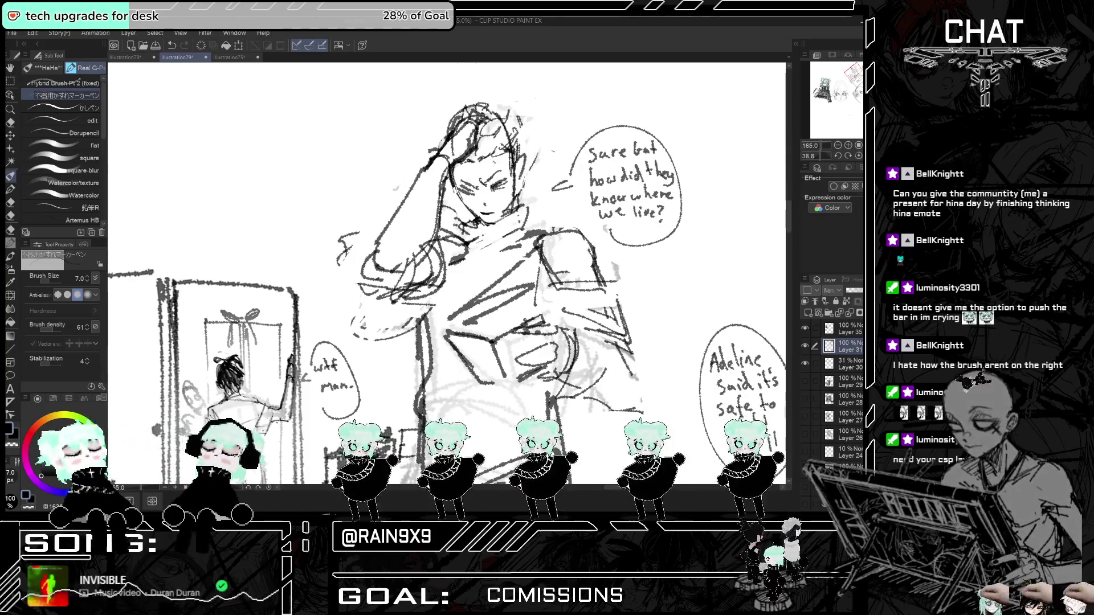
scroll(448, 273, "down", 2)
scroll(596, 130, "down", 2)
scroll(595, 131, "down", 1)
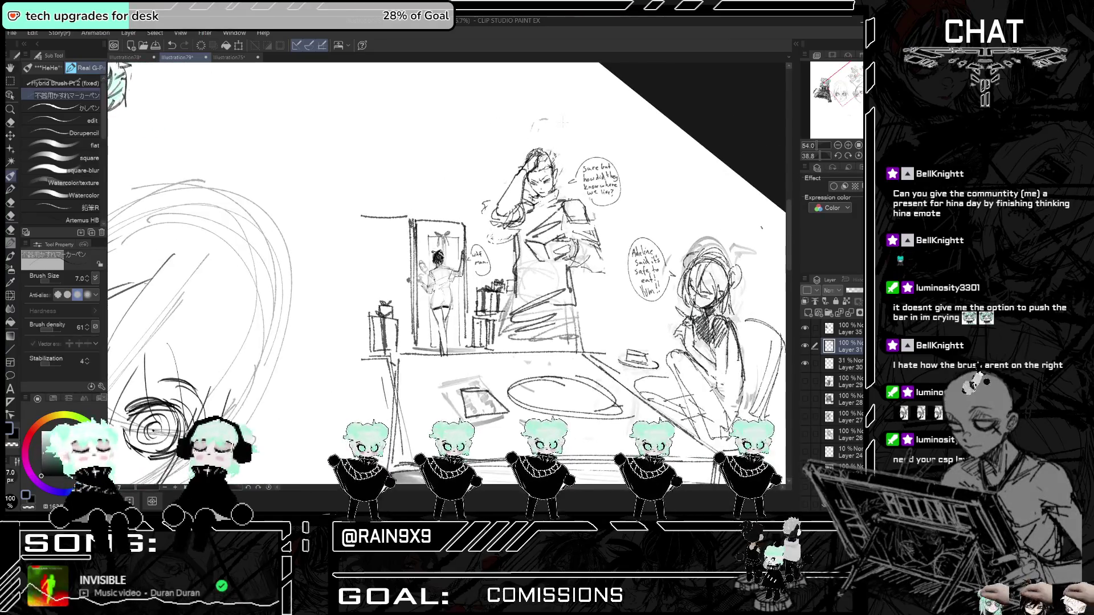
scroll(595, 130, "up", 3)
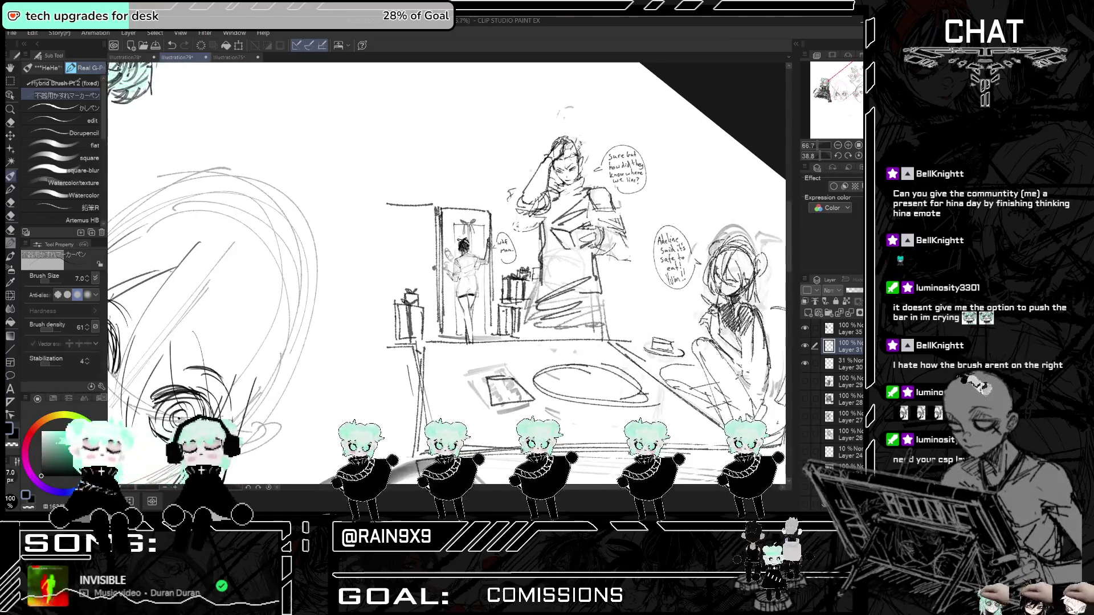
scroll(394, 295, "up", 2)
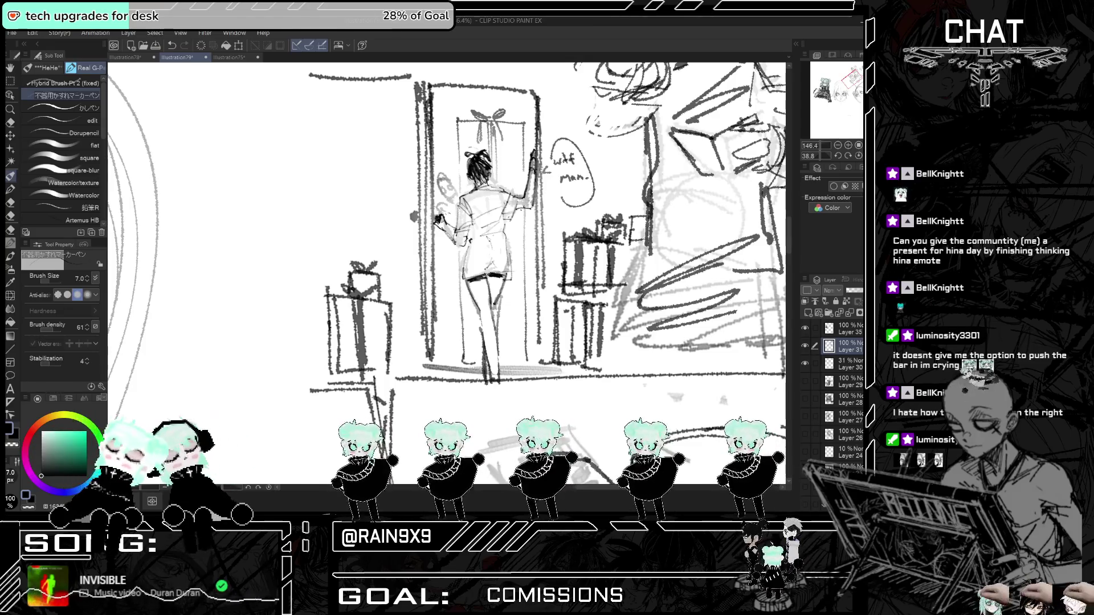
scroll(587, 307, "down", 2)
scroll(473, 239, "up", 1)
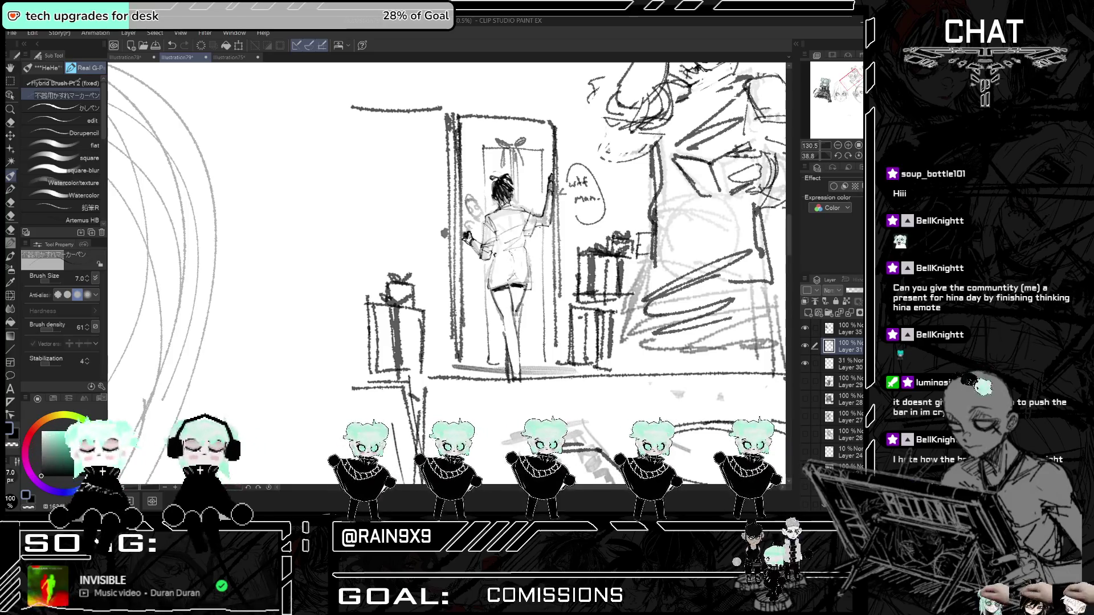
scroll(447, 274, "down", 6)
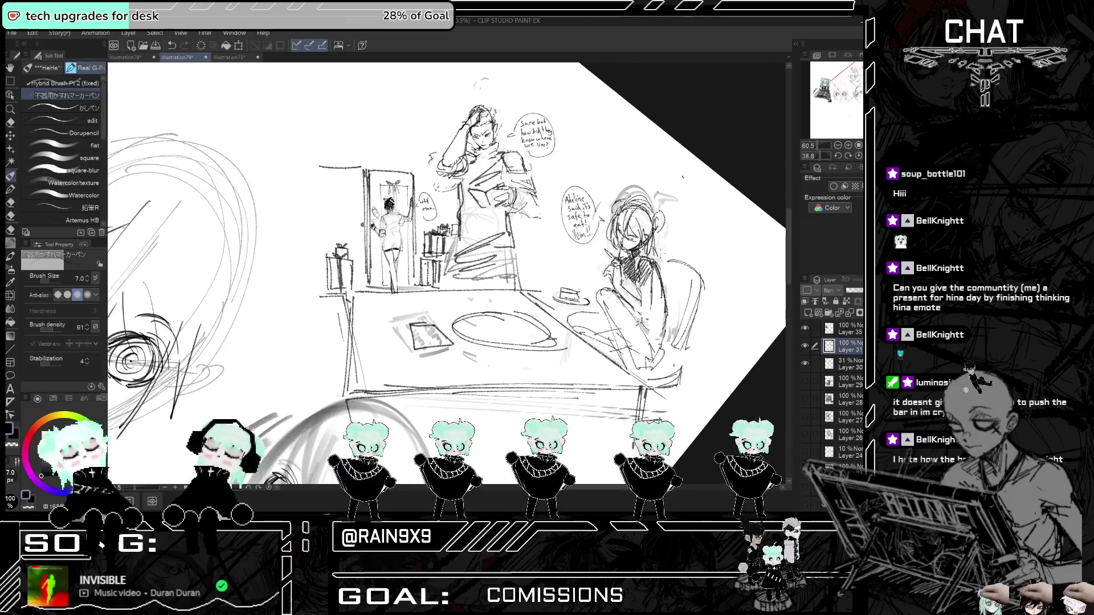
scroll(644, 228, "up", 3)
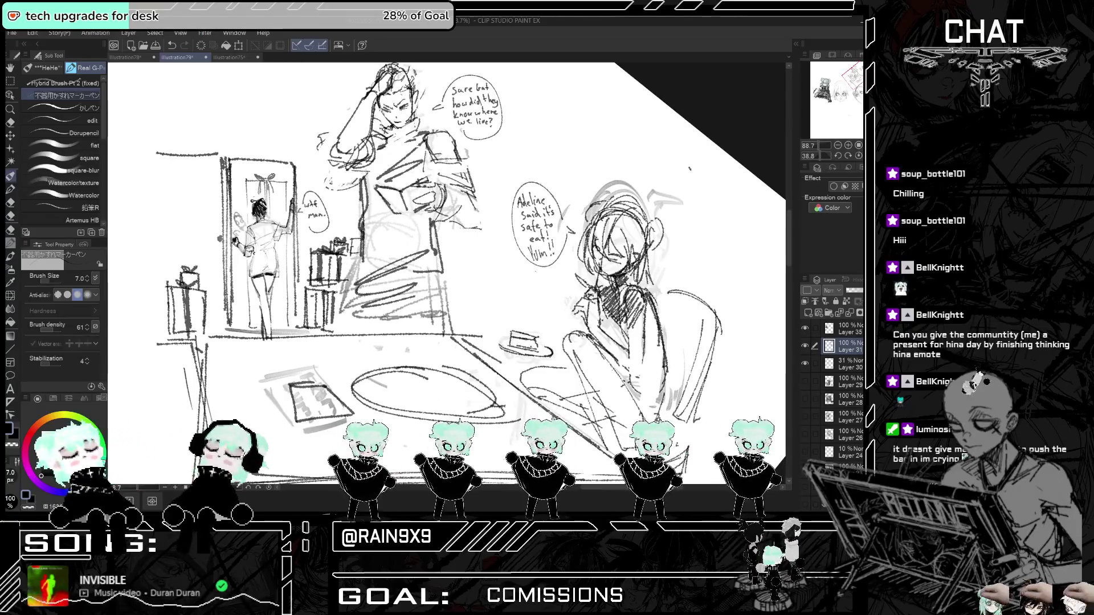
- Erase the scribble under 'eat!!' and hand-letter 'Delicious!!' in the girl's speech bubble
key("e")
left_click_drag(545, 249, 533, 258)
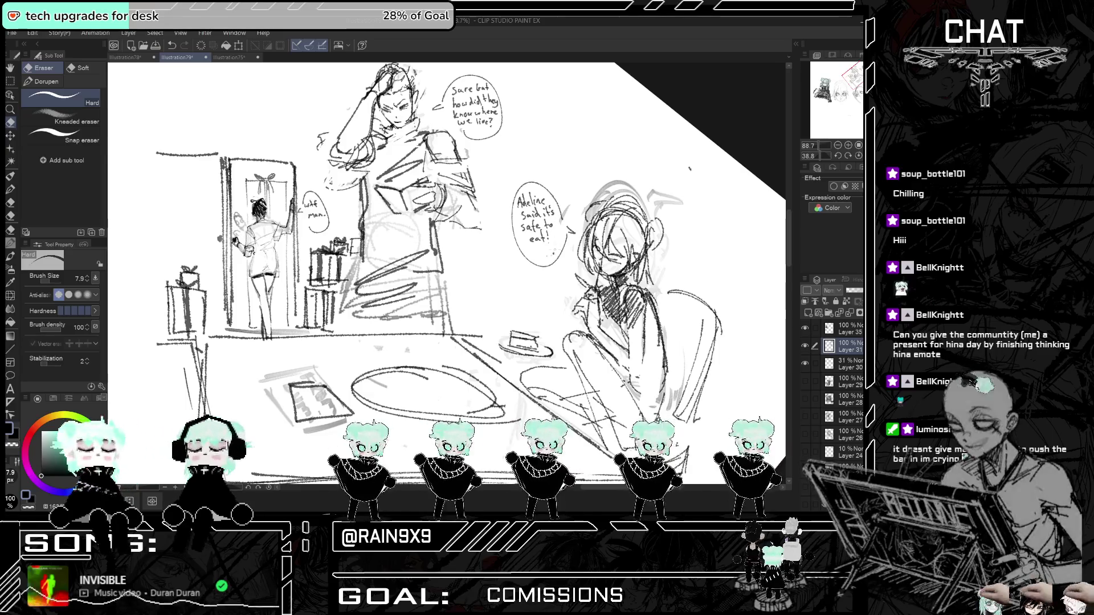
key("p")
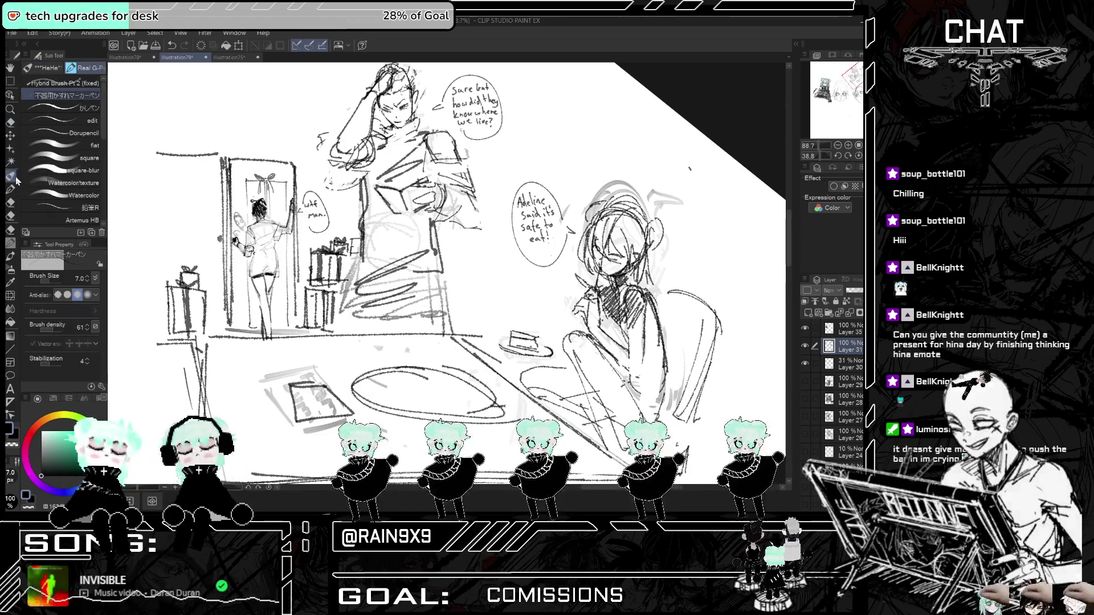
scroll(547, 249, "up", 2)
scroll(518, 226, "up", 3)
mouse_move(518, 239)
left_mouse_down()
mouse_move(519, 260)
mouse_move(571, 249)
left_mouse_up()
left_click_drag(577, 248, 573, 256)
left_click(583, 255)
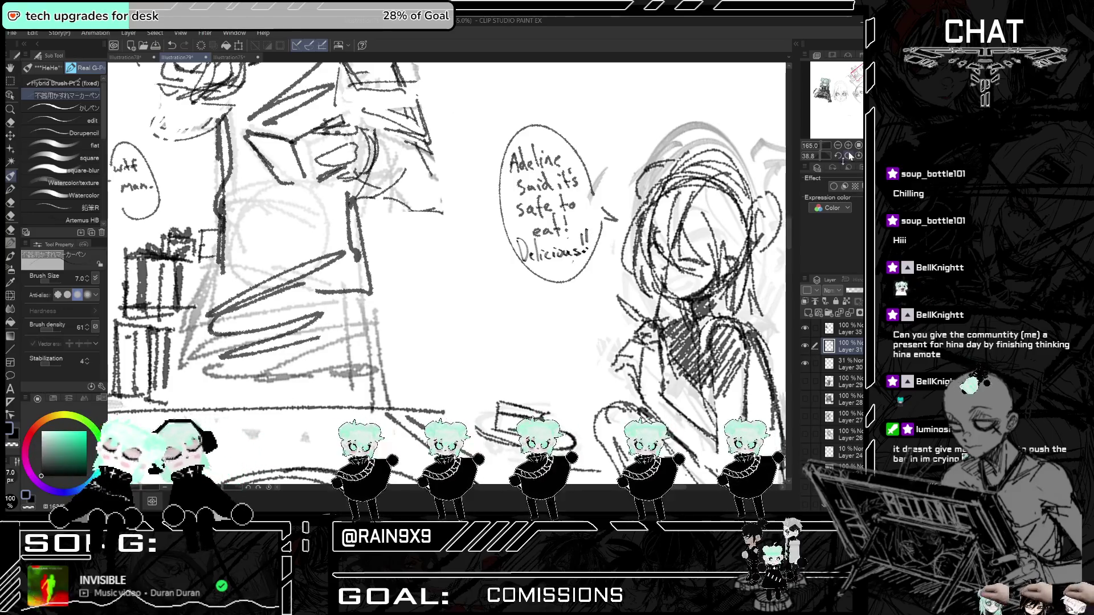
key("ctrl+minus")
key("ctrl+minus")
key("ctrl+minus")
scroll(456, 170, "up", 5)
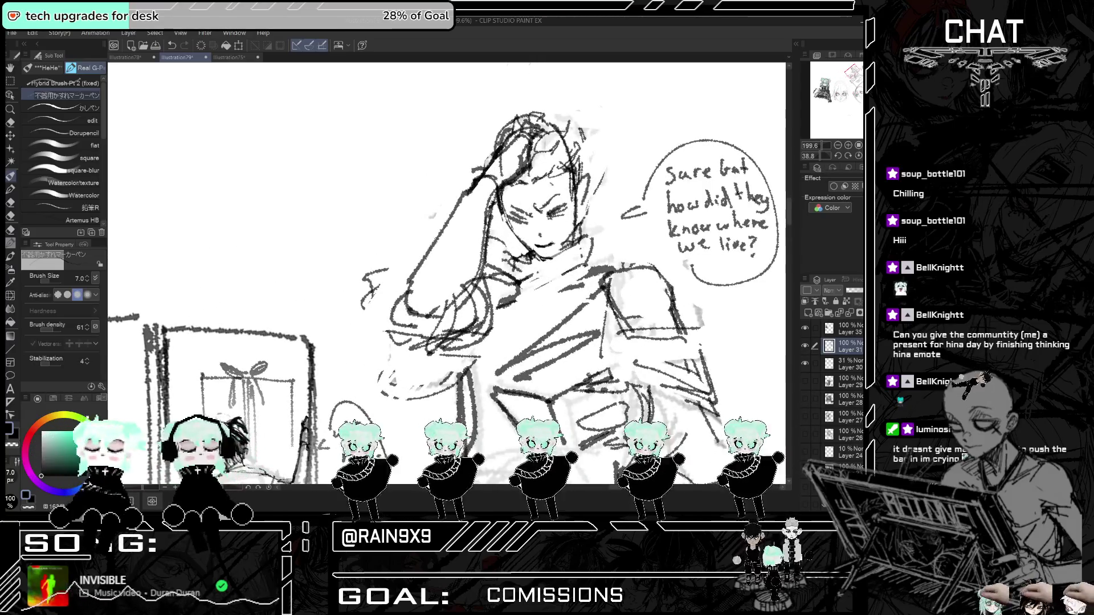
- Zoom in on the reading man's face and darken both of his eyes
key("h")
key("h")
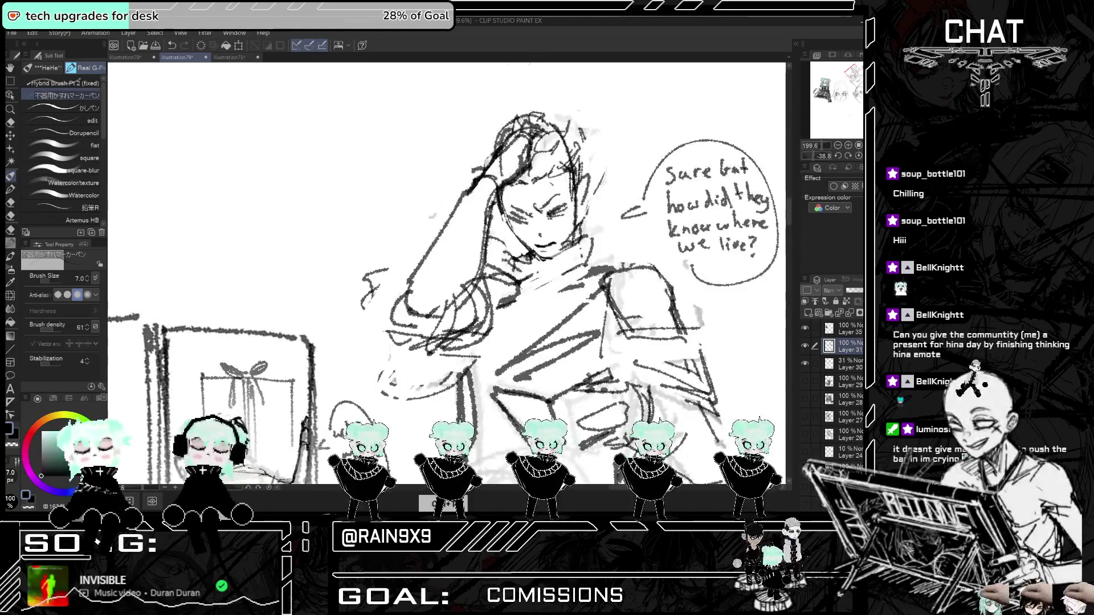
scroll(447, 273, "down", 2)
scroll(513, 257, "up", 4)
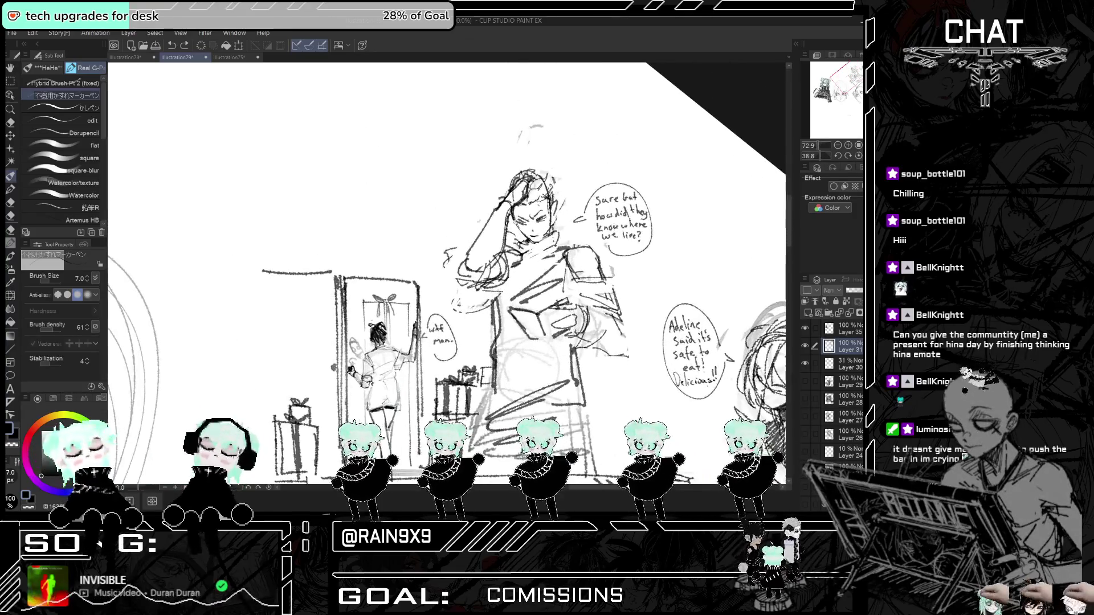
scroll(447, 273, "up", 1)
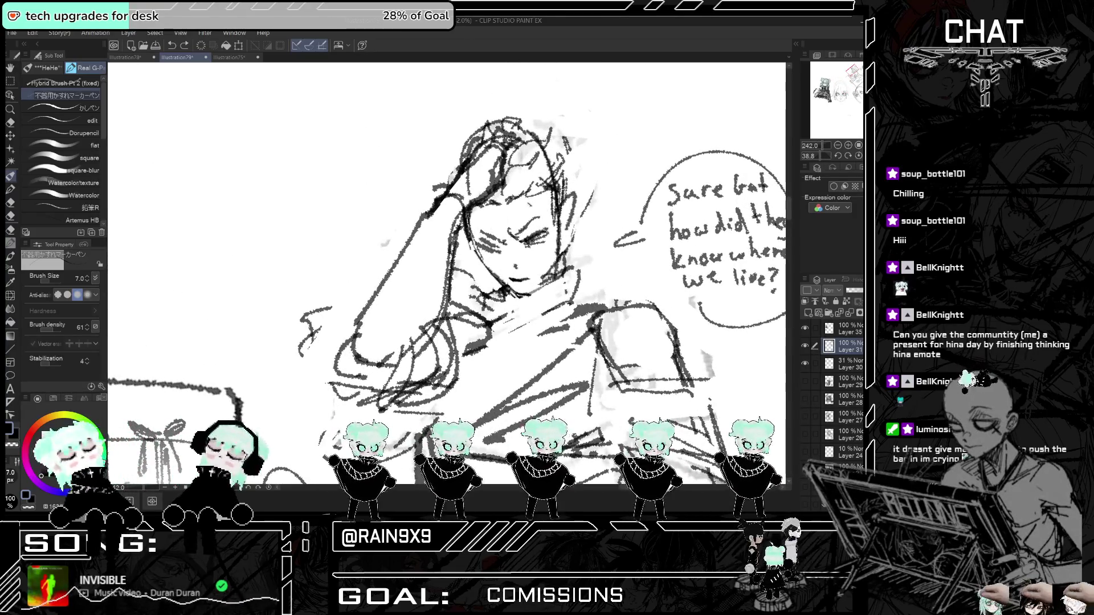
left_click_drag(526, 242, 547, 231)
left_click_drag(472, 246, 497, 238)
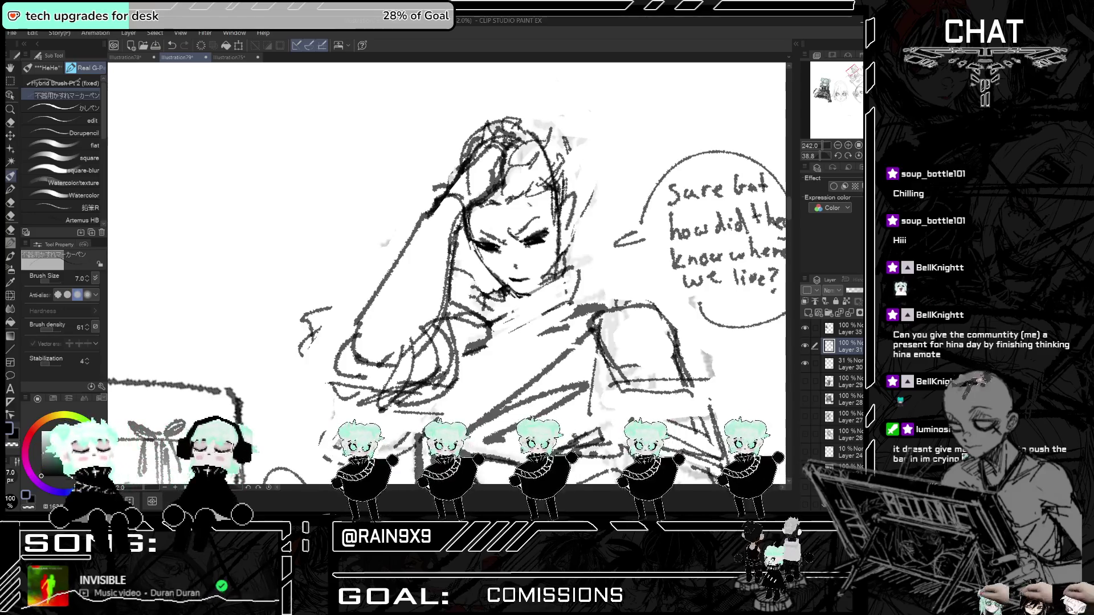
- Undo a stray stroke, then add short strokes beside his right eye, head and left cheek
key("ctrl+minus")
scroll(447, 273, "up", 2)
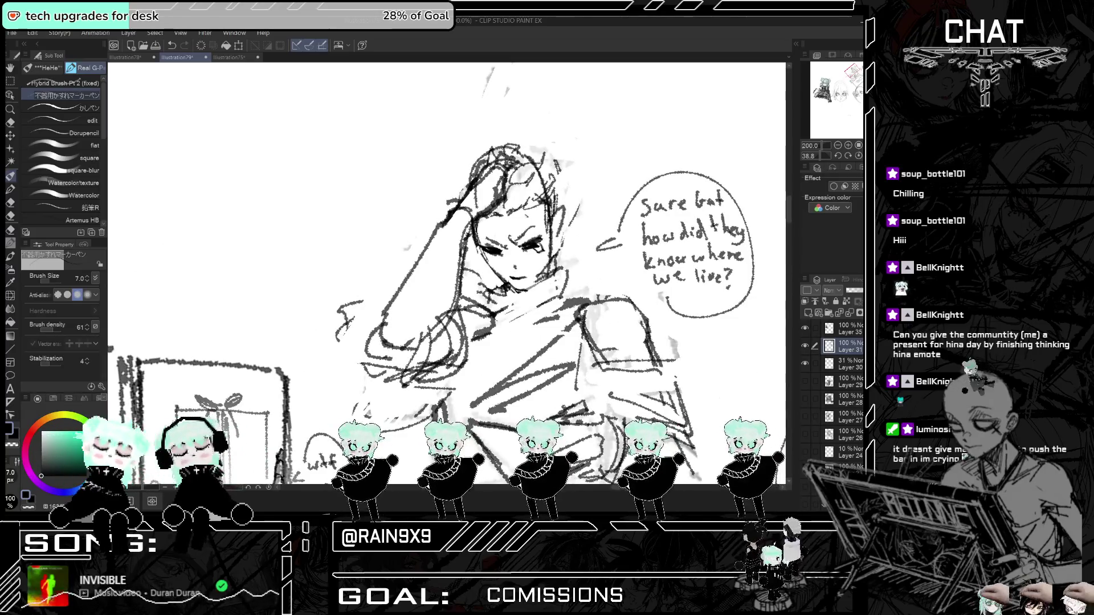
key("ctrl+z")
left_click_drag(535, 247, 543, 255)
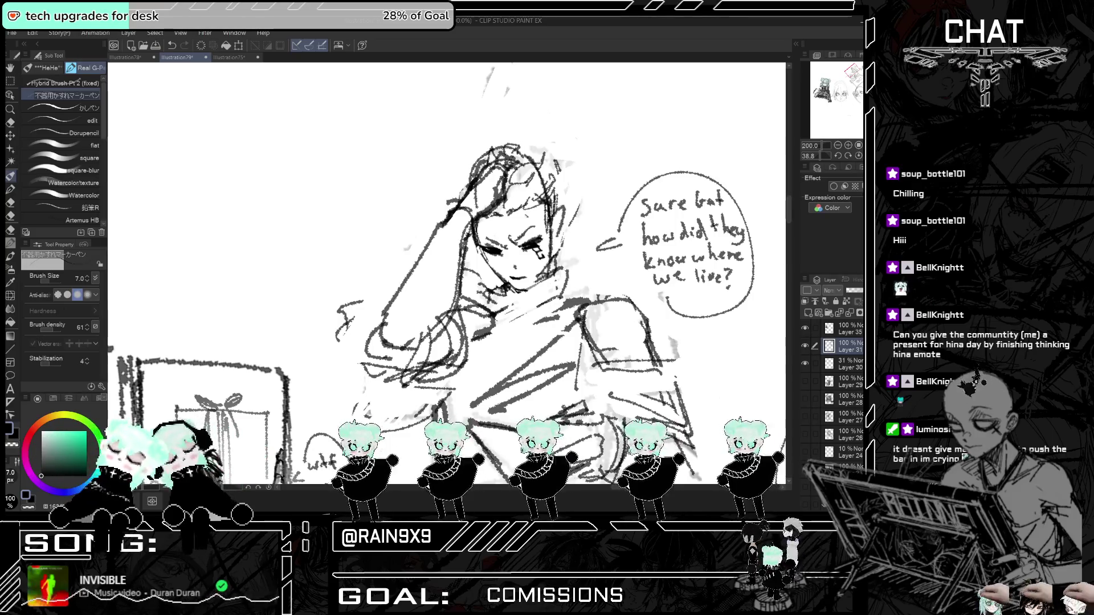
mouse_move(564, 220)
left_mouse_down()
mouse_move(555, 245)
mouse_move(564, 233)
left_mouse_up()
left_click_drag(471, 237, 481, 257)
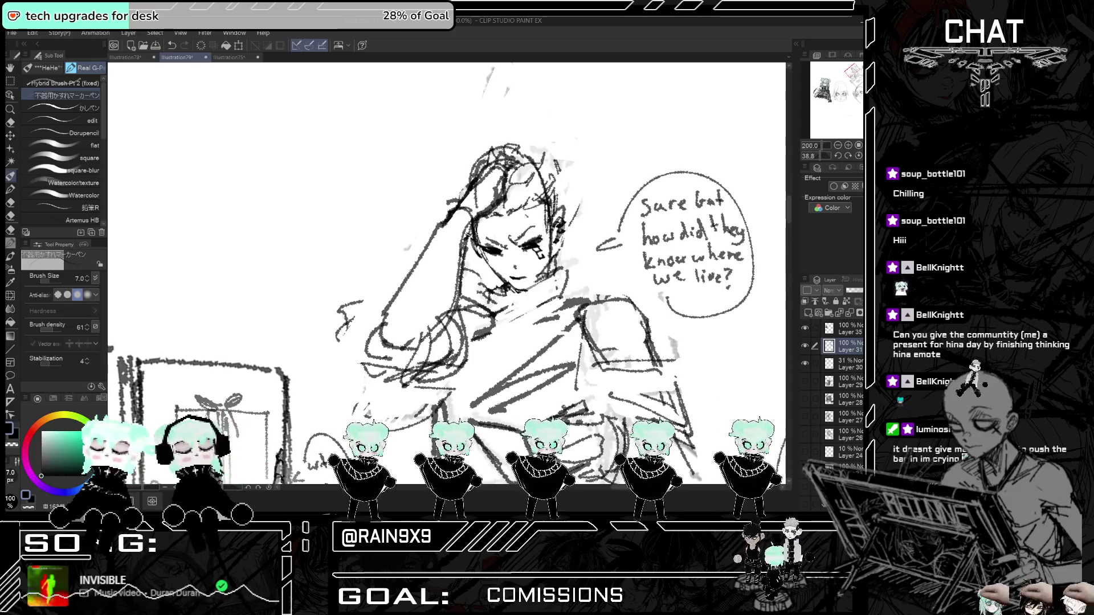
scroll(501, 240, "down", 8)
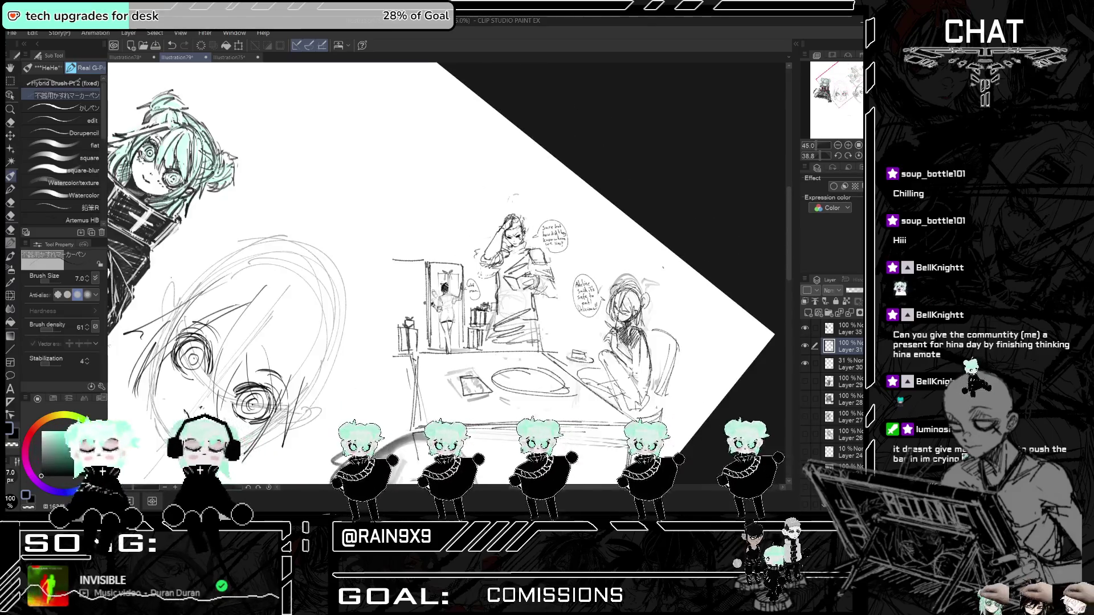
- Try lightening lines near the man's raised hand, comparing the result with undo and redo
key("h")
key("h")
scroll(501, 239, "up", 2)
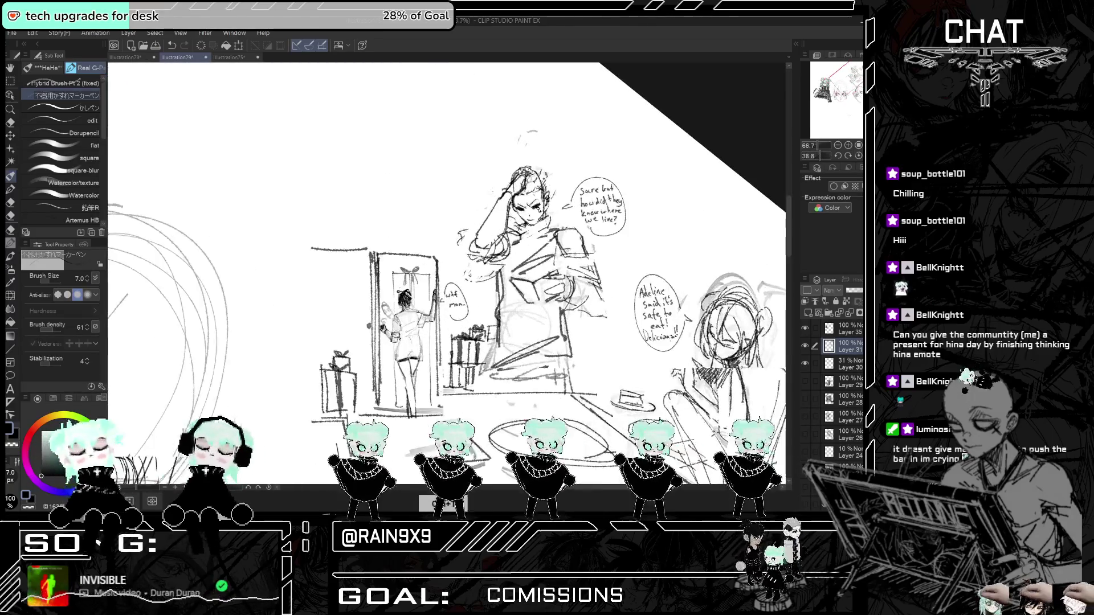
scroll(501, 239, "up", 2)
left_click(10, 123)
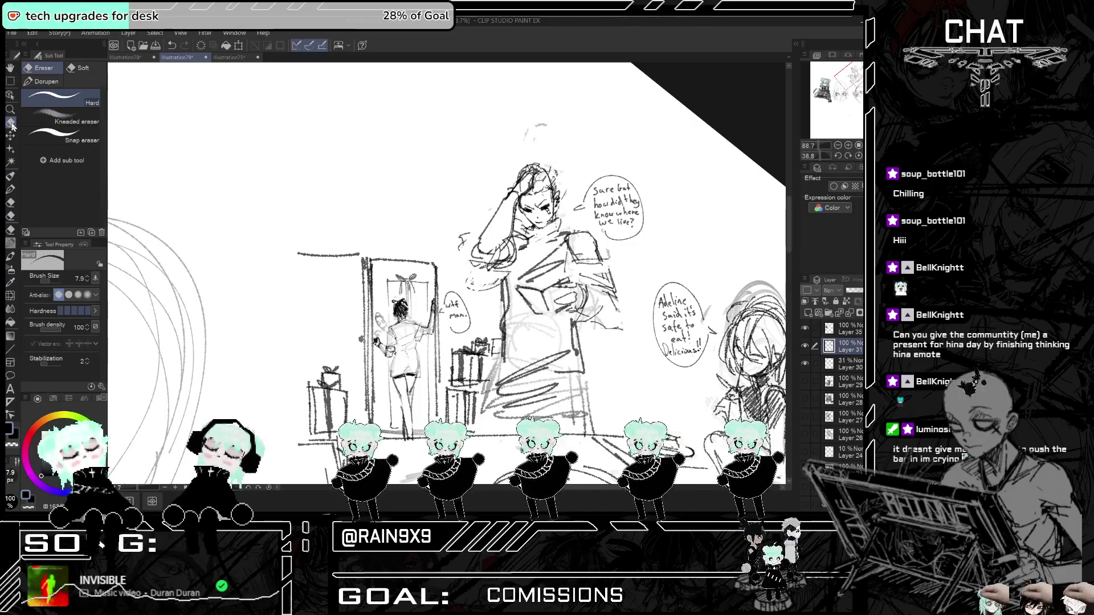
left_click_drag(515, 199, 516, 211)
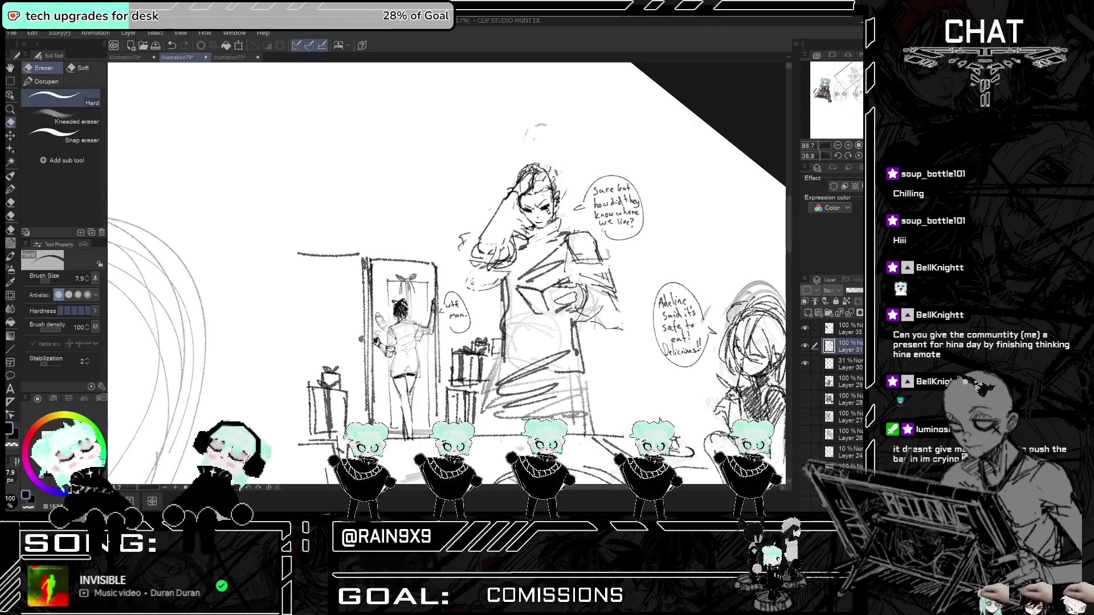
key("p")
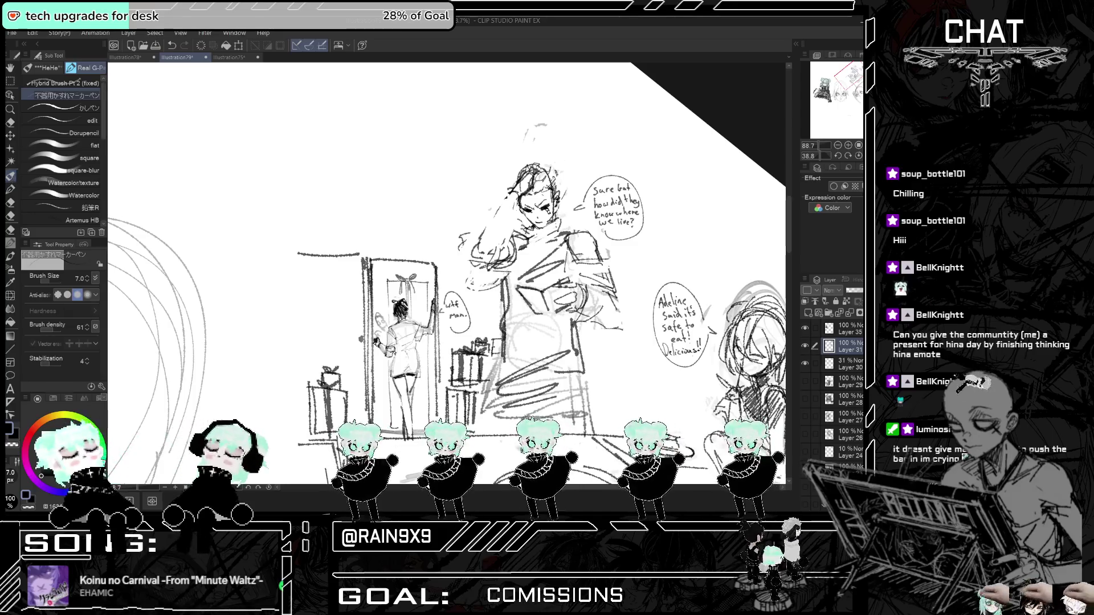
key("ctrl+shift+z")
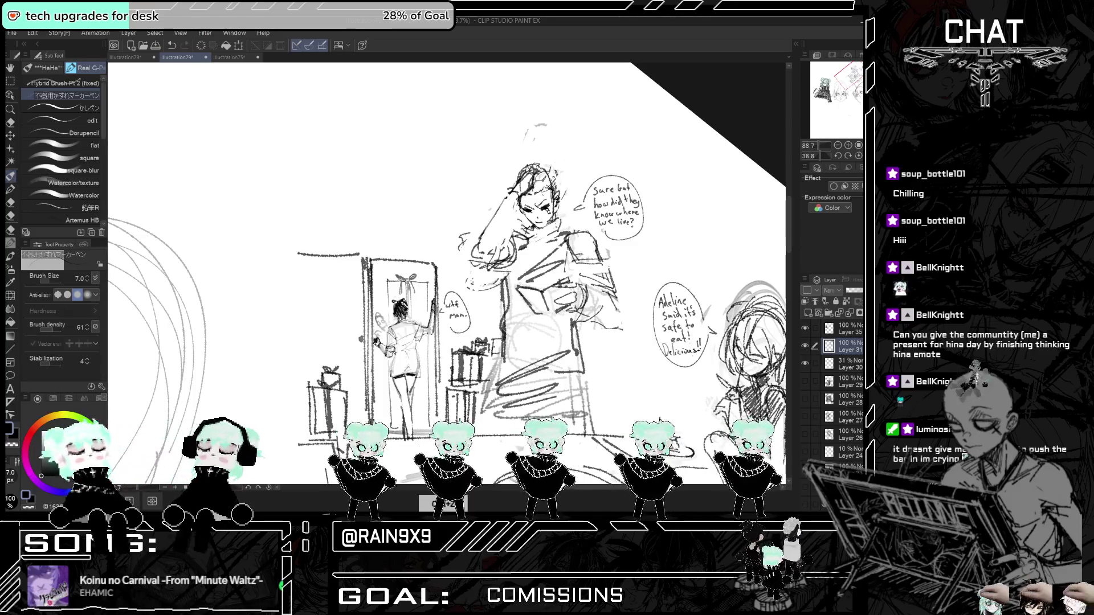
key("ctrl+z")
key("ctrl+shift+z")
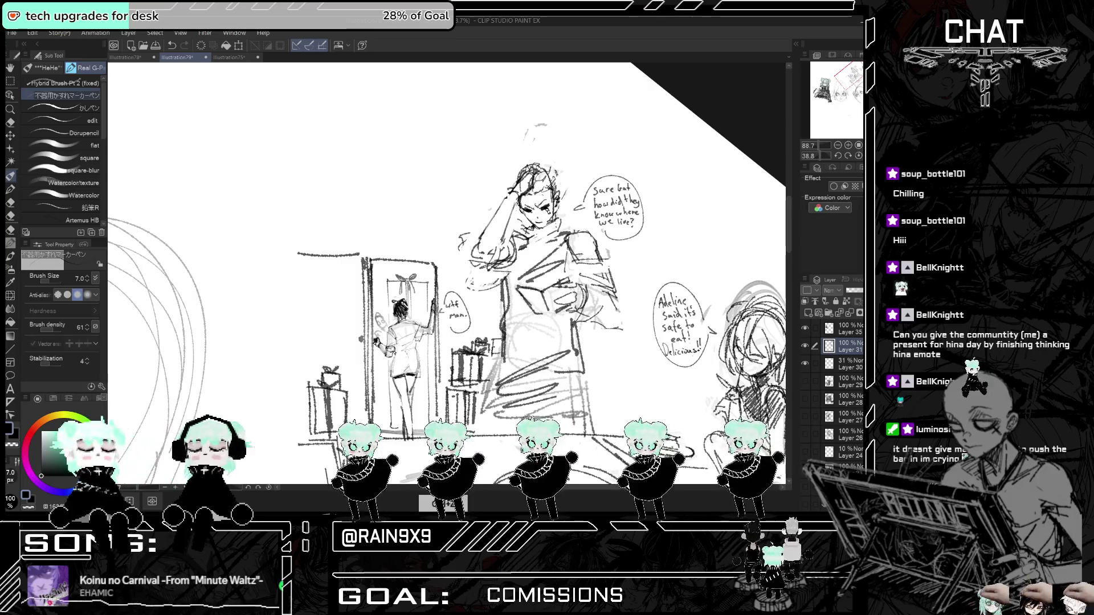
key("ctrl+z")
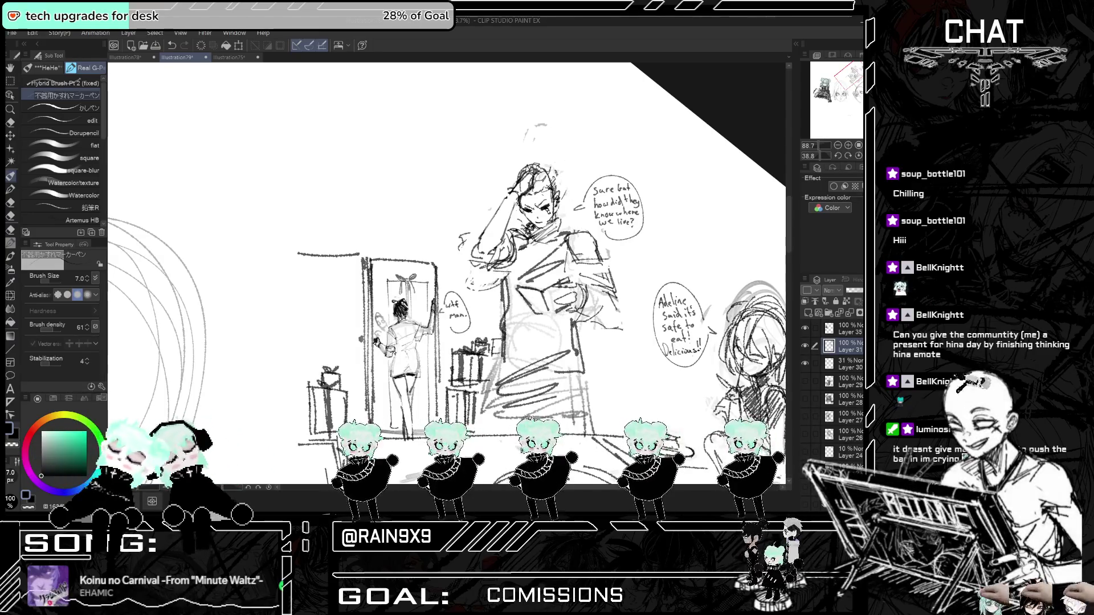
scroll(447, 274, "down", 1)
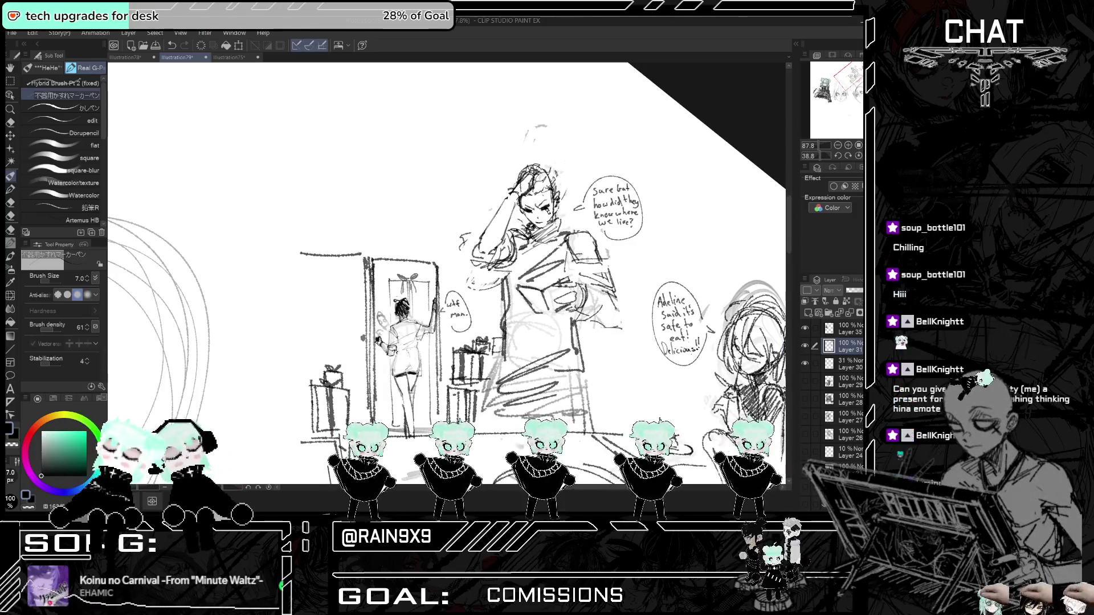
key("ctrl+z")
- Redraw lines down the man's front, arm and chest, then flip the zoomed-out view to check
left_click_drag(505, 269, 507, 292)
left_click_drag(516, 239, 514, 316)
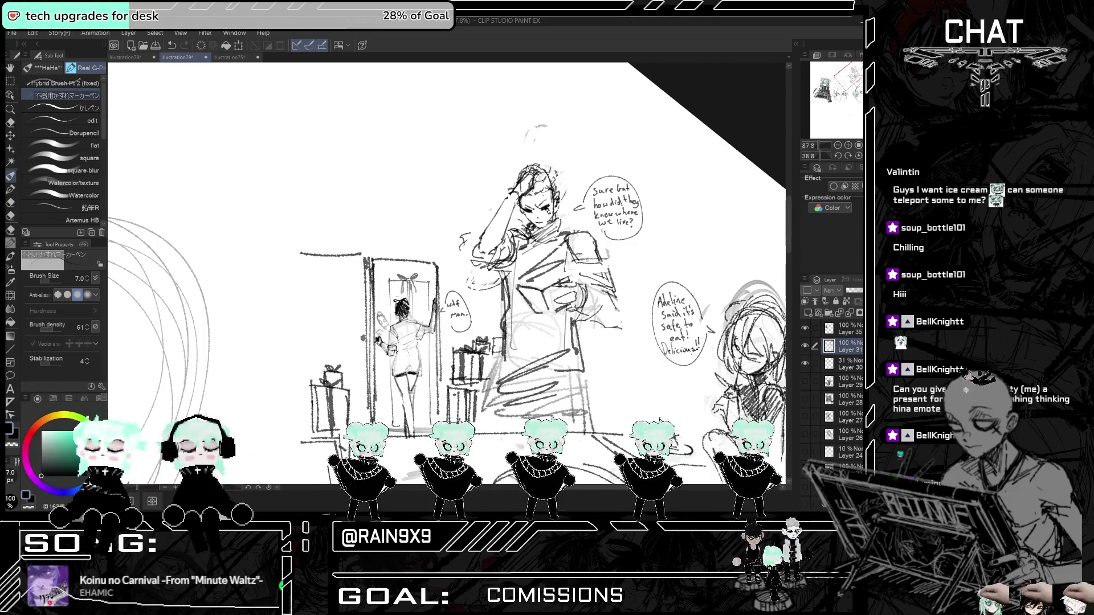
left_click_drag(577, 274, 611, 262)
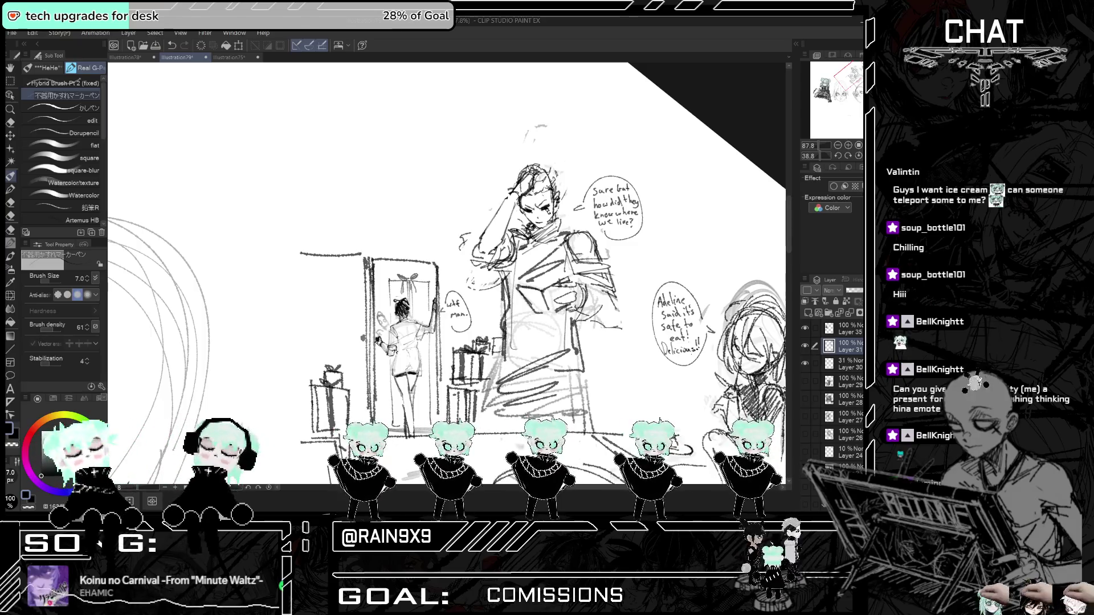
mouse_move(525, 234)
left_mouse_down()
mouse_move(514, 256)
mouse_move(541, 283)
mouse_move(550, 268)
left_mouse_up()
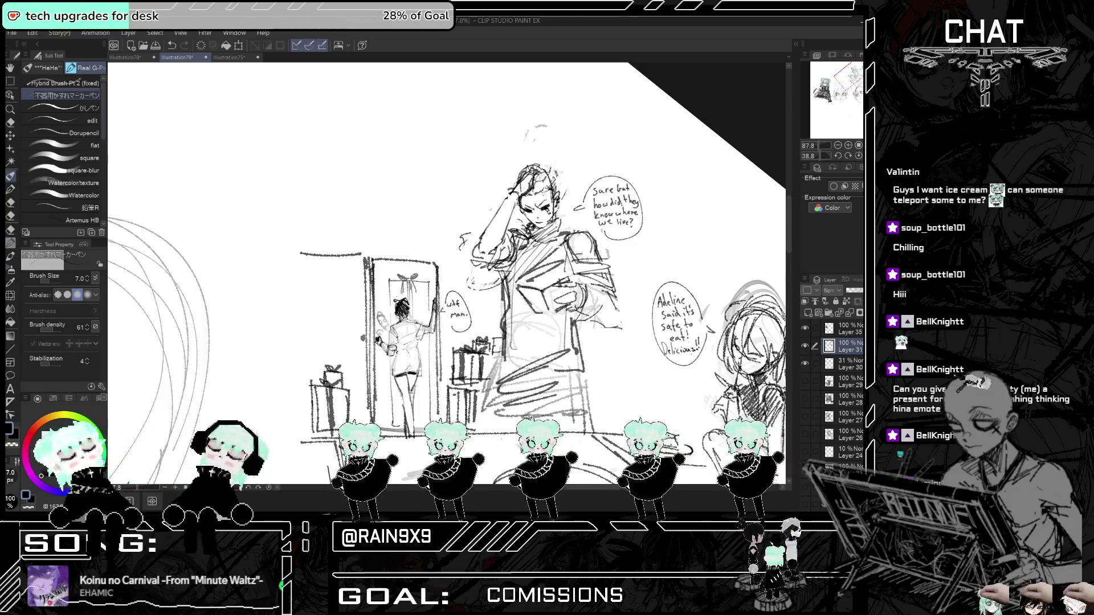
key("ctrl+minus")
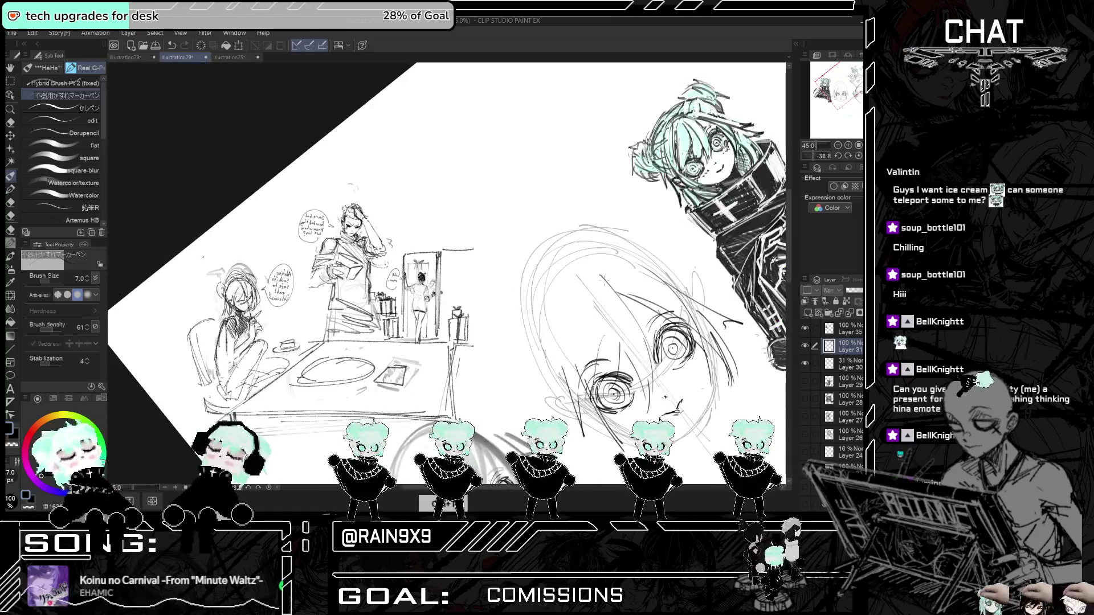
key("h")
key("ctrl+plus")
key("ctrl+plus")
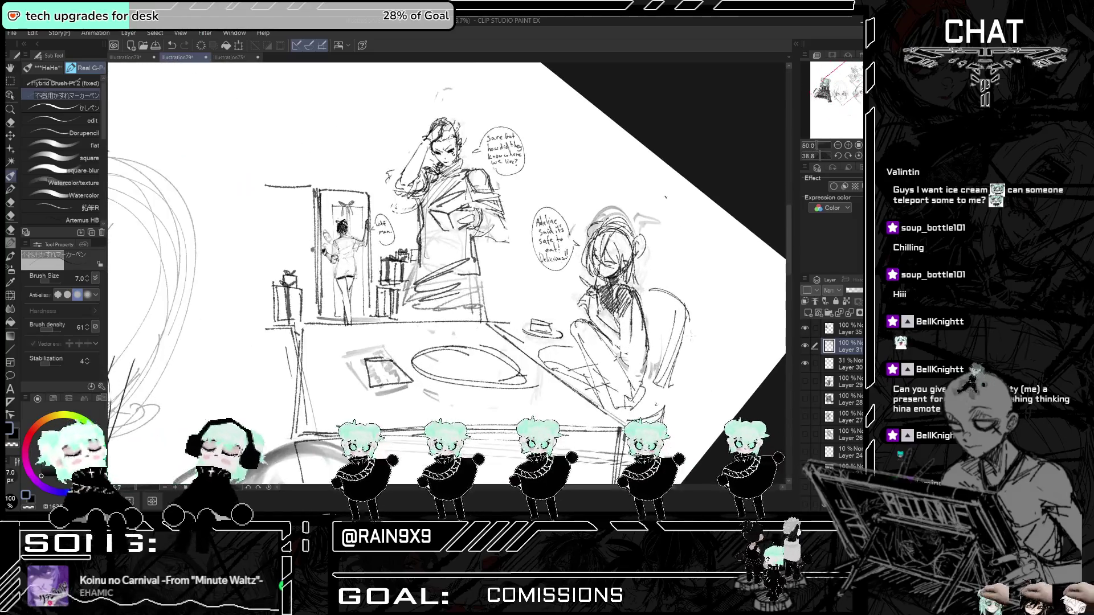
key("e")
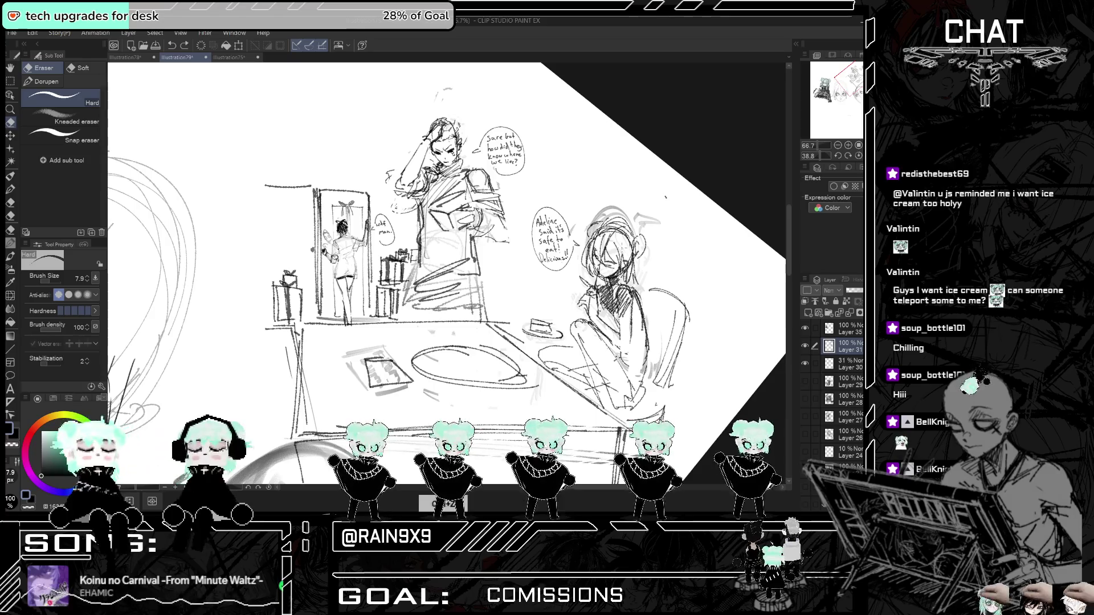
- Fade the seated girl's old head and body sketch with the Soft eraser
left_click(79, 71)
mouse_move(575, 251)
left_mouse_down()
mouse_move(626, 222)
mouse_move(637, 279)
left_mouse_up()
mouse_move(587, 222)
left_mouse_down()
mouse_move(615, 296)
mouse_move(626, 262)
mouse_move(672, 285)
mouse_move(610, 353)
left_mouse_up()
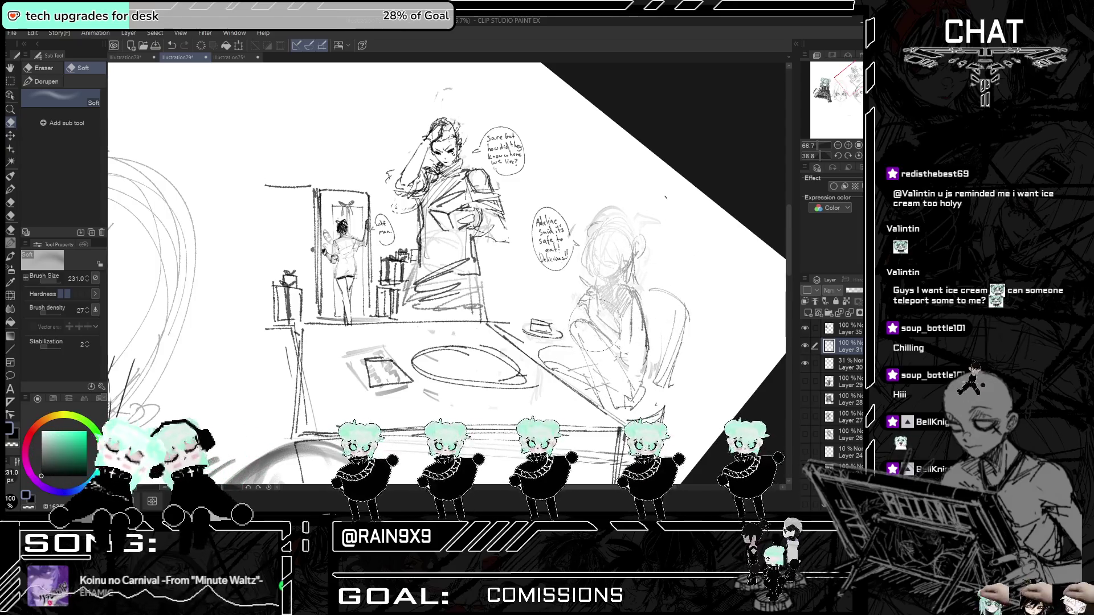
left_click(10, 177)
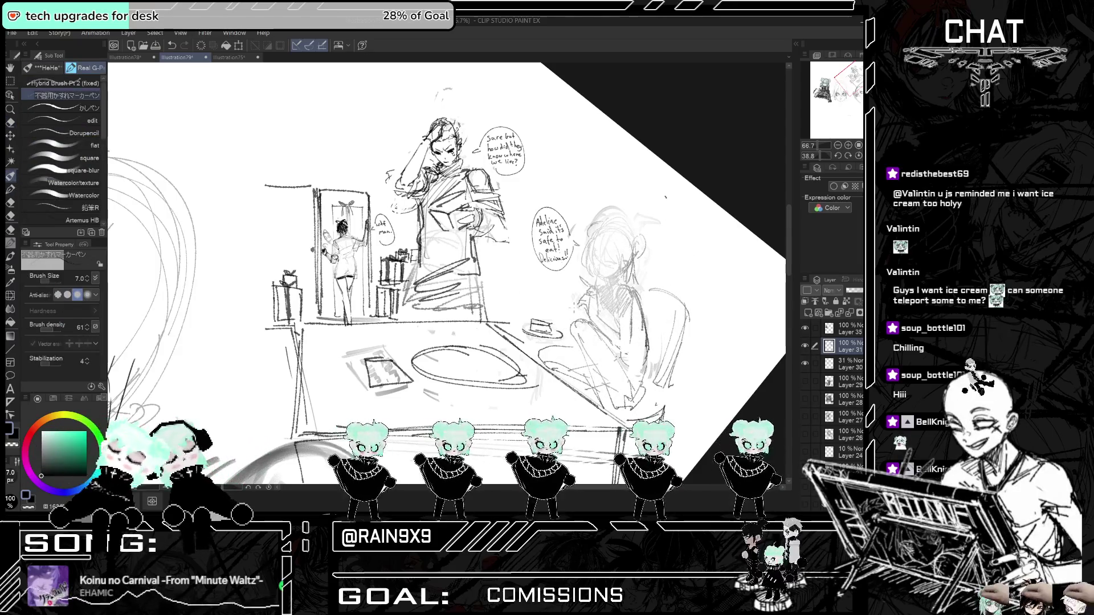
scroll(624, 255, "up", 5)
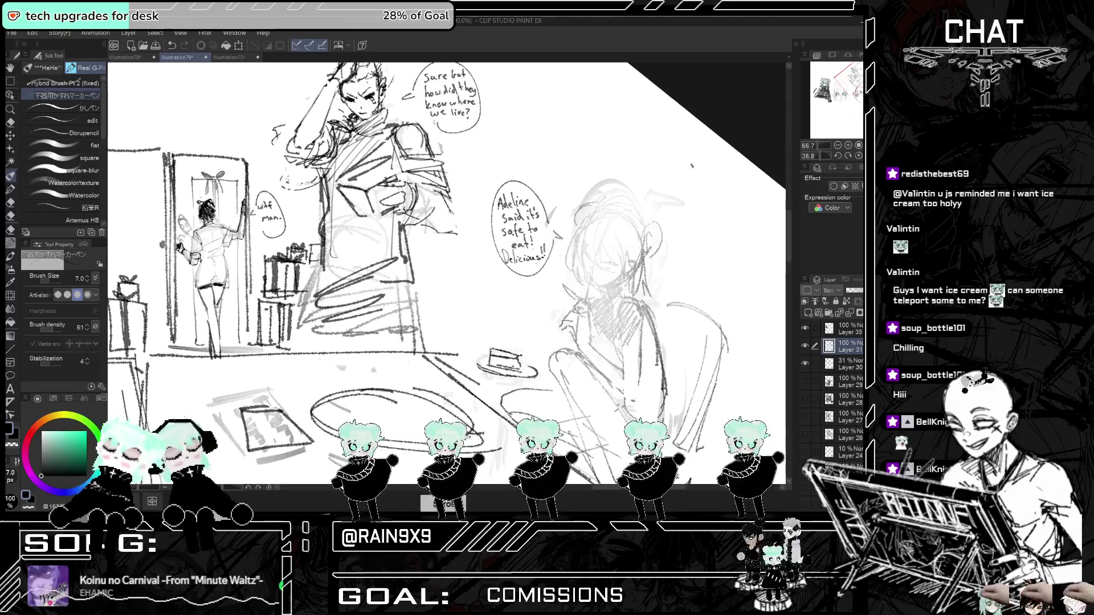
scroll(617, 258, "up", 3)
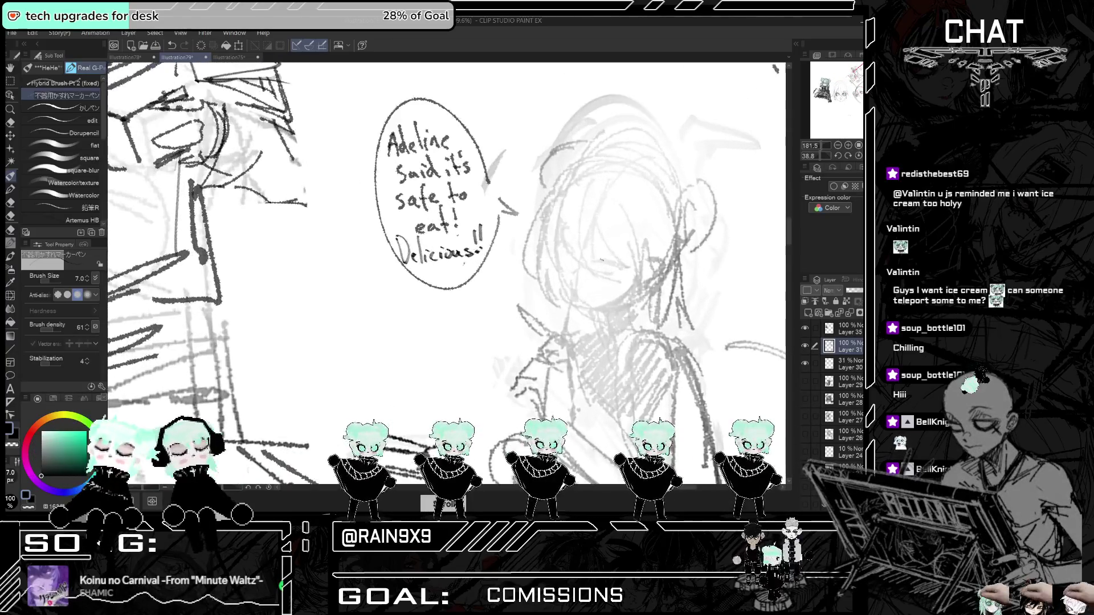
- Draw the girl's closed smiling eyes and redraw her mouth under the nose
left_click_drag(599, 263, 616, 268)
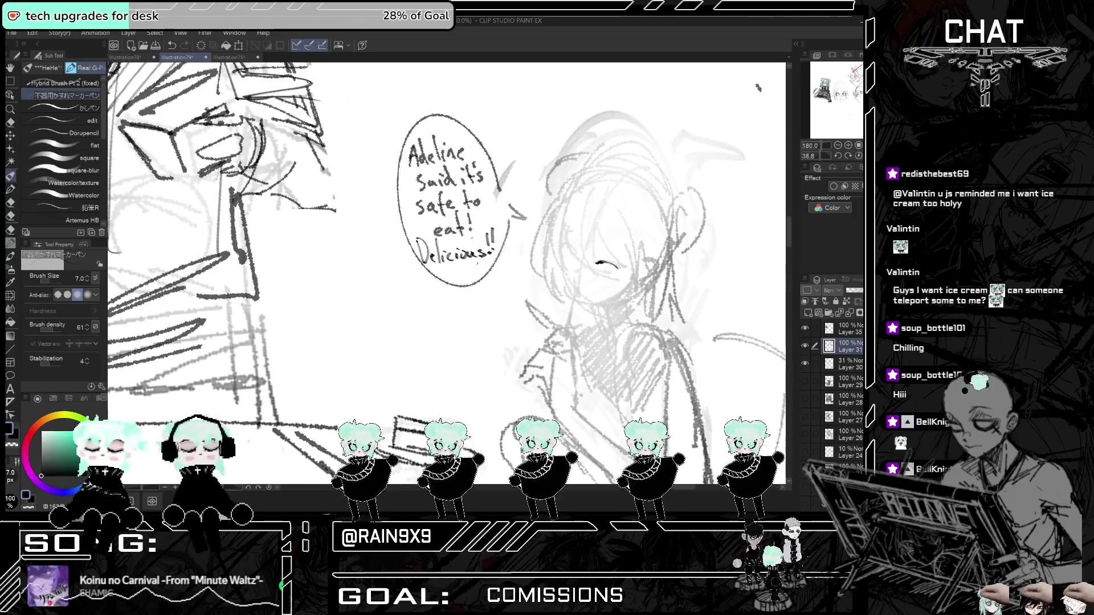
left_click_drag(565, 242, 574, 255)
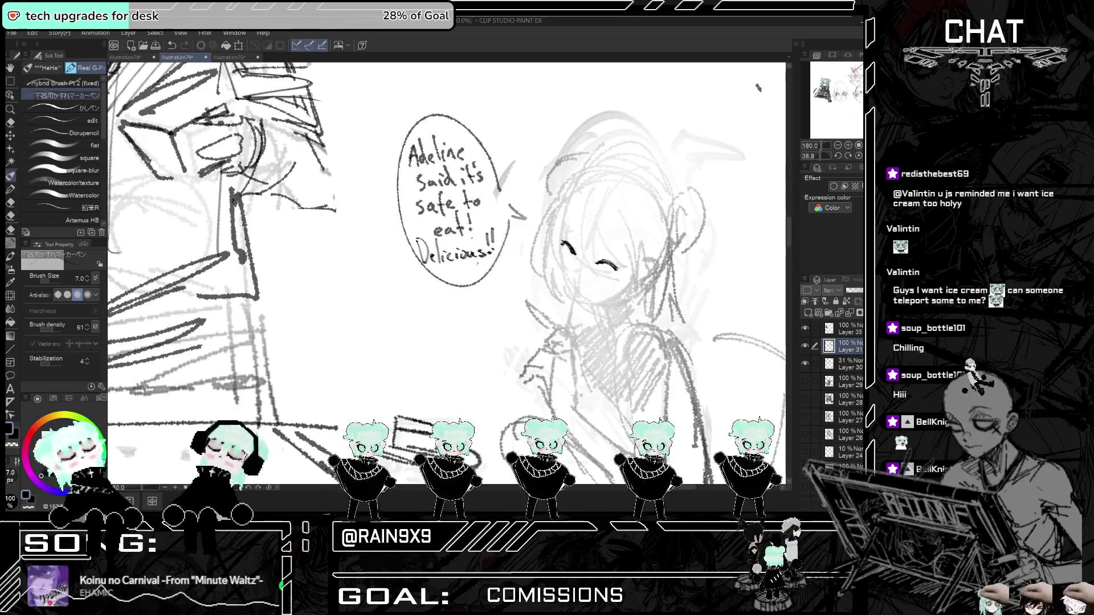
scroll(604, 262, "up", 2)
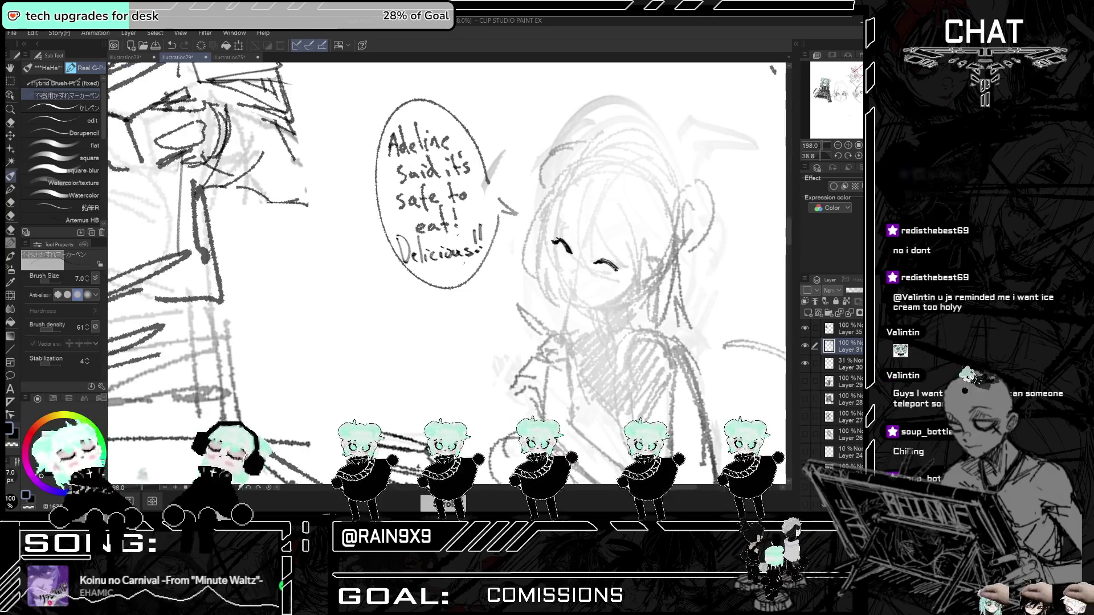
mouse_move(606, 265)
left_mouse_down()
mouse_move(620, 271)
mouse_move(572, 290)
left_mouse_up()
scroll(604, 262, "up", 1)
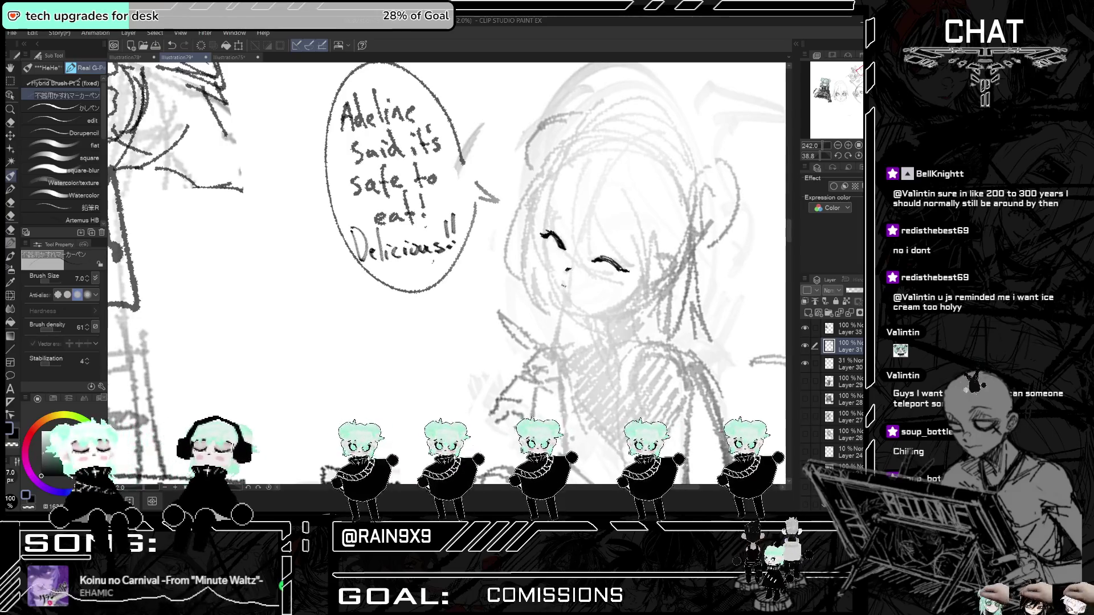
key("h")
key("h")
key("ctrl+z")
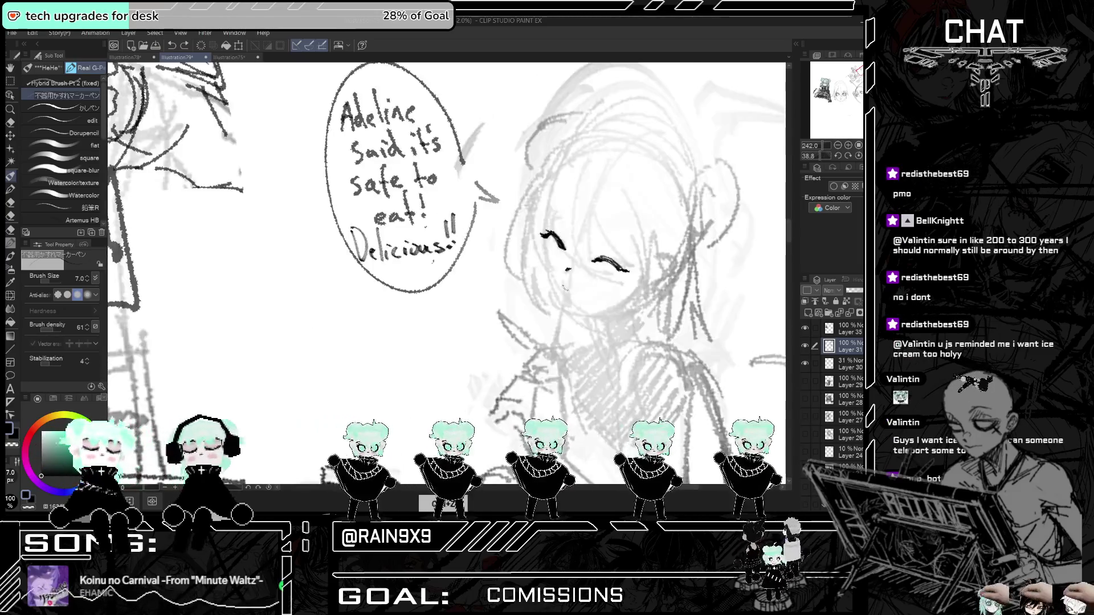
key("h")
key("h")
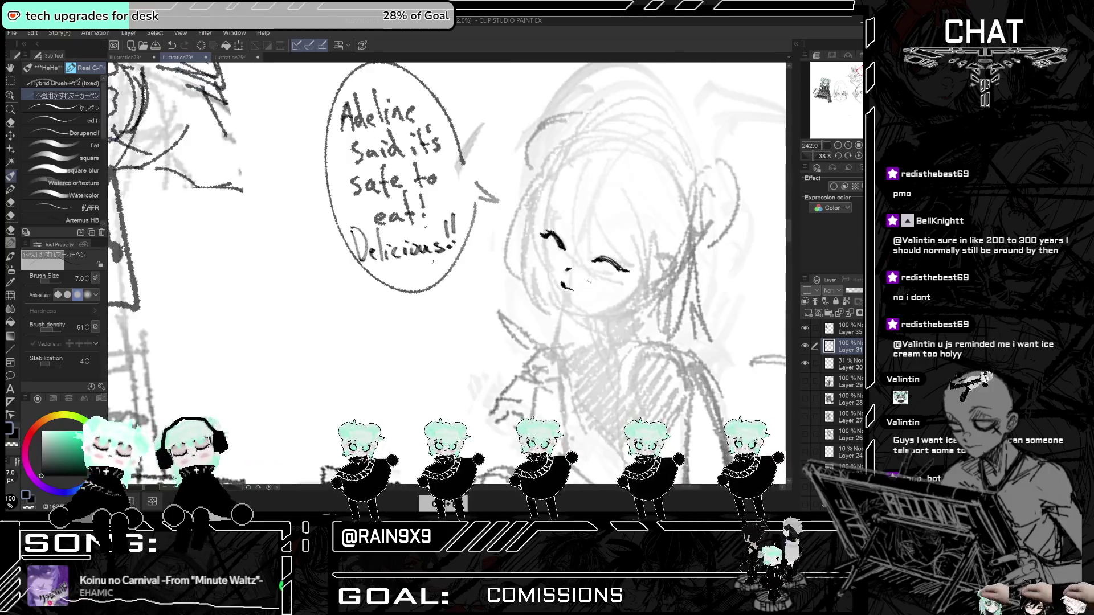
left_click_drag(562, 283, 572, 290)
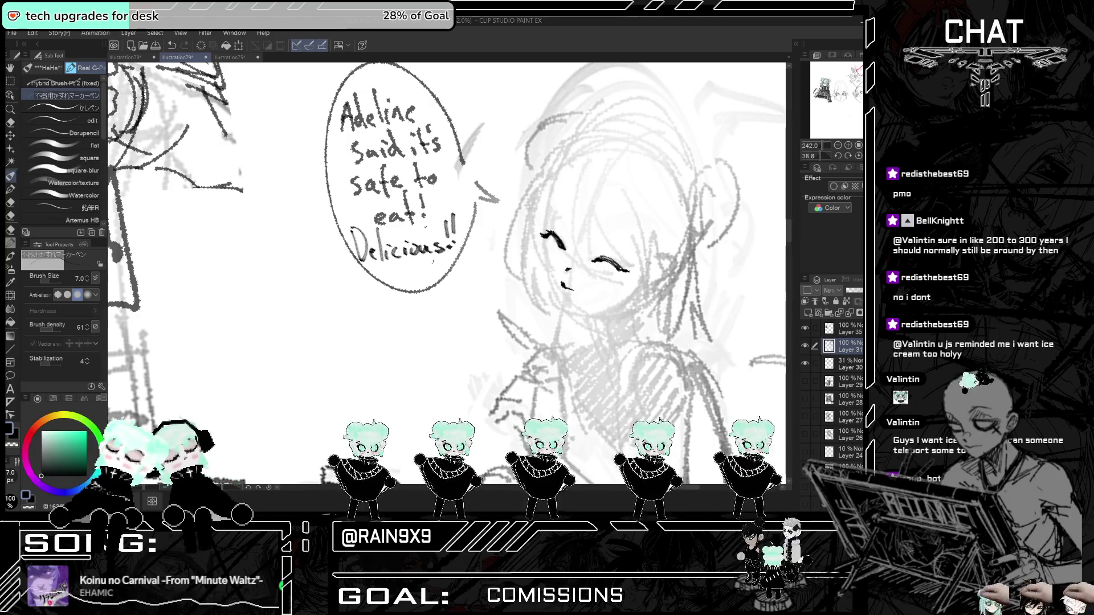
- Draw the girl's ear outline and hair strands down the side and left of her face
left_click_drag(655, 266, 652, 288)
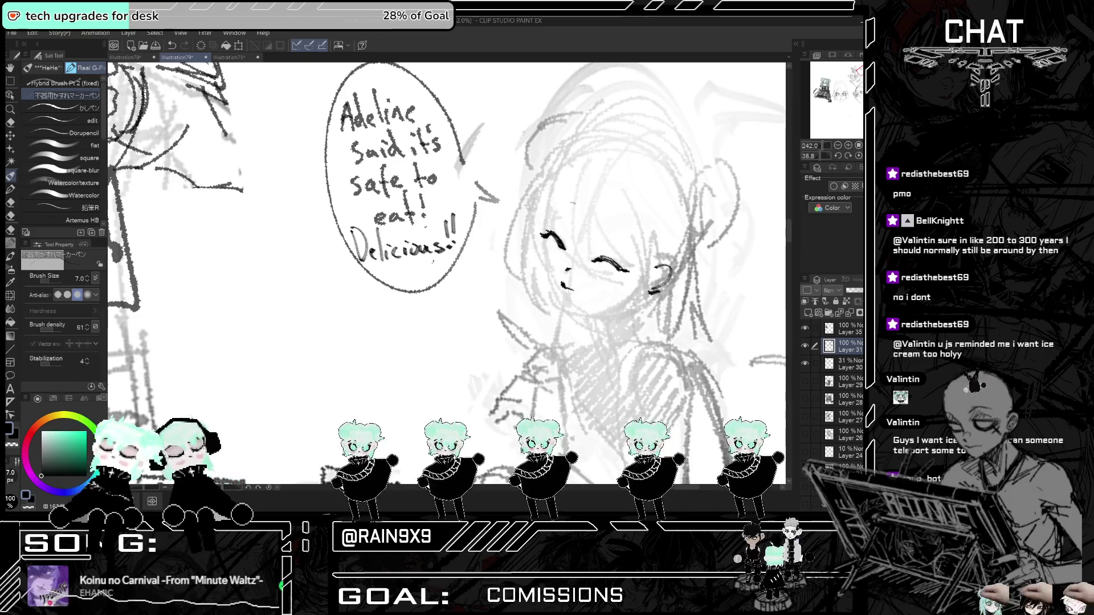
left_click_drag(573, 179, 569, 246)
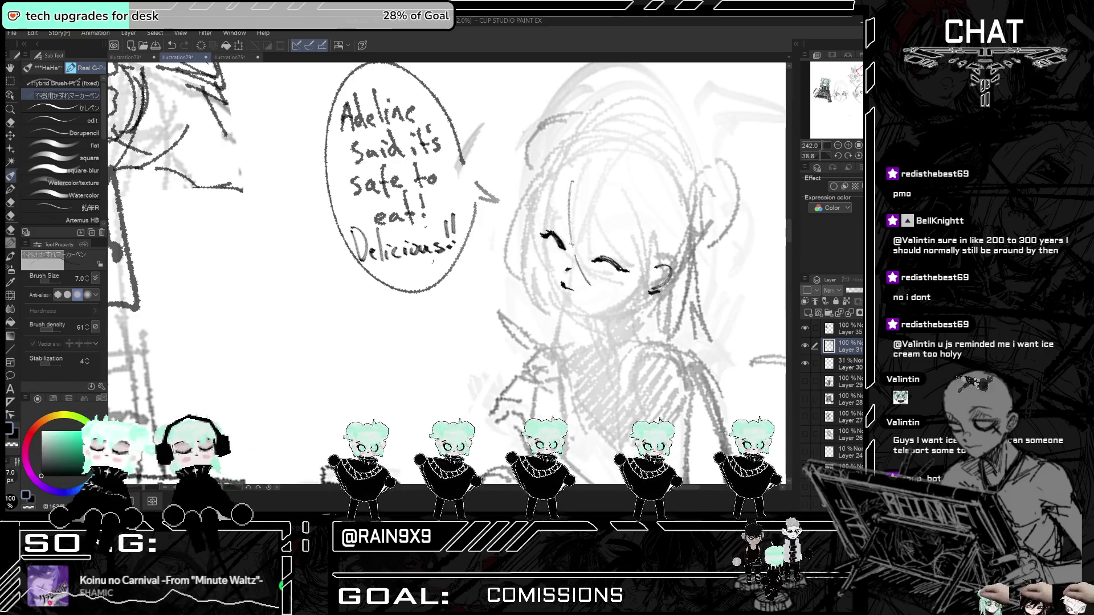
key("ctrl+z")
mouse_move(566, 199)
left_mouse_down()
mouse_move(566, 215)
mouse_move(643, 276)
left_mouse_up()
key("ctrl+z")
mouse_move(613, 222)
left_mouse_down()
mouse_move(639, 275)
mouse_move(622, 319)
left_mouse_up()
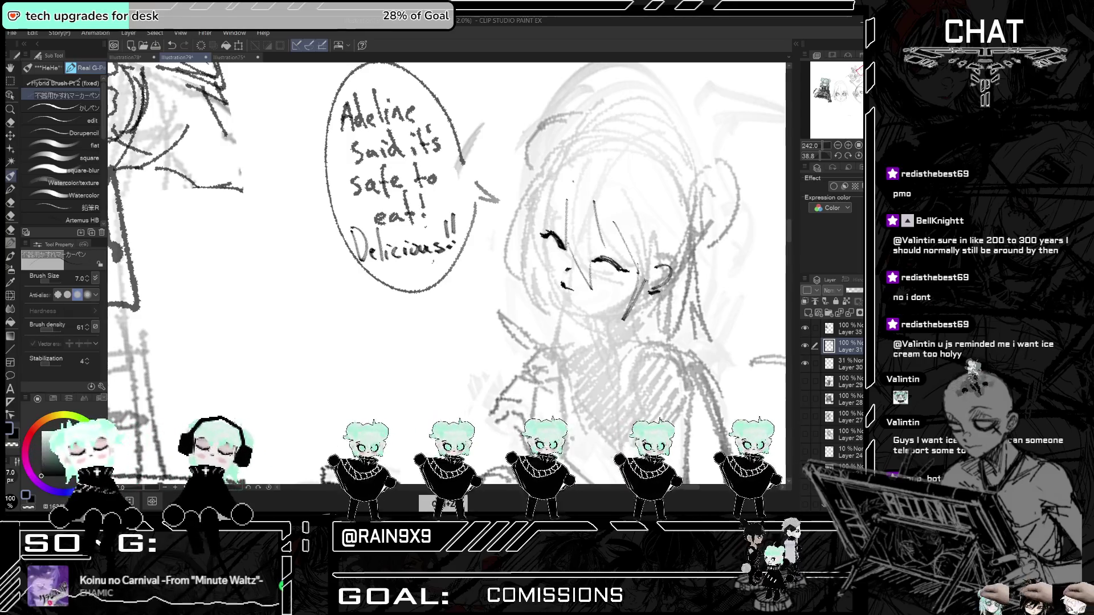
left_click_drag(542, 222, 529, 282)
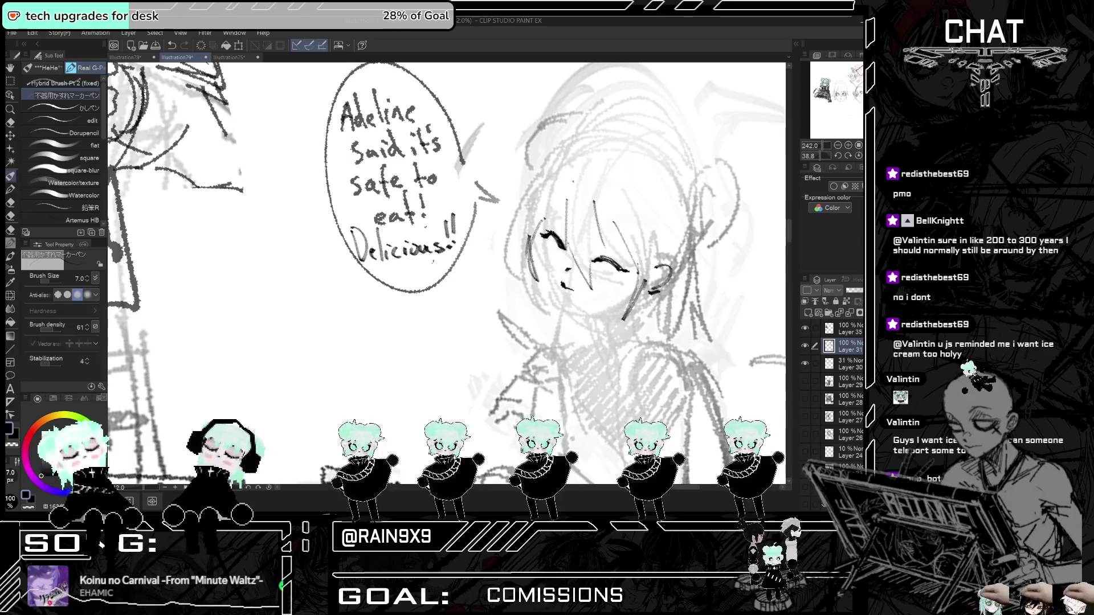
scroll(617, 194, "down", 3)
left_click_drag(582, 170, 548, 227)
left_click_drag(556, 203, 536, 233)
- Refine the girl's hair with darker strokes, checking the face in the mirrored view
key("ctrl+t")
key("ctrl+t")
scroll(447, 222, "down", 2)
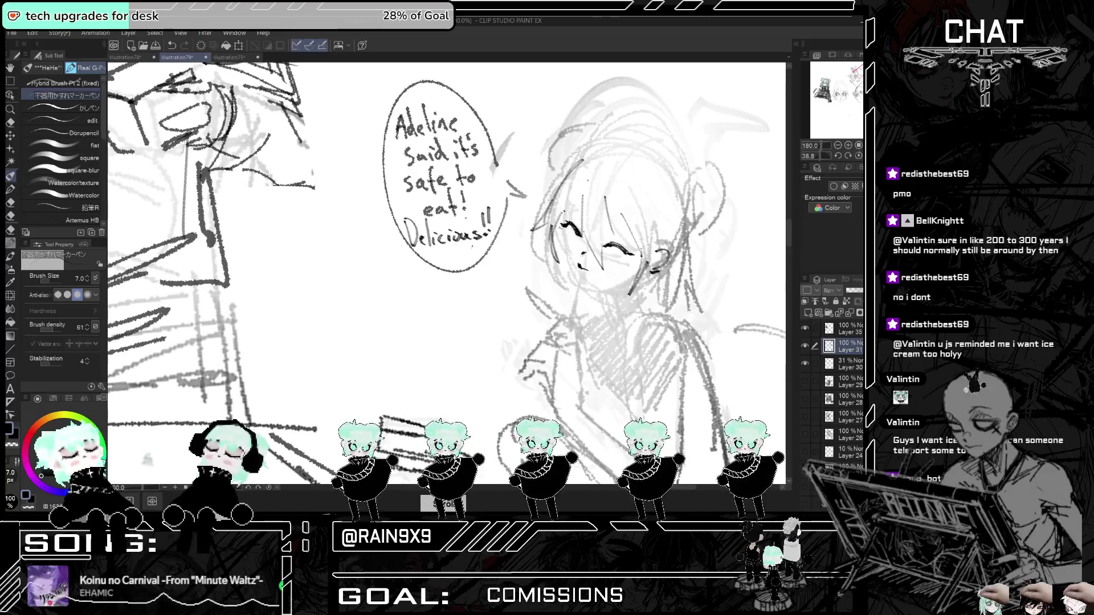
key("ctrl+z")
left_click_drag(566, 240, 556, 268)
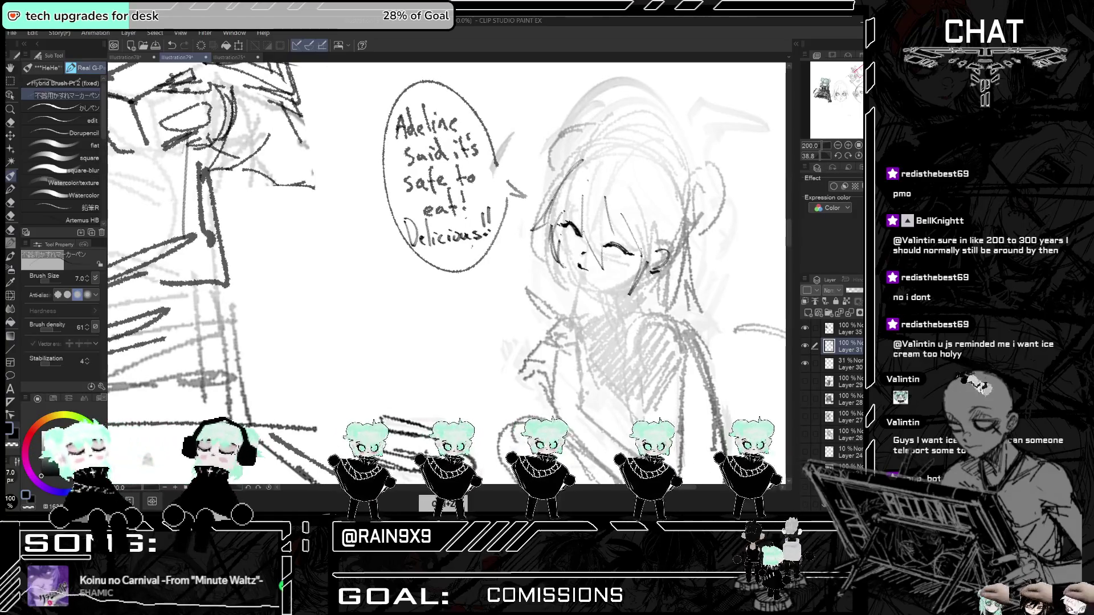
key("h")
key("h")
key("ctrl+z")
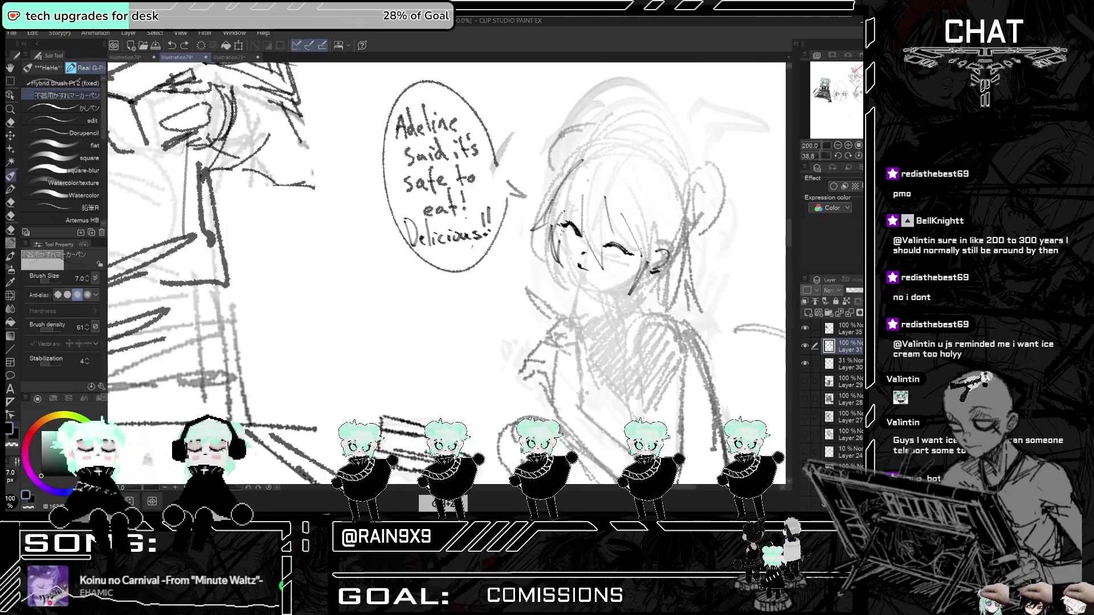
left_click_drag(563, 233, 557, 267)
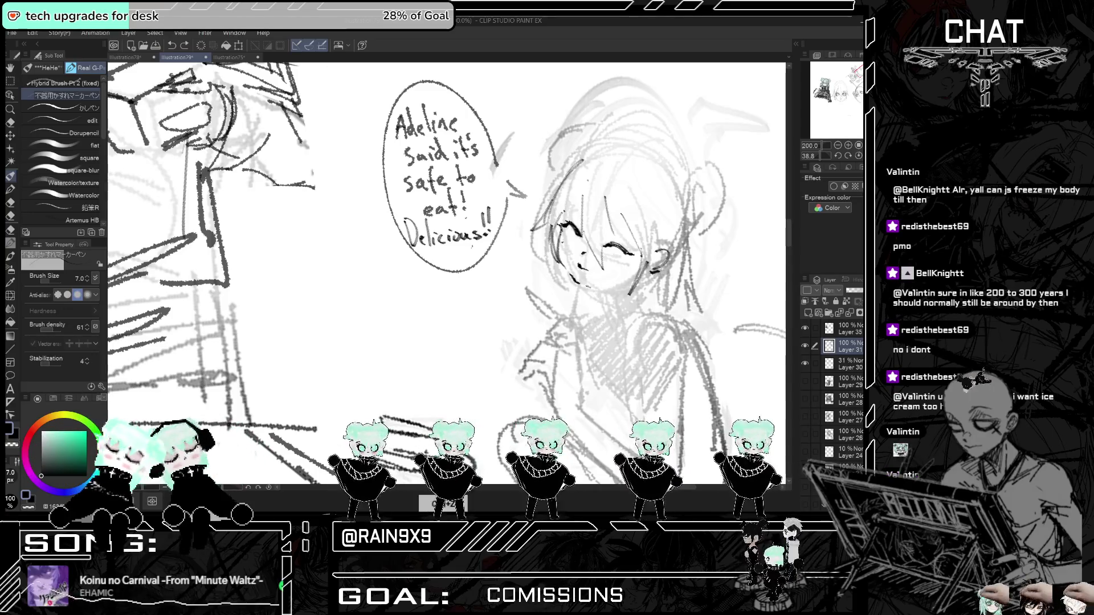
key("ctrl")
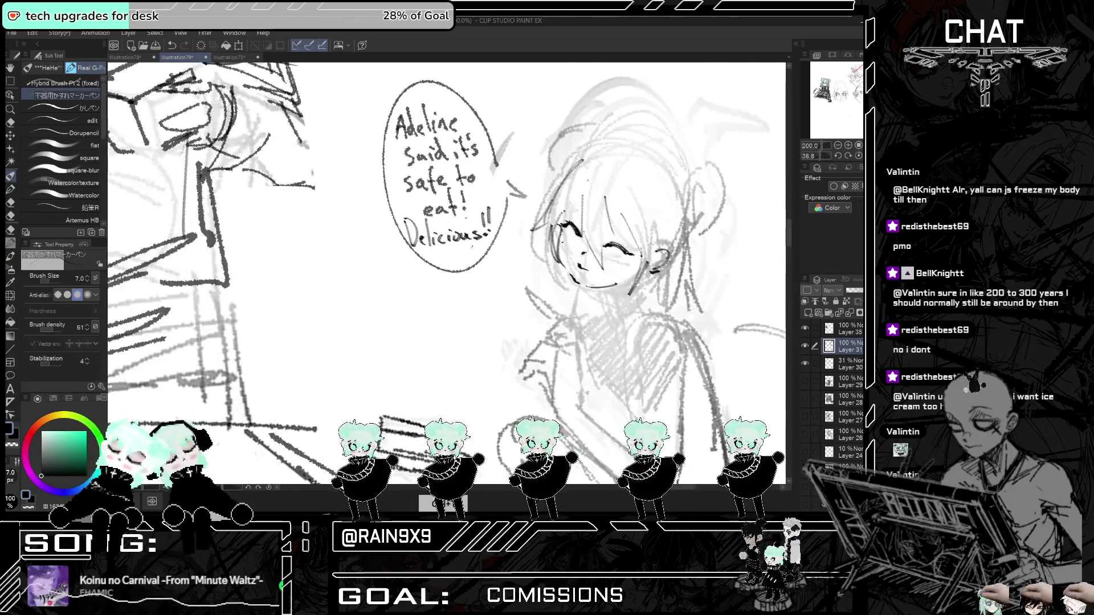
scroll(632, 280, "down", 2)
scroll(631, 280, "down", 3)
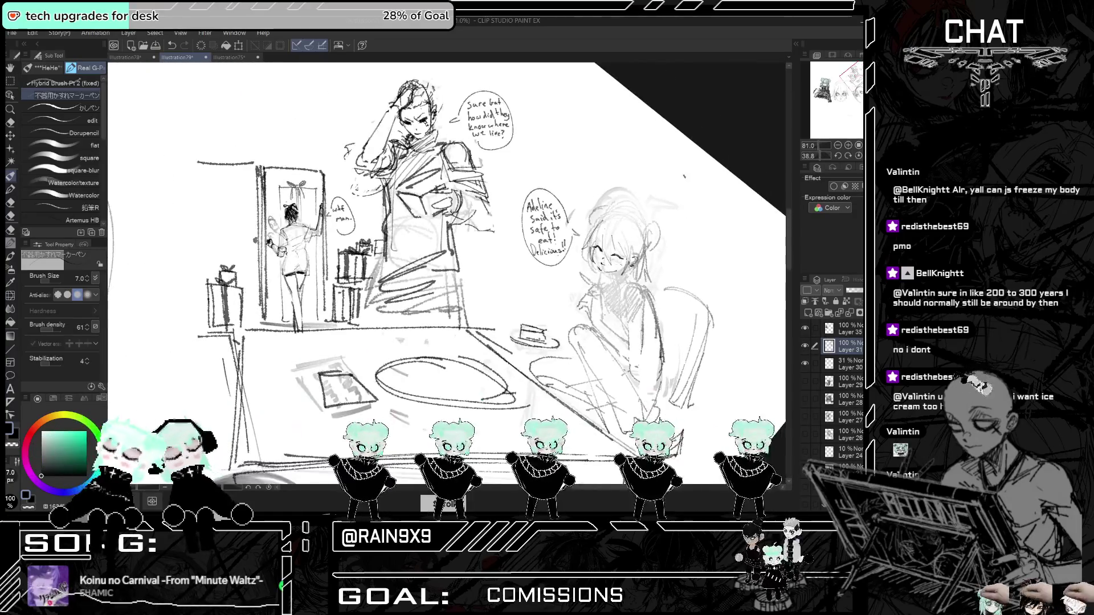
- Lasso the seated girl's head and scale it up to 116% with a Ctrl+T transform
scroll(631, 281, "up", 3)
key("e")
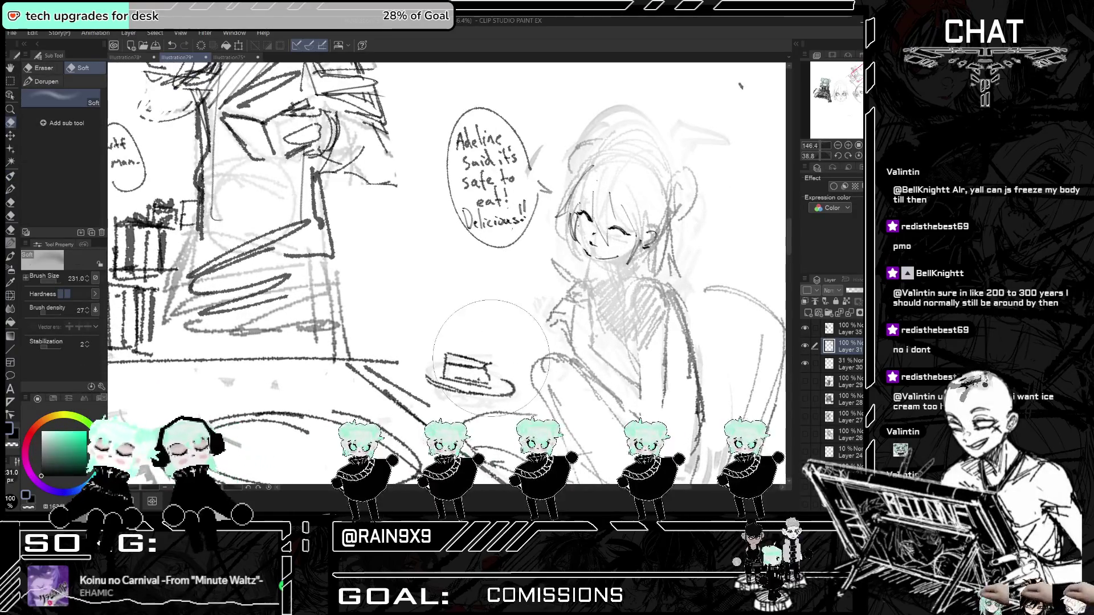
key("m")
mouse_move(593, 125)
left_mouse_down()
mouse_move(550, 201)
mouse_move(598, 267)
mouse_move(649, 250)
left_mouse_up()
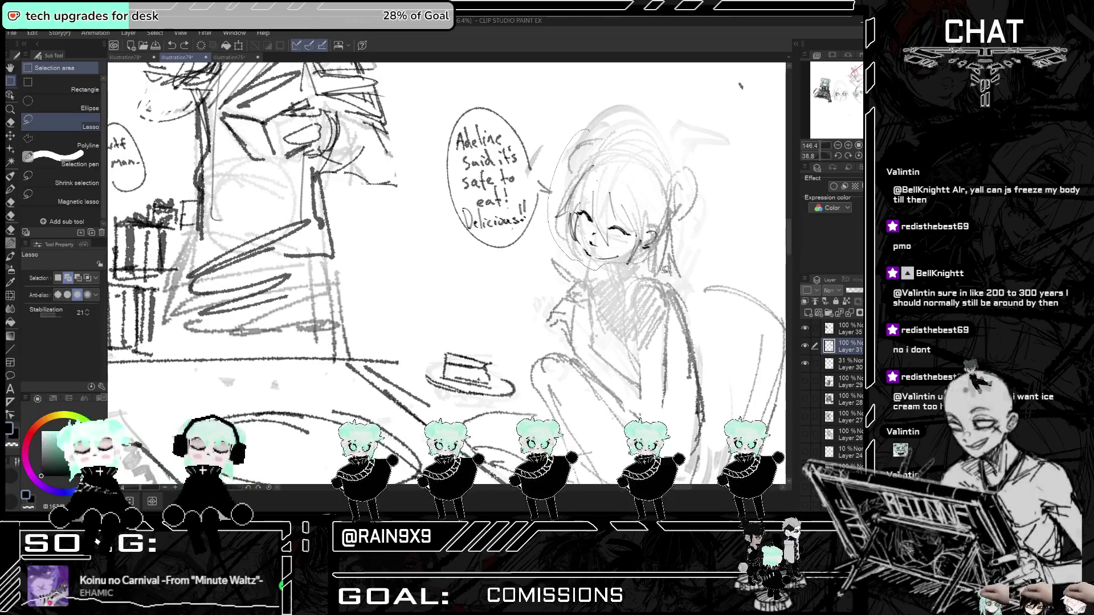
key("ctrl+t")
left_click_drag(715, 171, 743, 208)
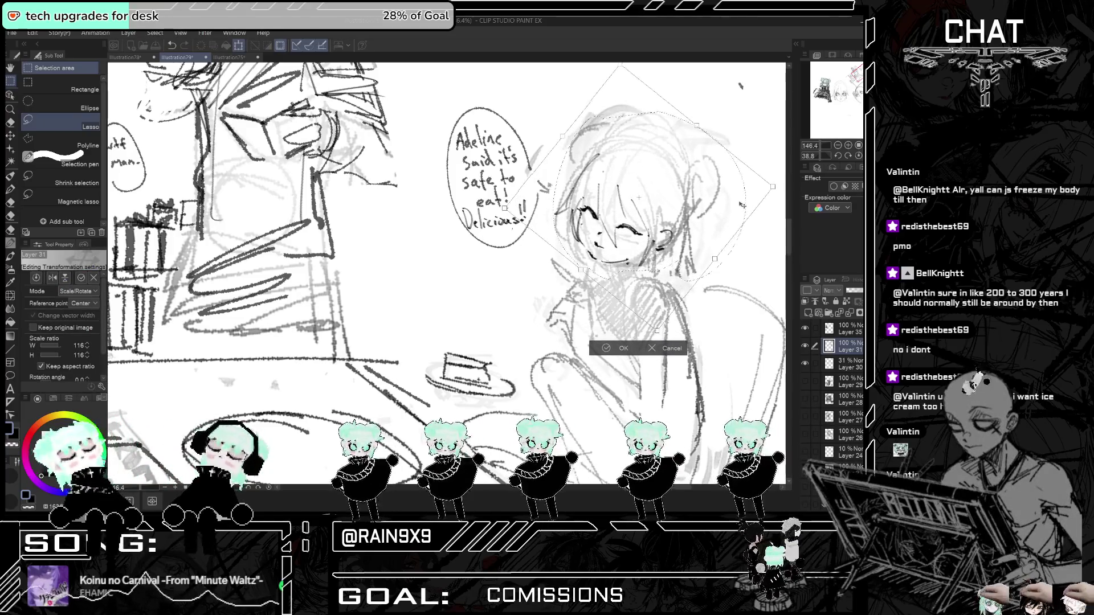
scroll(737, 210, "down", 2)
scroll(738, 108, "down", 3)
key("h")
key("h")
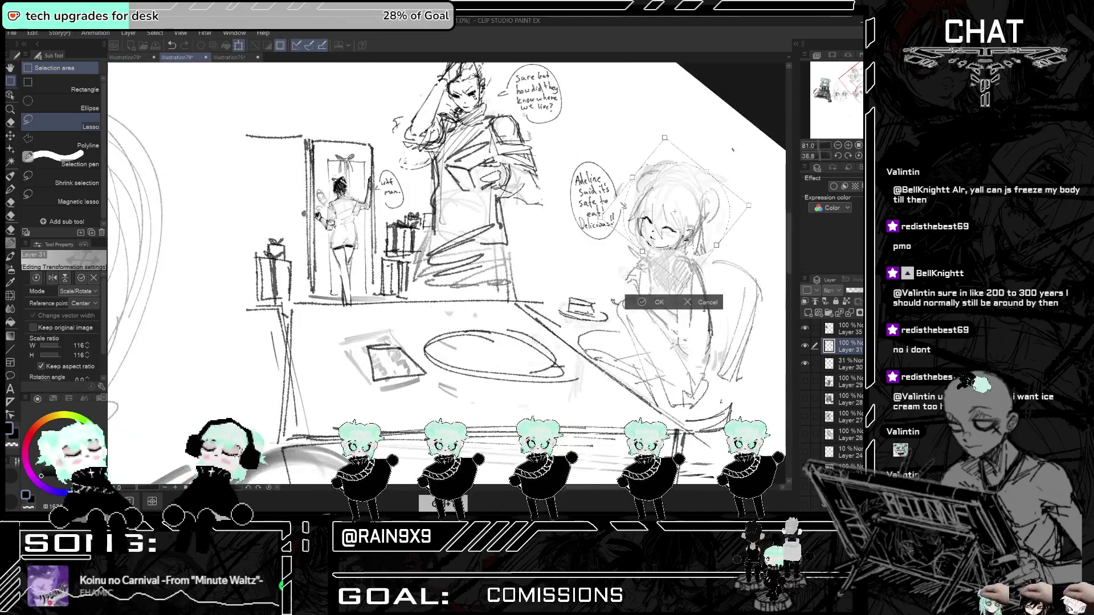
key("Return")
left_click(11, 122)
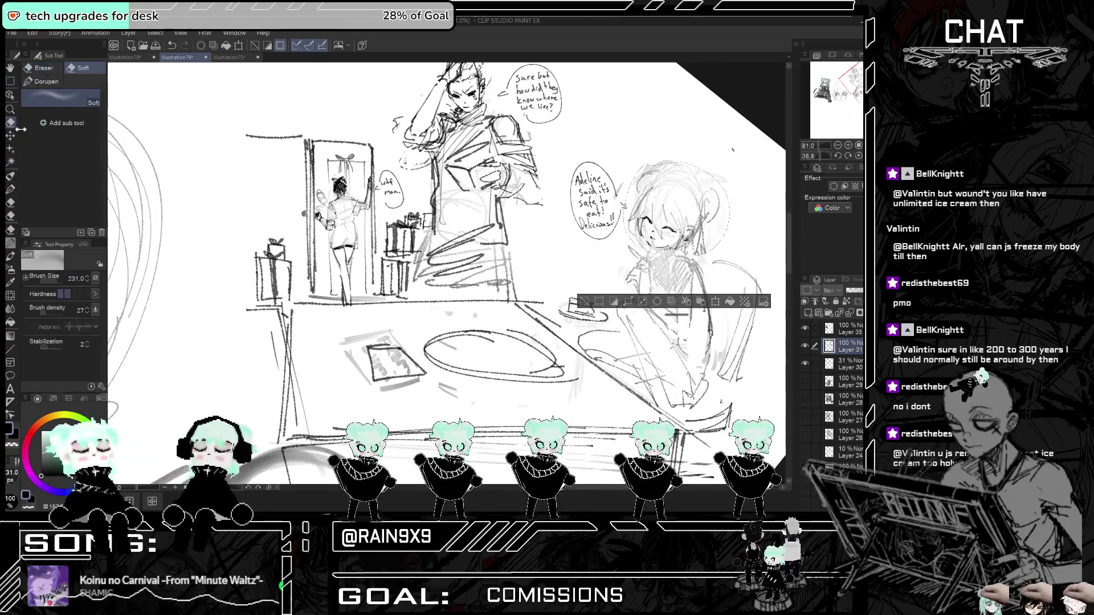
- With a smaller hard eraser, clean up the messy table oval and redraw its top edge
left_click(585, 302)
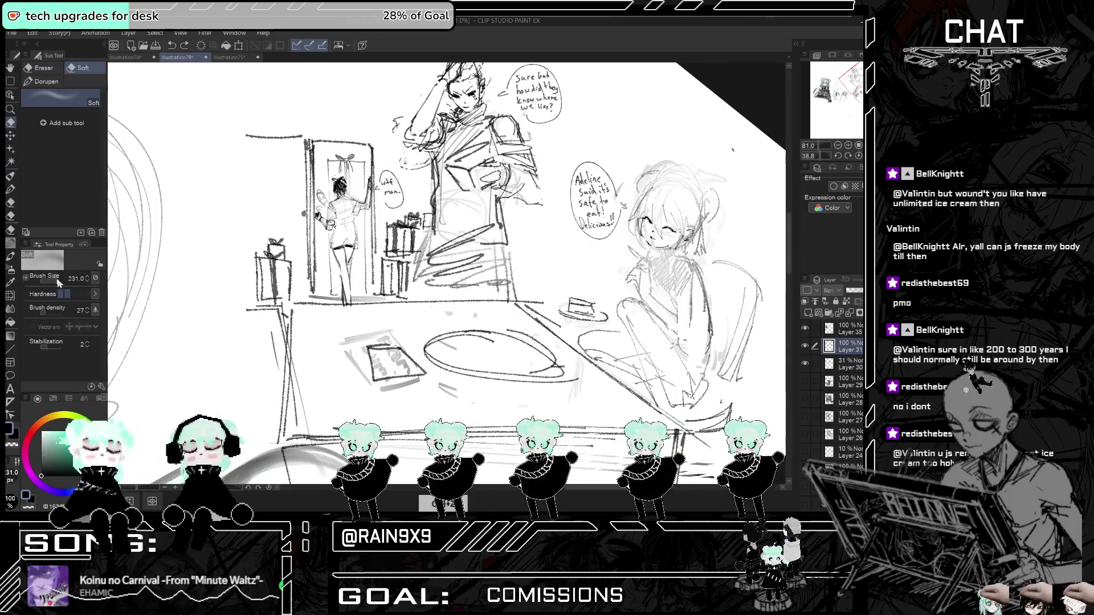
left_click(44, 68)
left_click_drag(55, 283, 55, 283)
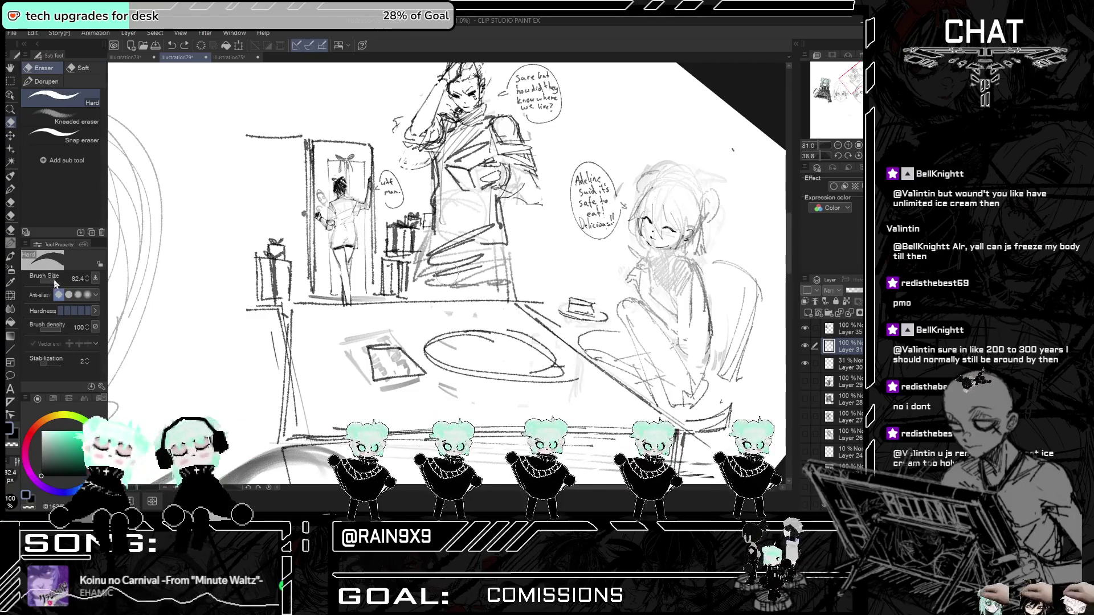
mouse_move(493, 353)
left_mouse_down()
mouse_move(456, 354)
mouse_move(505, 354)
left_mouse_up()
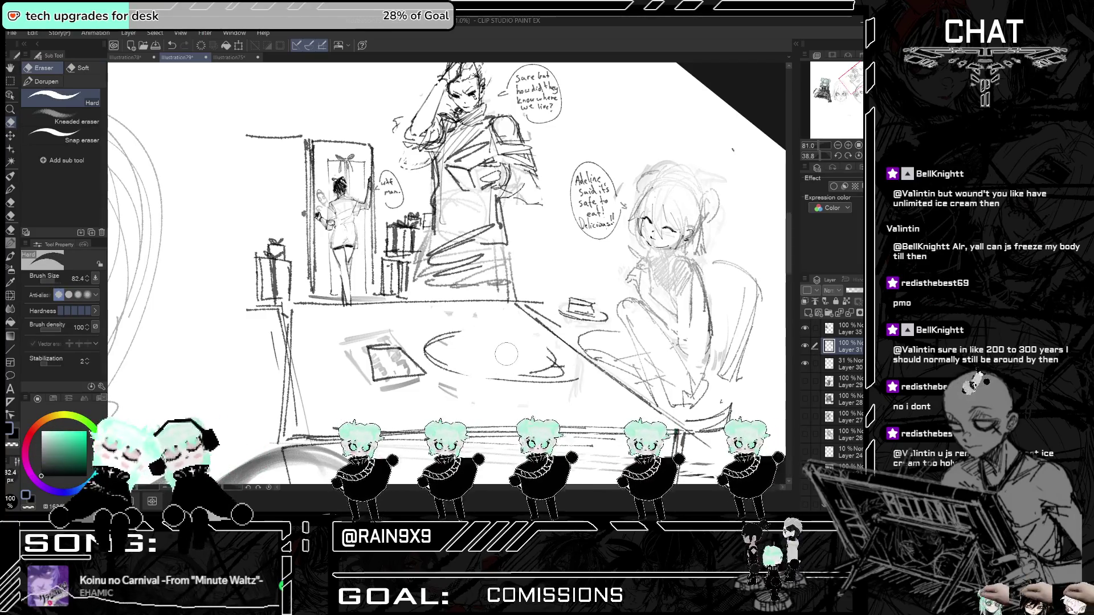
left_click(10, 178)
mouse_move(450, 332)
left_mouse_down()
mouse_move(532, 332)
mouse_move(497, 331)
mouse_move(542, 345)
mouse_move(481, 373)
left_mouse_up()
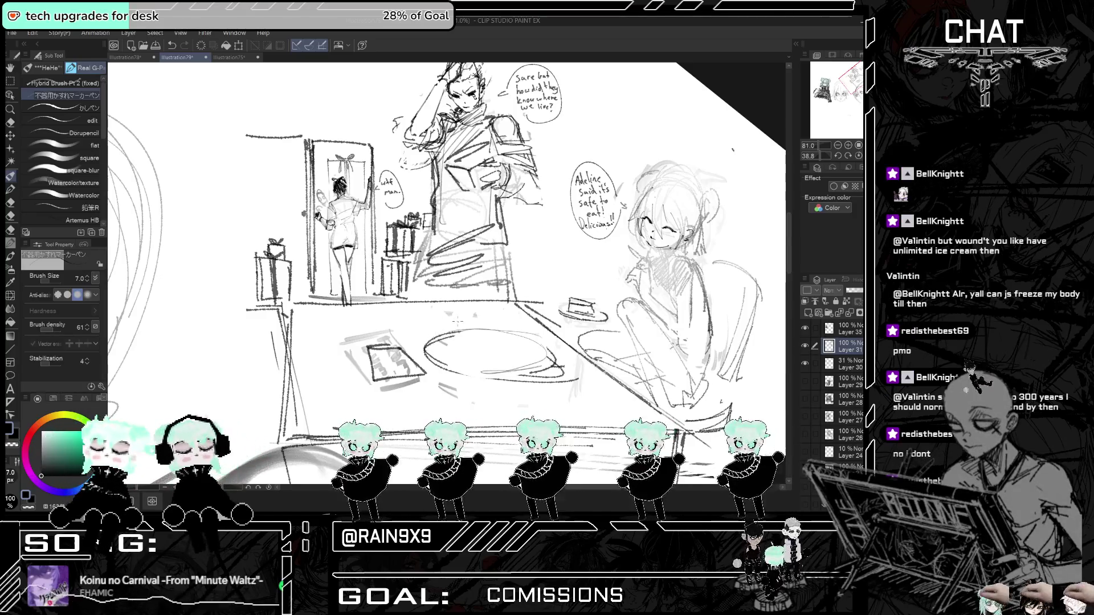
left_click_drag(453, 314, 532, 330)
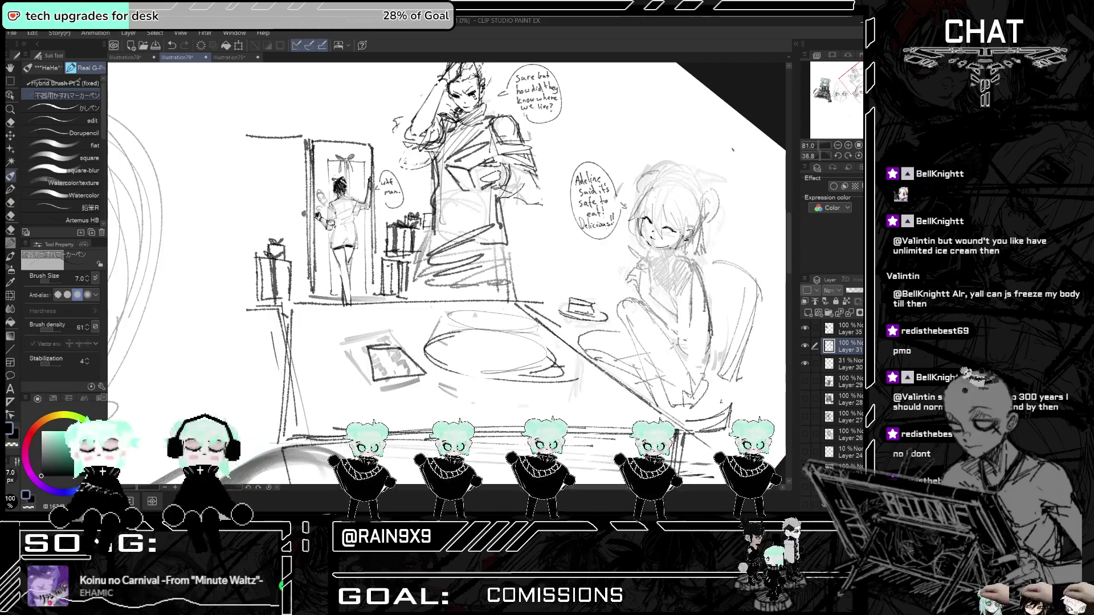
- Review the area near the seated girl, undoing a stray hatching patch and flipping to check proportions
left_click_drag(570, 227, 436, 229)
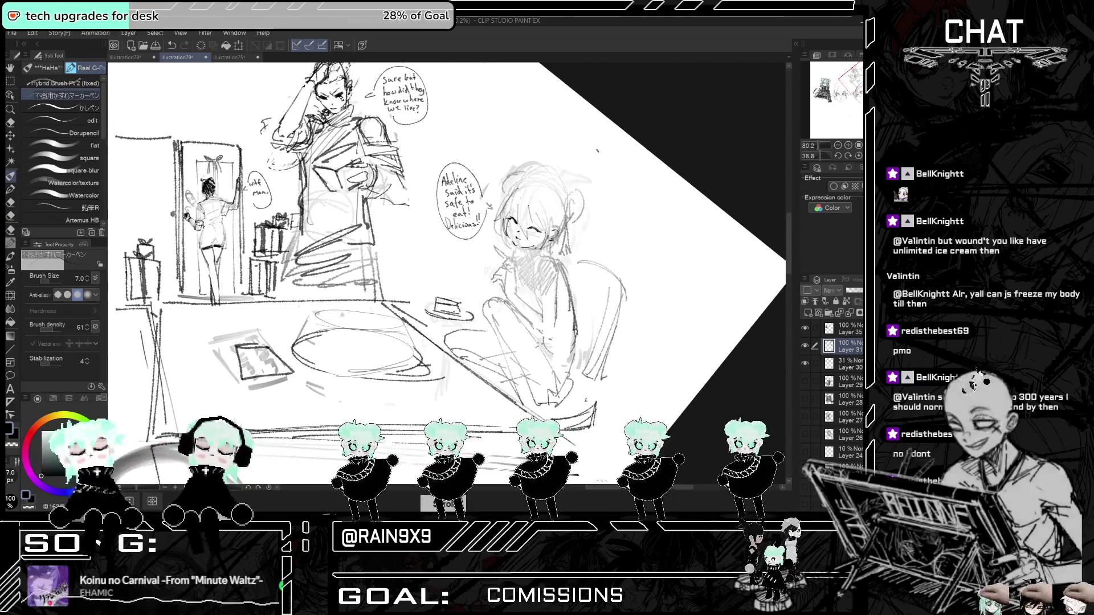
scroll(535, 249, "up", 3)
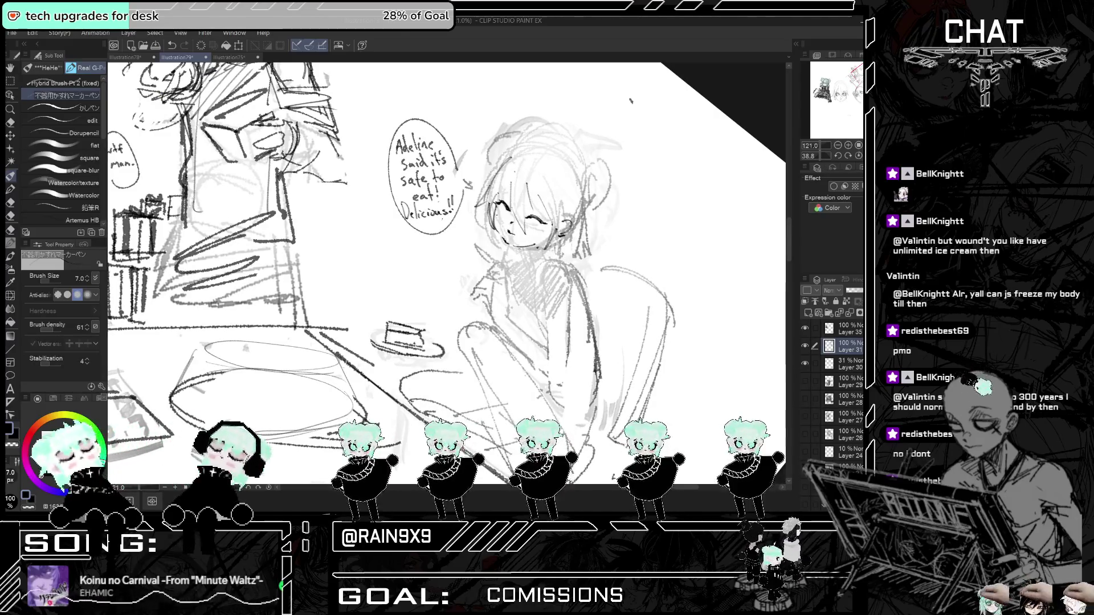
key("ctrl+z")
key("ctrl+y")
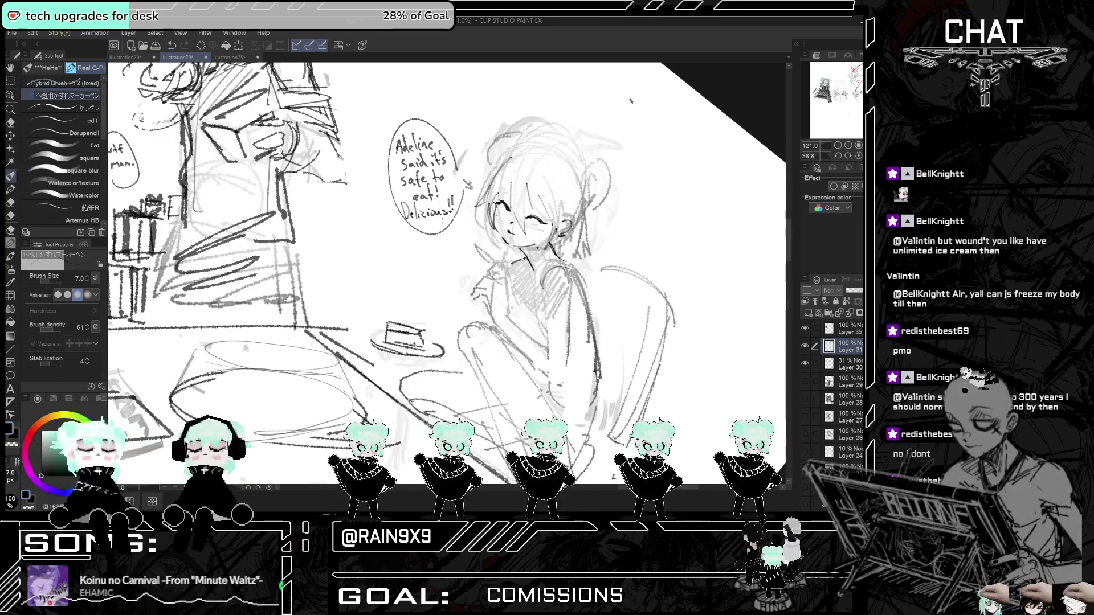
key("ctrl+t")
key("ctrl+t")
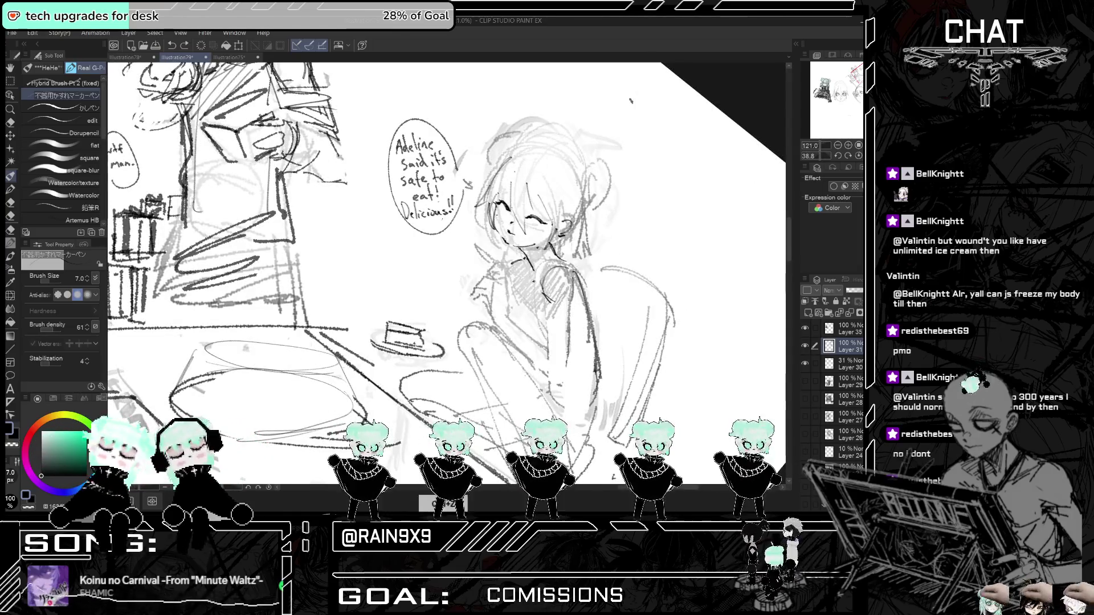
key("ctrl+z")
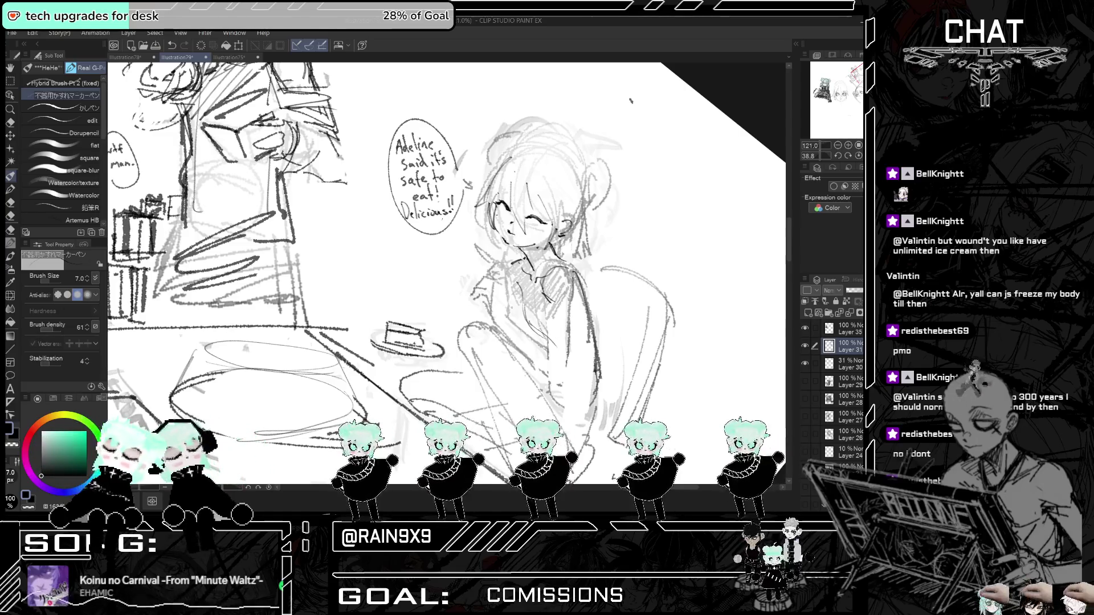
key("ctrl+t")
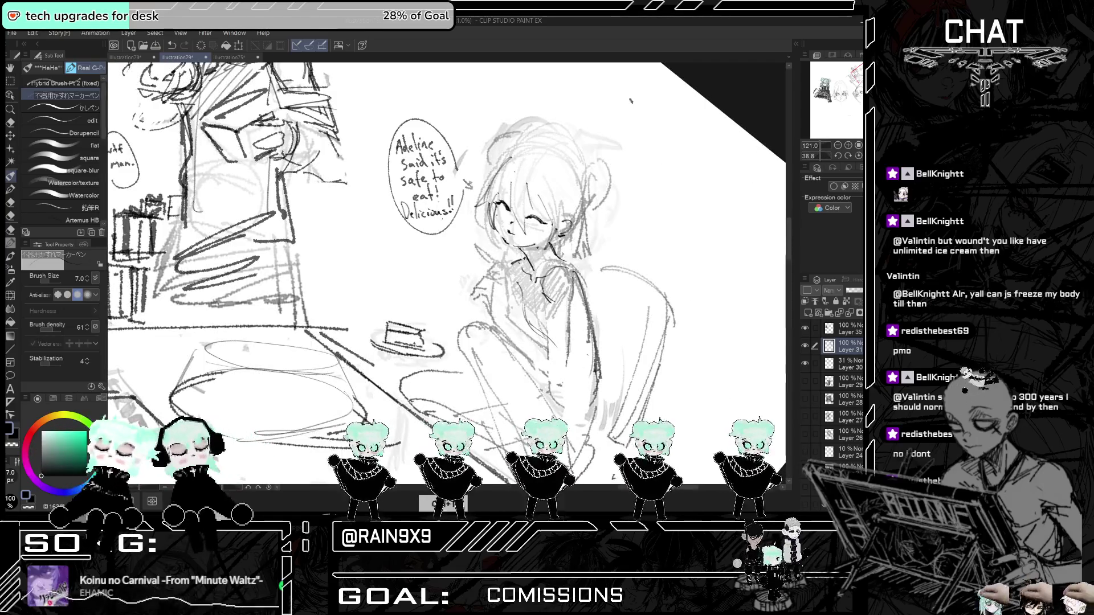
scroll(631, 317, "down", 5)
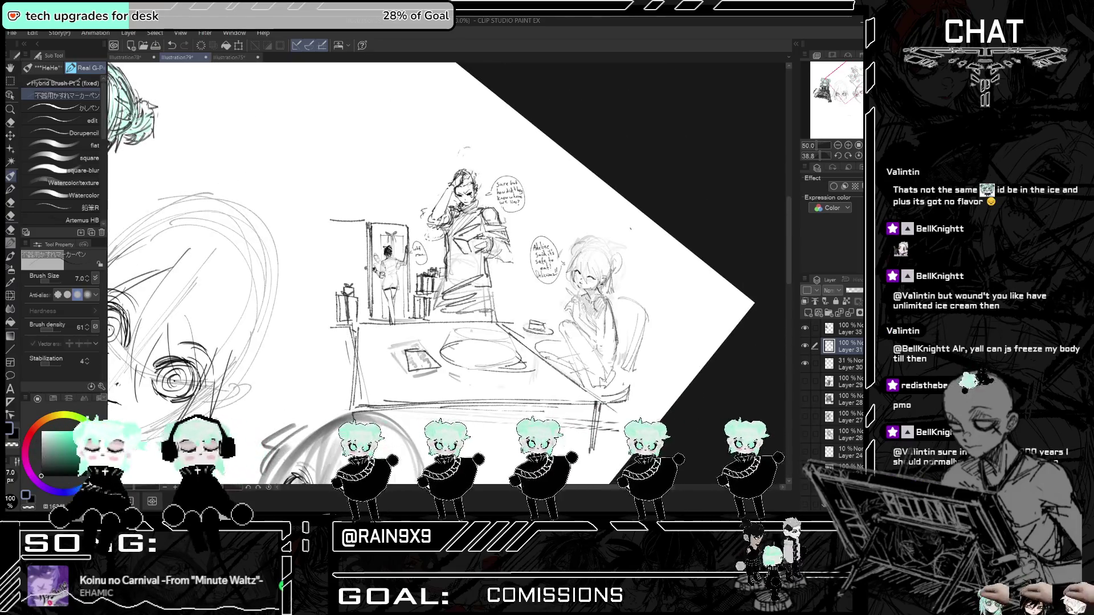
- Zoom in on the doorway figure and sketch a small face peeking beside her
scroll(552, 342, "up", 1)
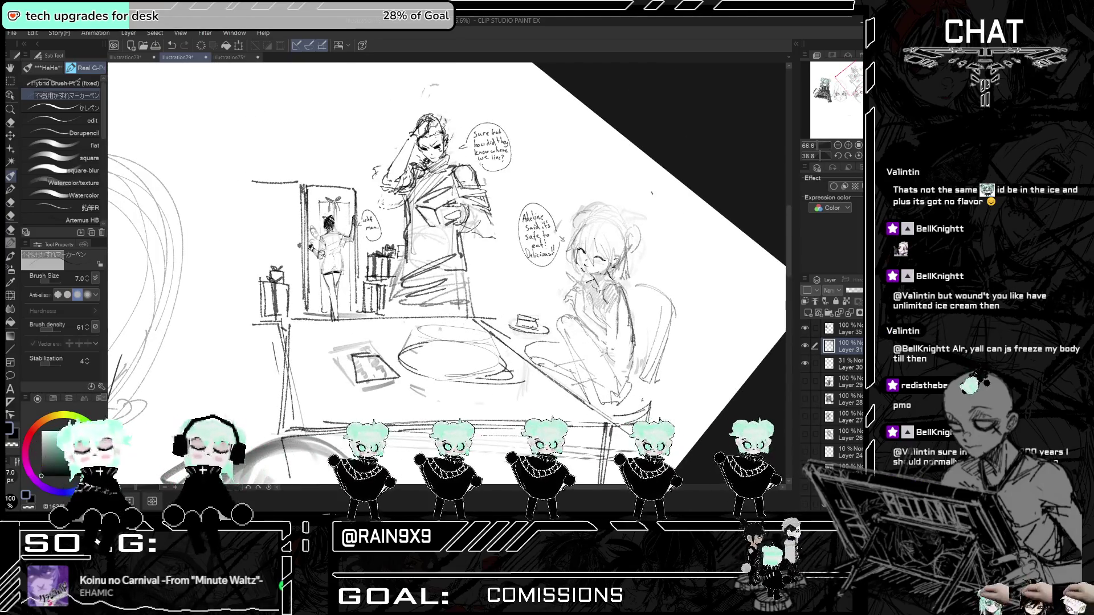
scroll(265, 242, "up", 5)
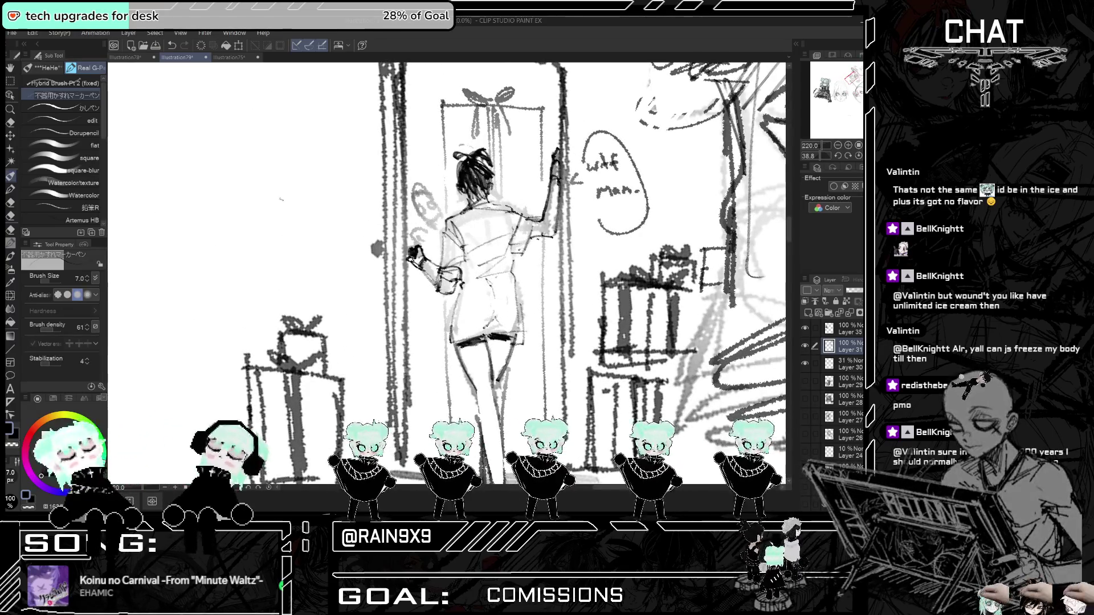
scroll(280, 200, "down", 3)
scroll(280, 199, "up", 2)
scroll(485, 240, "up", 2)
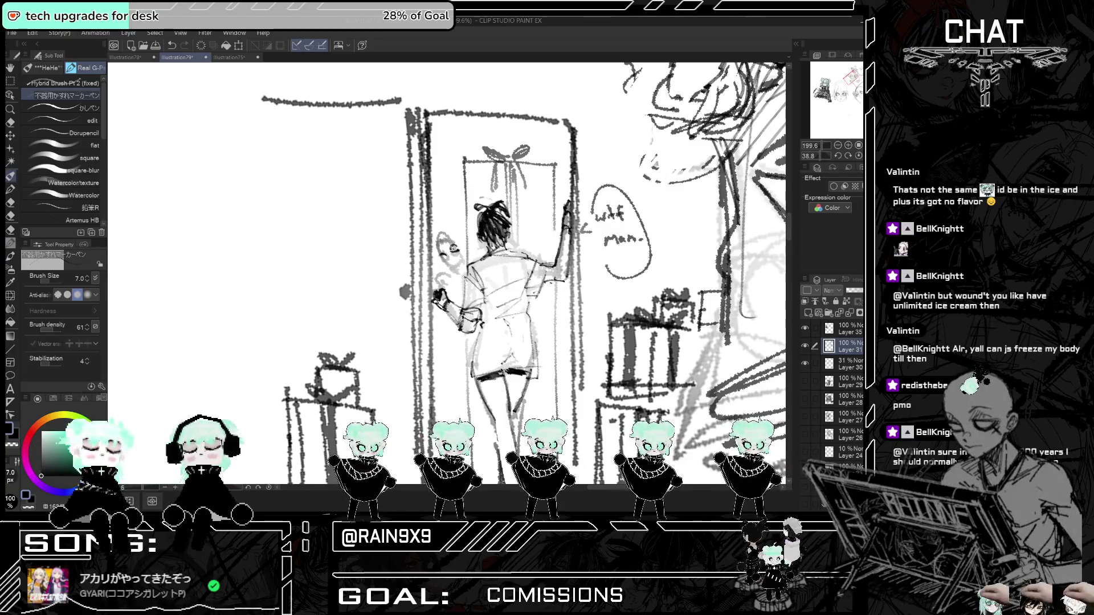
left_click_drag(449, 256, 460, 258)
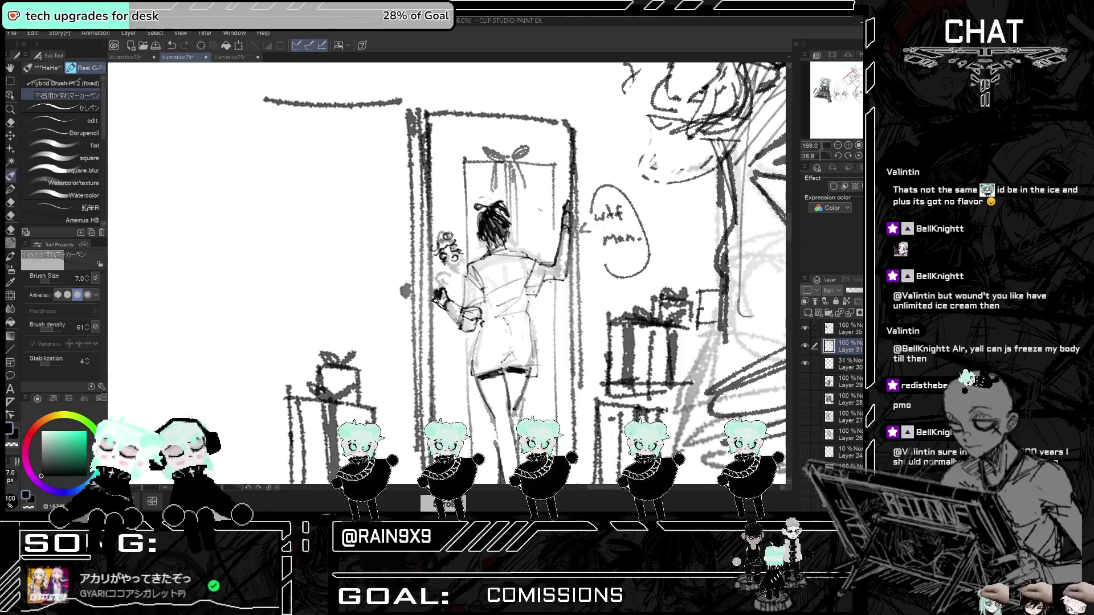
- Erase the old 'wtf man.' bubble and draw a new oval bubble reading 'Seriously?'
left_click(10, 123)
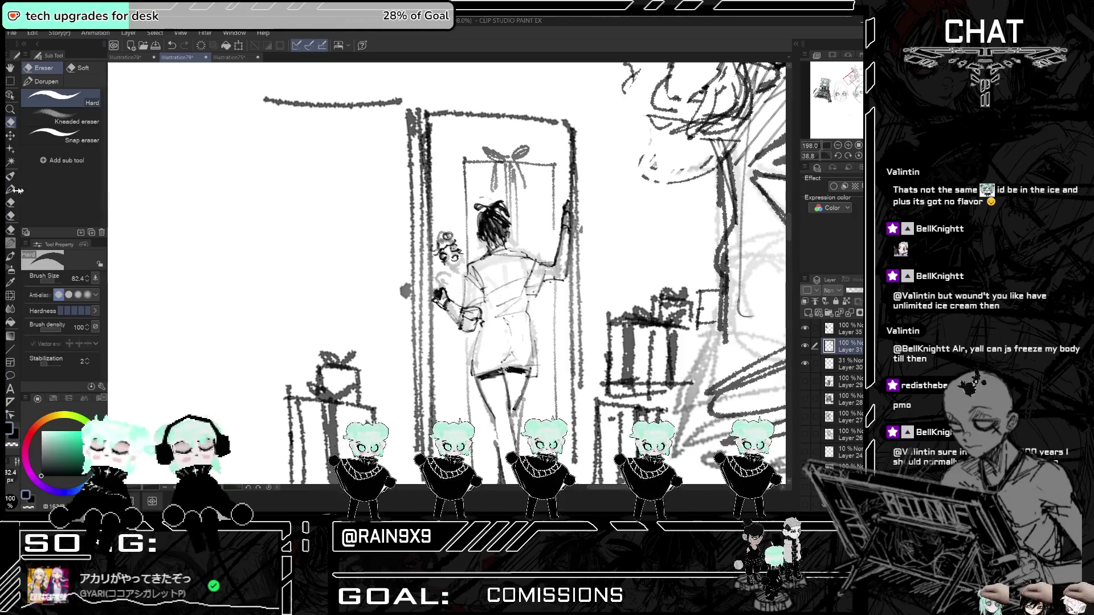
left_click(10, 176)
left_click_drag(585, 227, 595, 231)
mouse_move(596, 224)
left_mouse_down()
mouse_move(602, 203)
mouse_move(594, 264)
left_mouse_up()
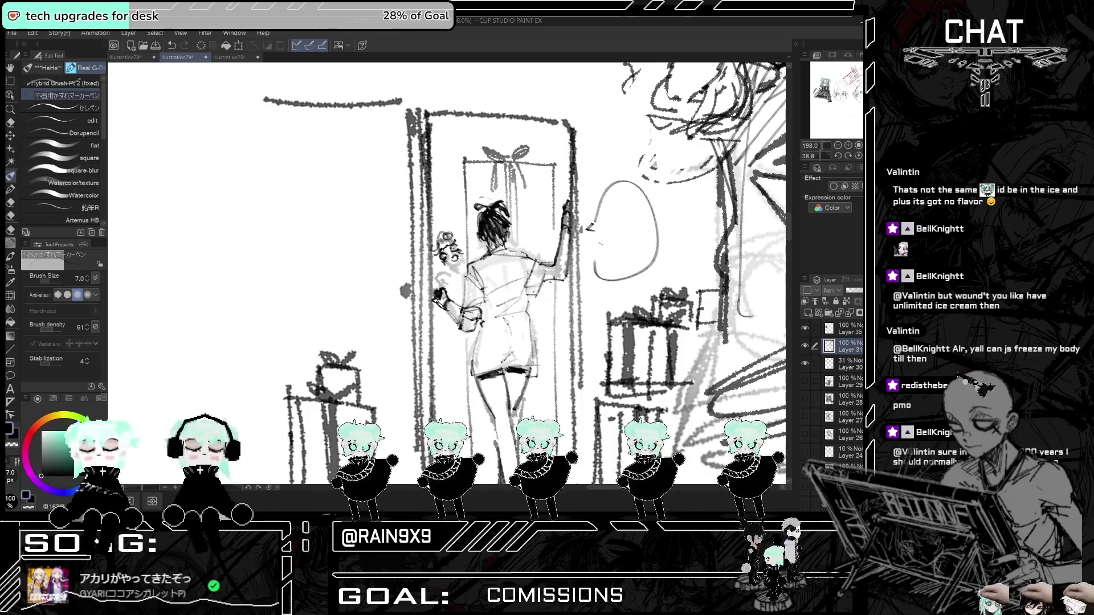
left_click_drag(617, 229, 632, 235)
left_click_drag(636, 223, 634, 238)
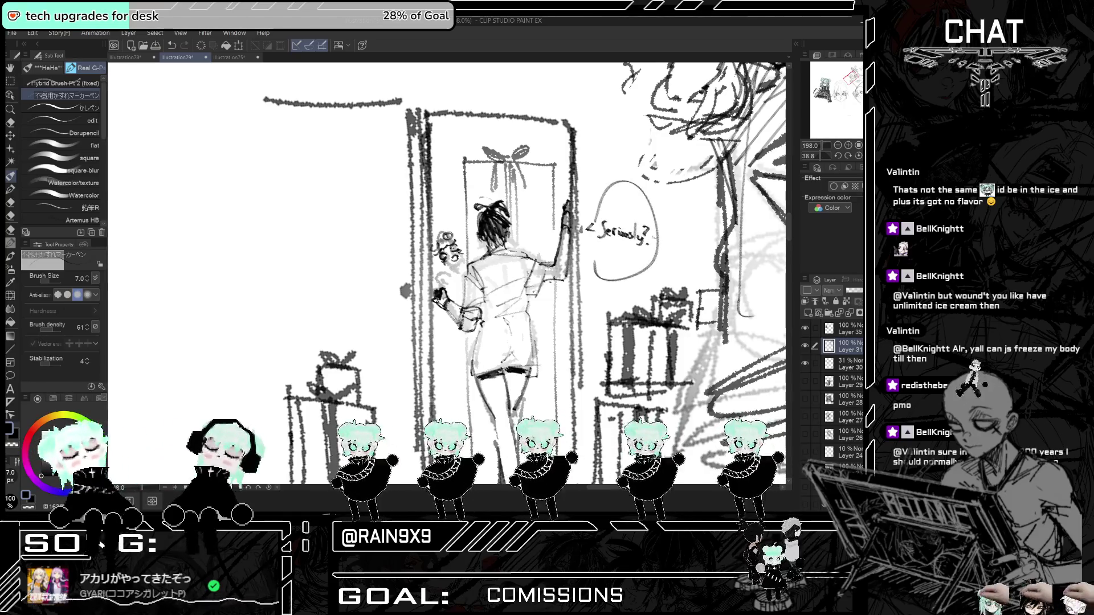
- Mirror the canvas to check the drawing, keeping the small strokes near the skirt and shorts
key("ctrl+minus")
key("ctrl+minus")
key("ctrl+plus")
key("ctrl+plus")
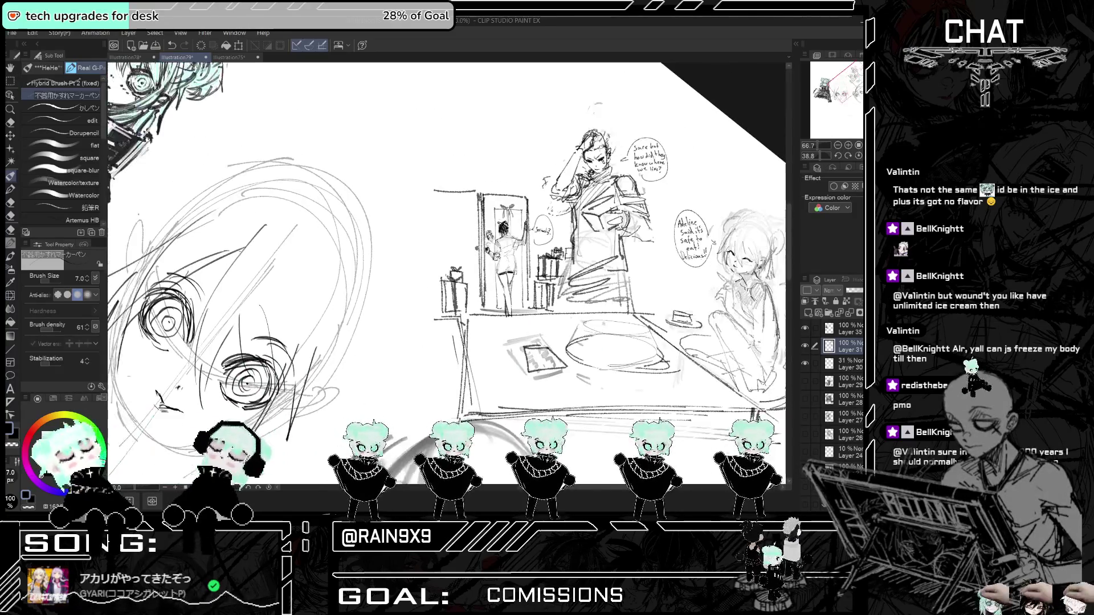
key("h")
key("h")
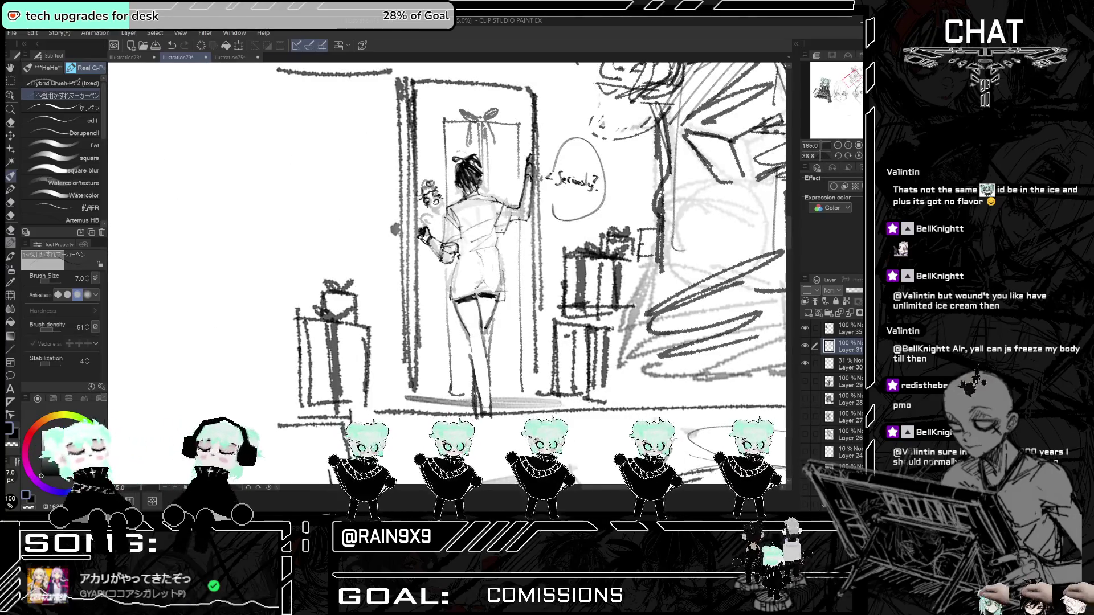
key("h")
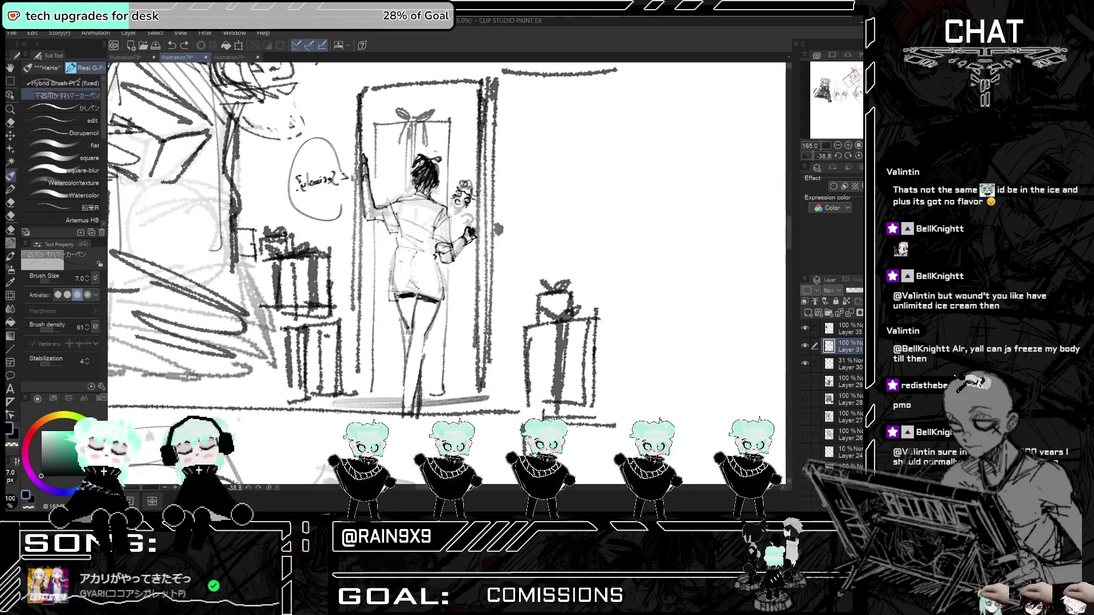
key("ctrl+y")
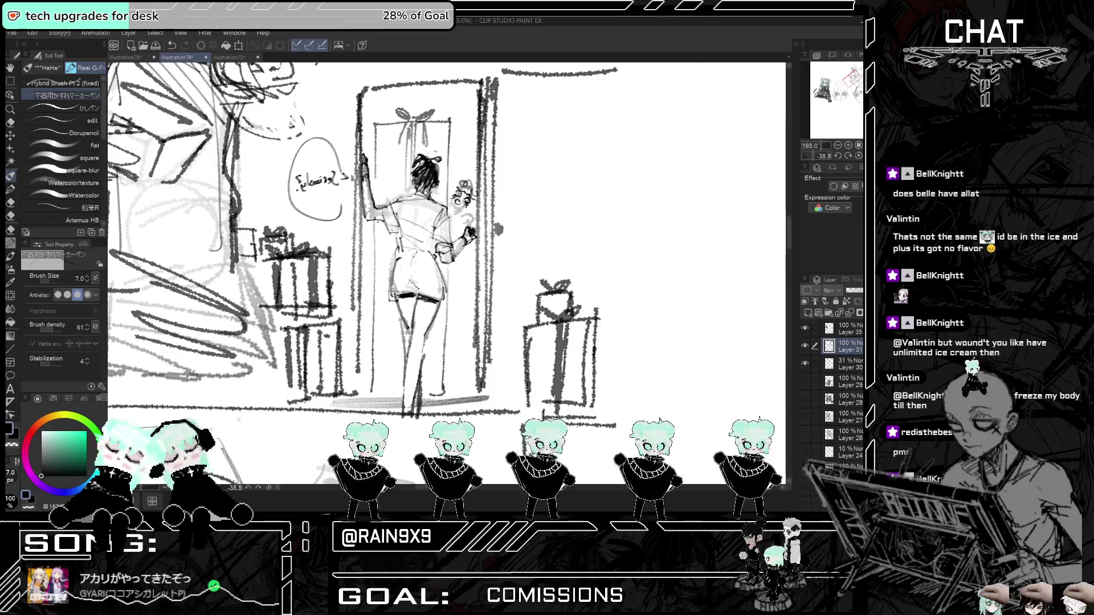
key("h")
key("ctrl+z")
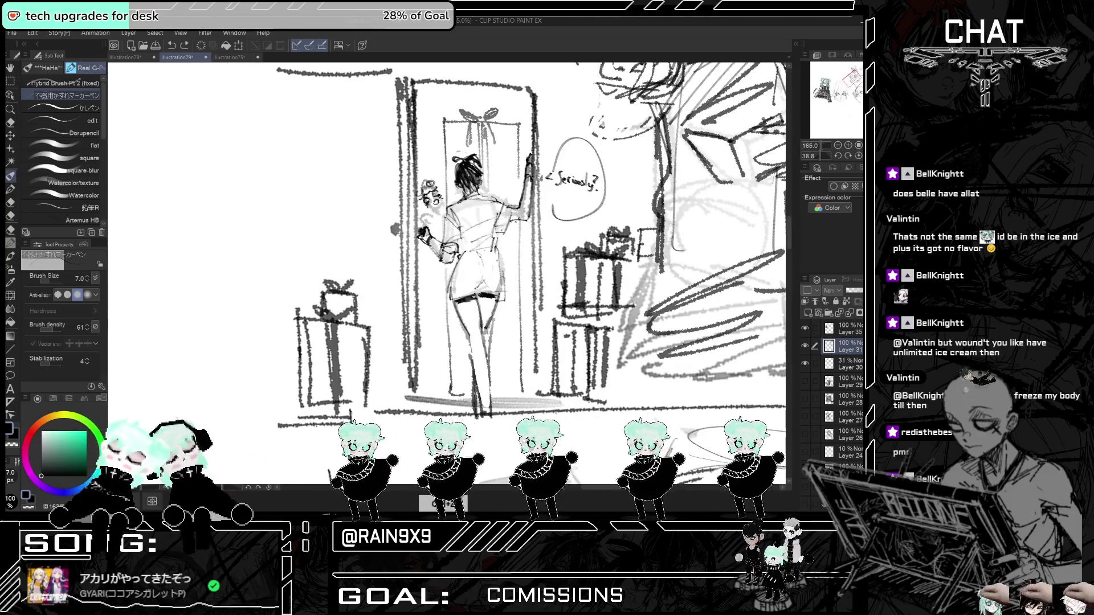
key("ctrl+y")
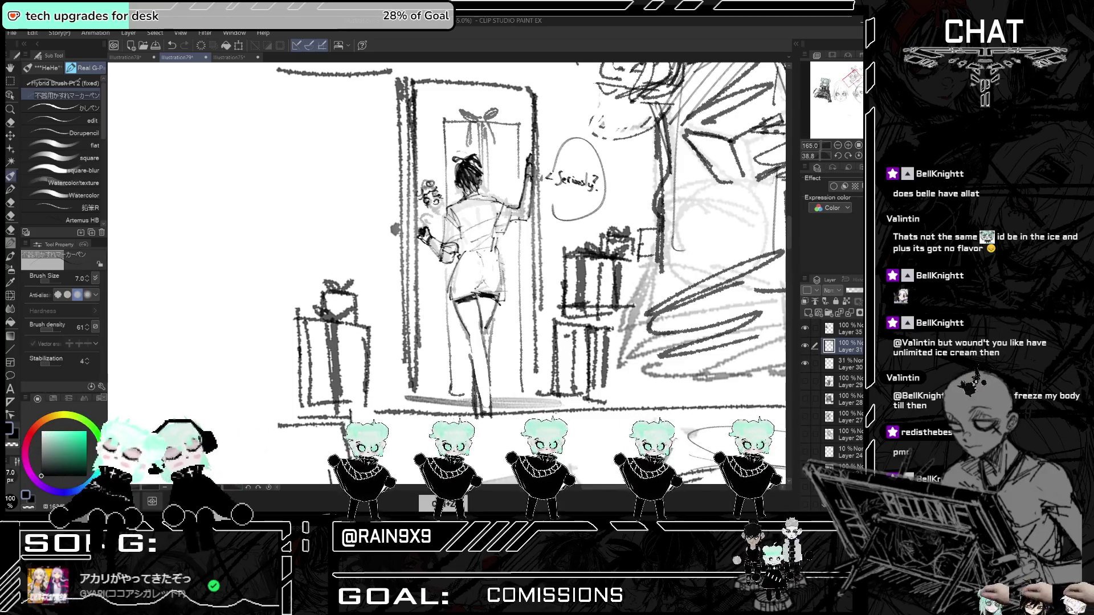
key("h")
key("ctrl+y")
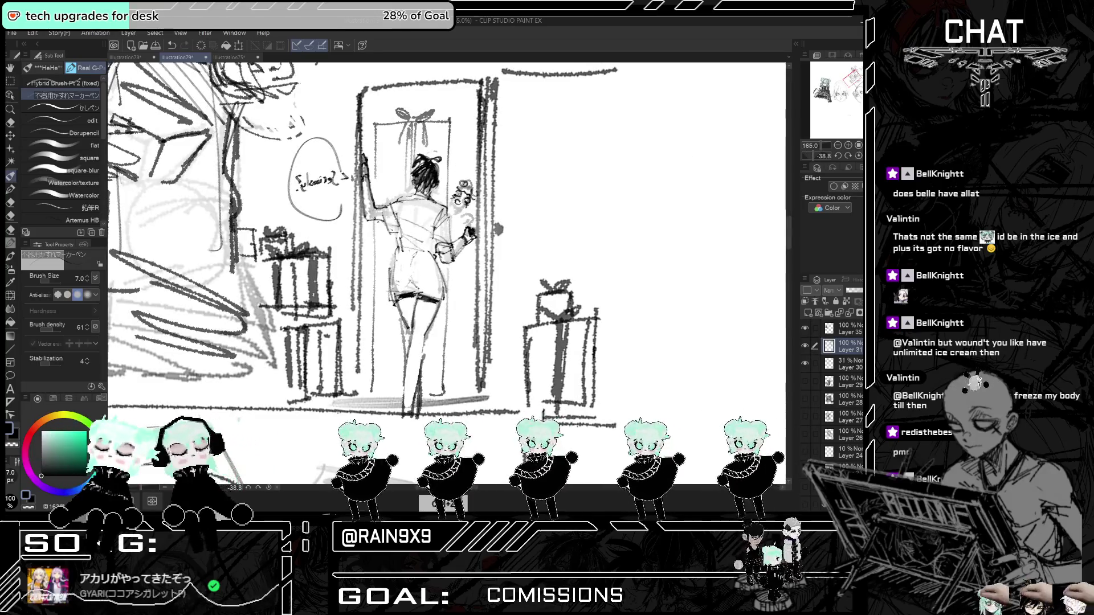
key("h")
scroll(447, 273, "down", 1)
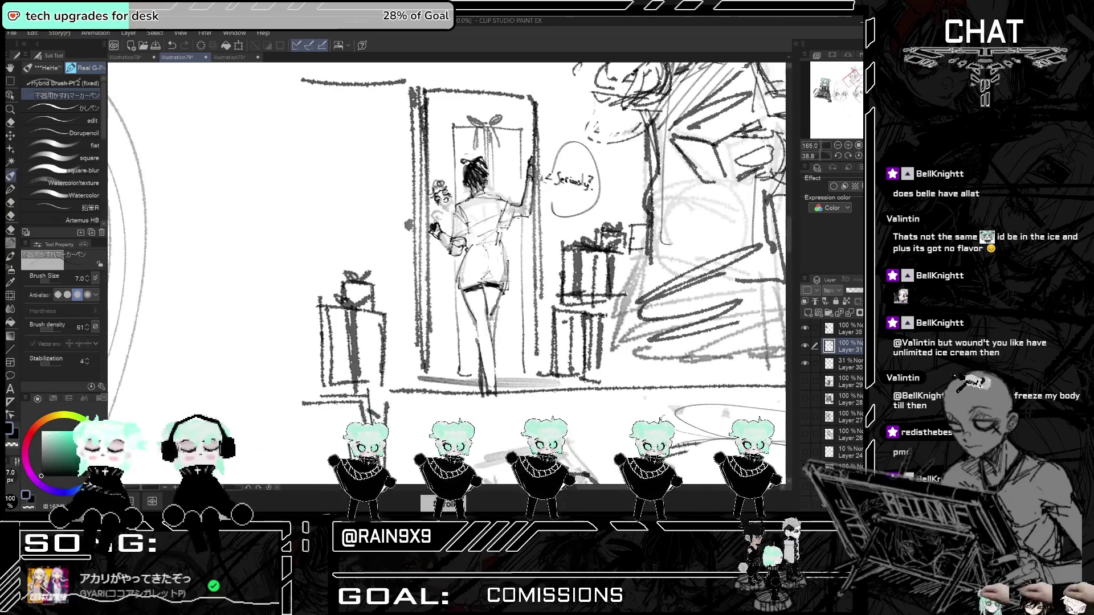
- Flip the view to check the doorway figure, then return it to normal
scroll(489, 239, "down", 5)
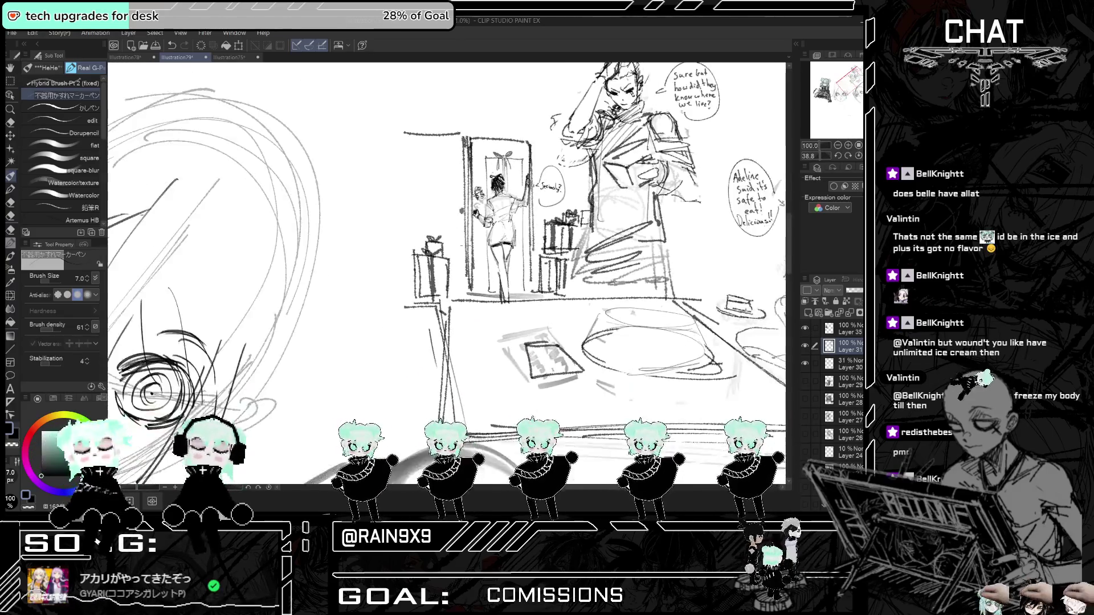
scroll(447, 239, "up", 1)
key("h")
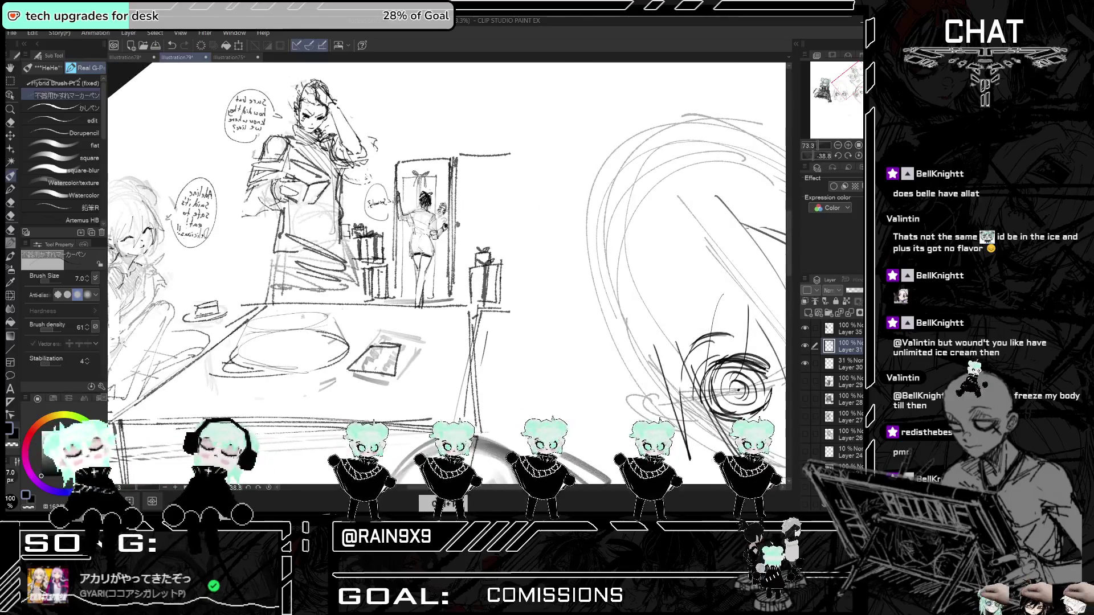
scroll(447, 239, "up", 1)
key("h")
scroll(447, 274, "down", 1)
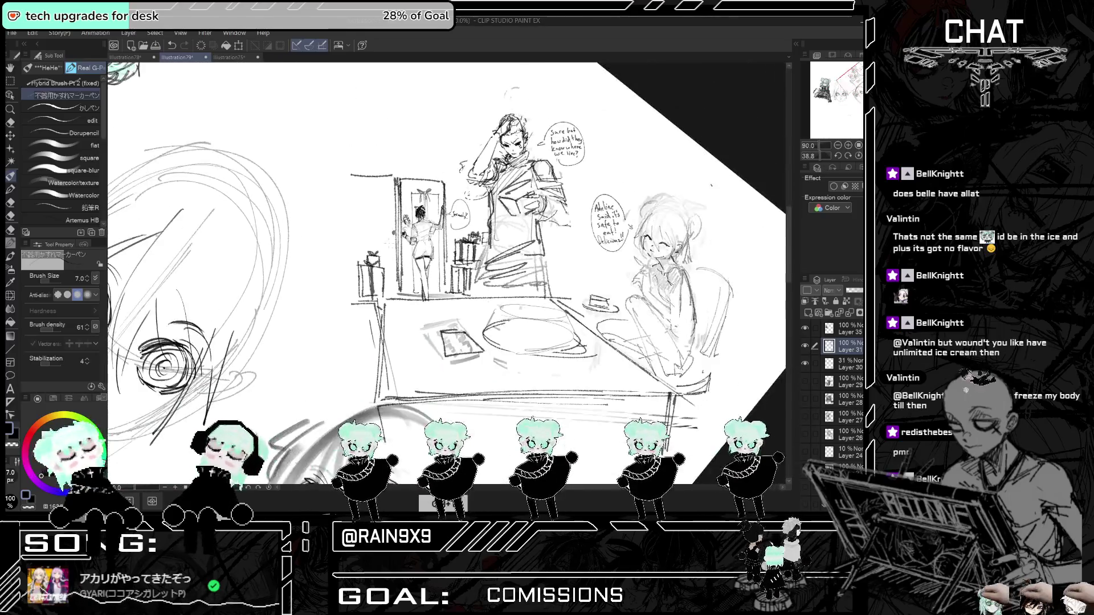
scroll(429, 226, "up", 2)
scroll(429, 227, "down", 1)
scroll(429, 226, "up", 1)
scroll(285, 233, "up", 2)
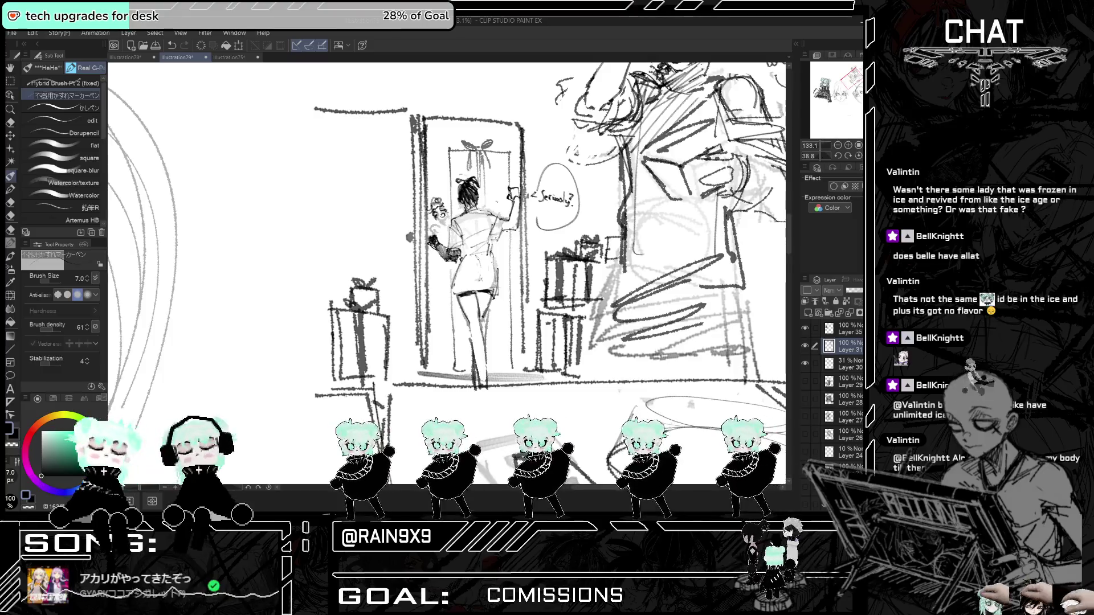
- Rub out the stray marks beside the figure's raised arm with the Hard Eraser
key("e")
left_click_drag(499, 216, 491, 232)
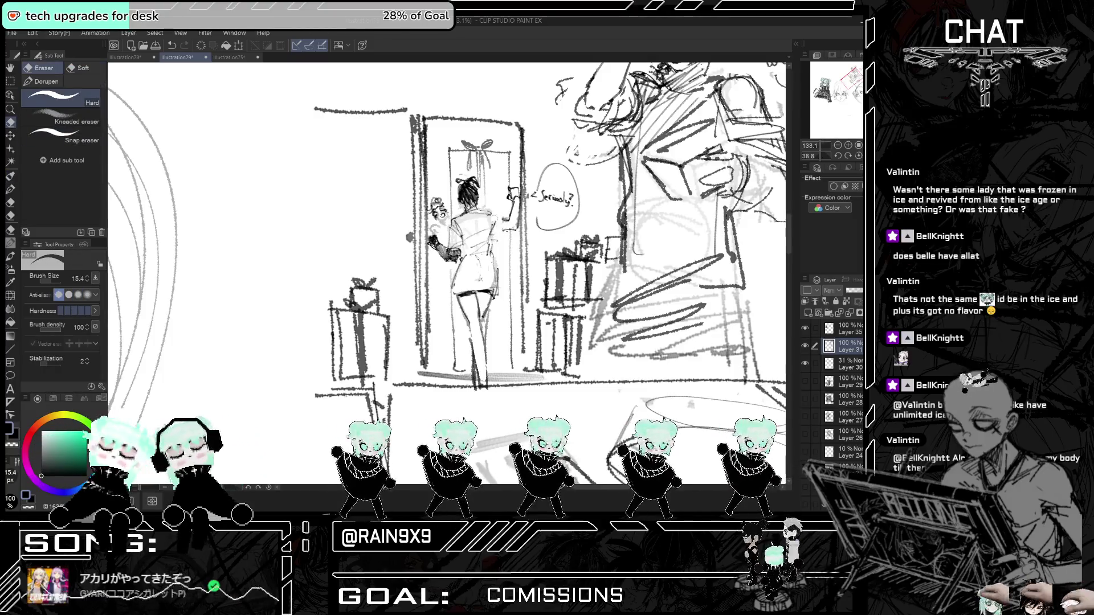
key("p")
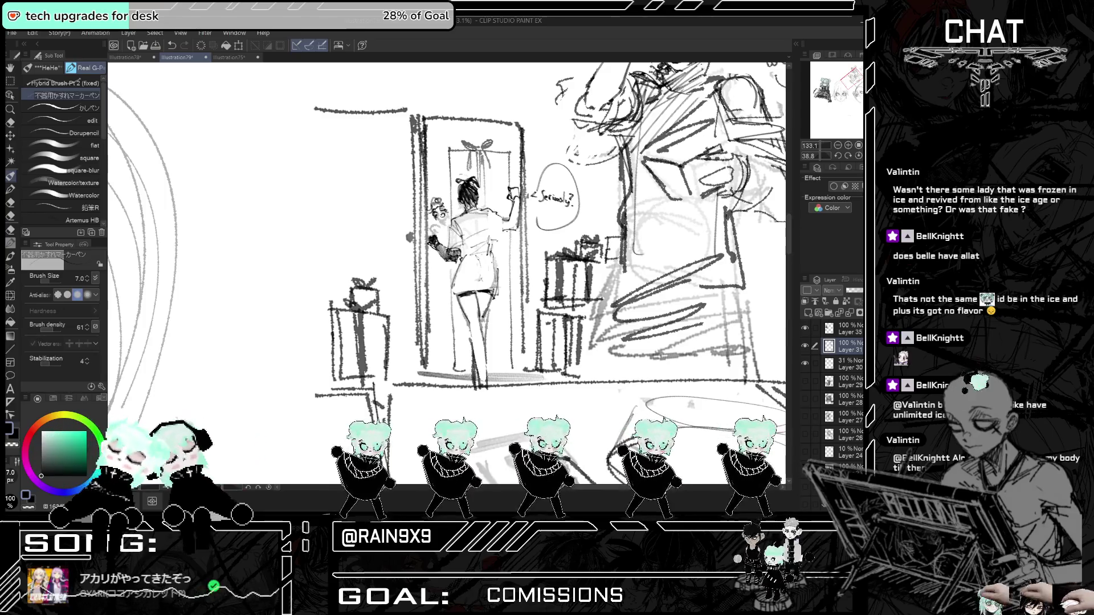
key("ctrl+t")
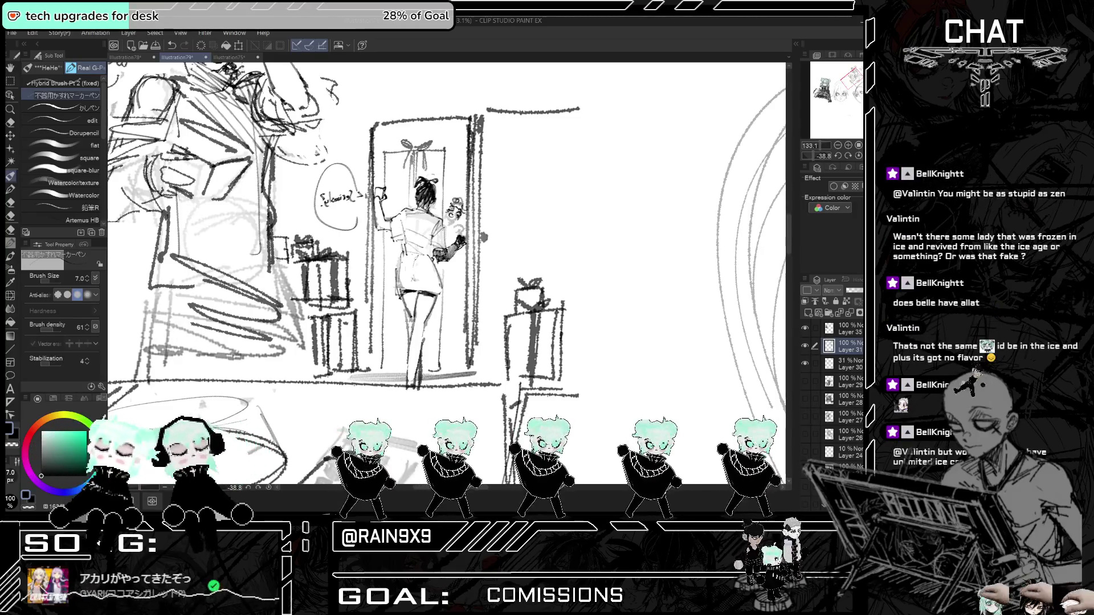
key("ctrl+t")
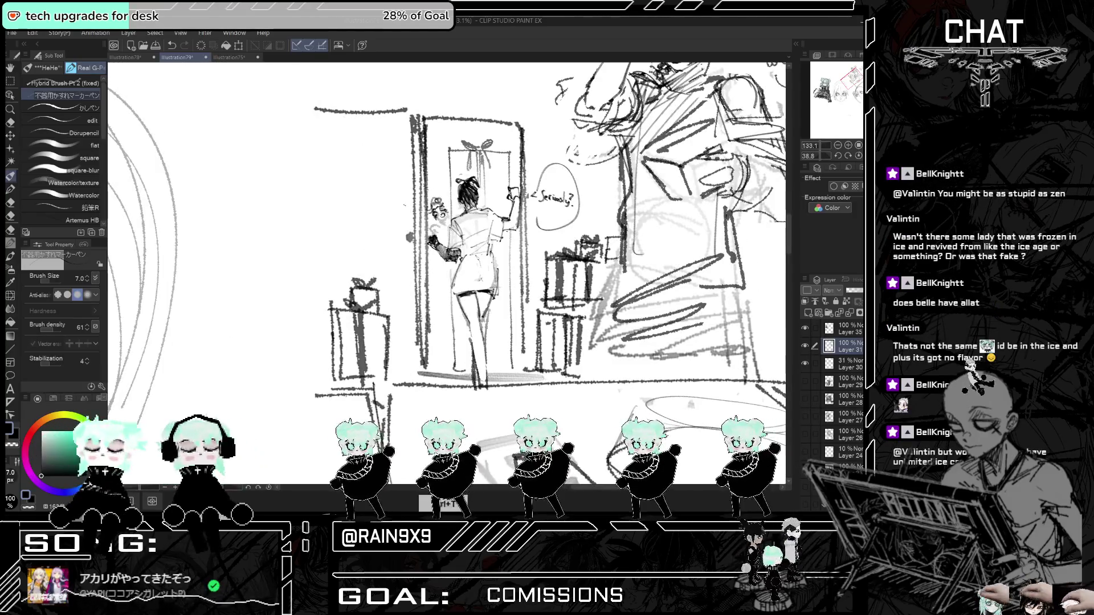
key("e")
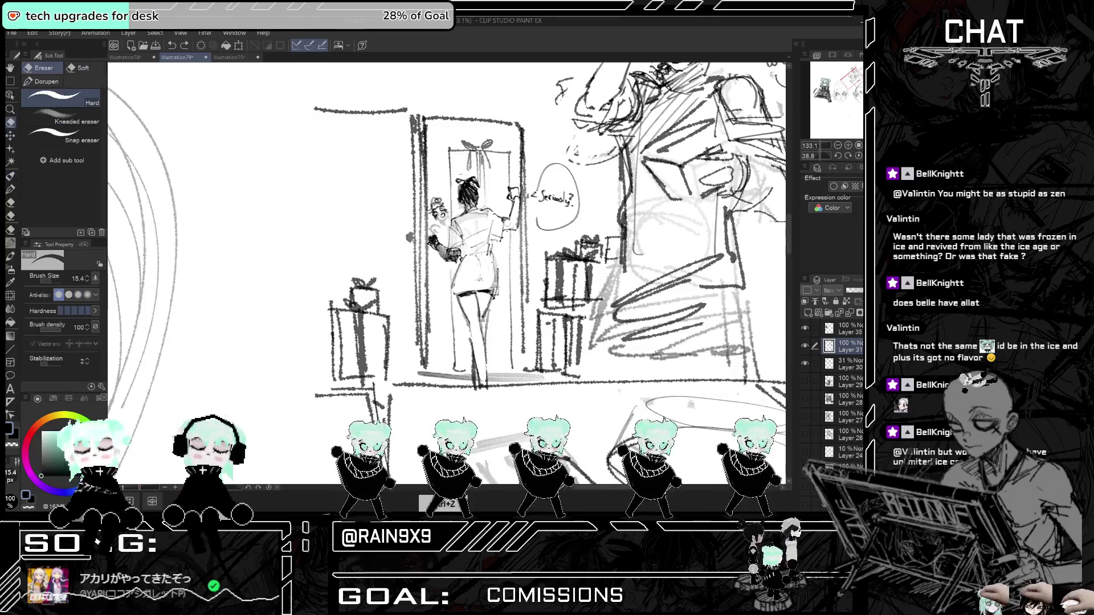
mouse_move(505, 216)
left_mouse_down()
mouse_move(512, 225)
mouse_move(515, 212)
left_mouse_up()
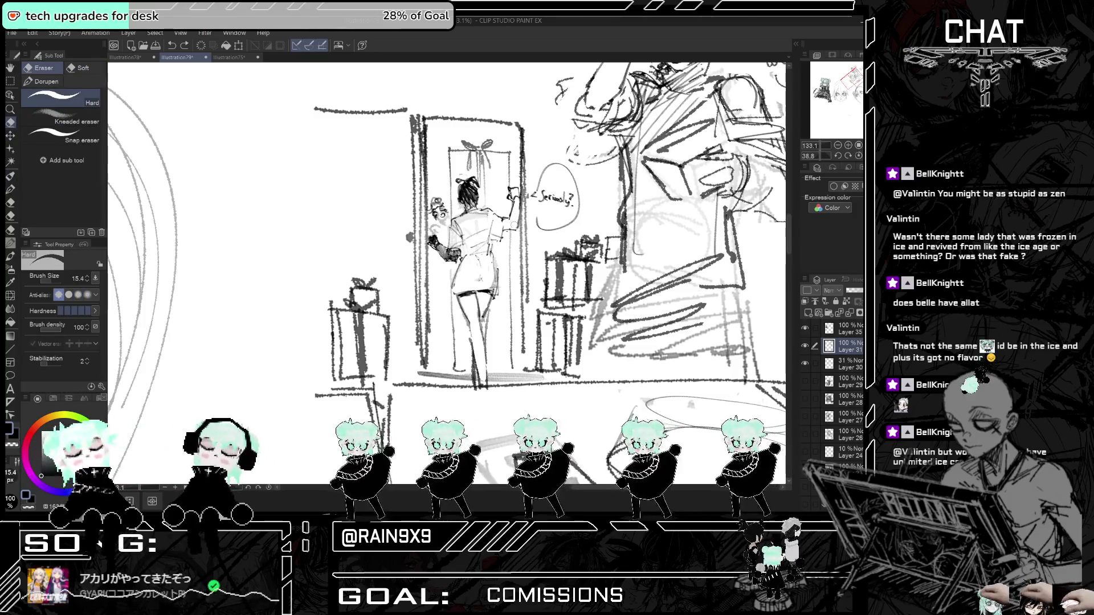
key("ctrl+minus")
key("ctrl+minus")
key("ctrl+minus")
key("ctrl+minus")
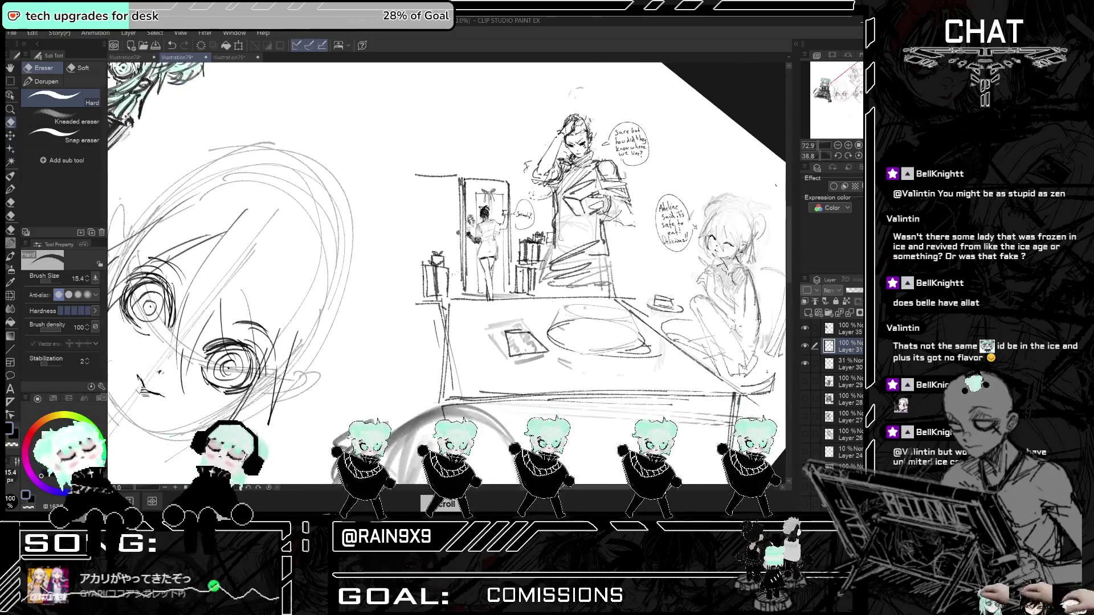
key("ctrl+plus")
key("ctrl+plus")
key("ctrl+plus")
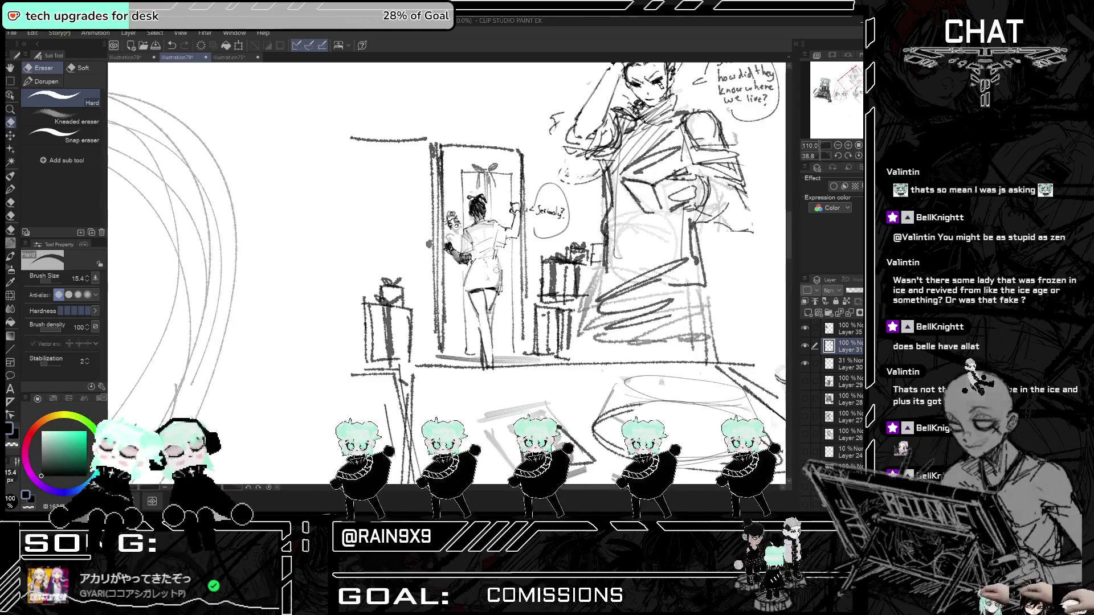
key("p")
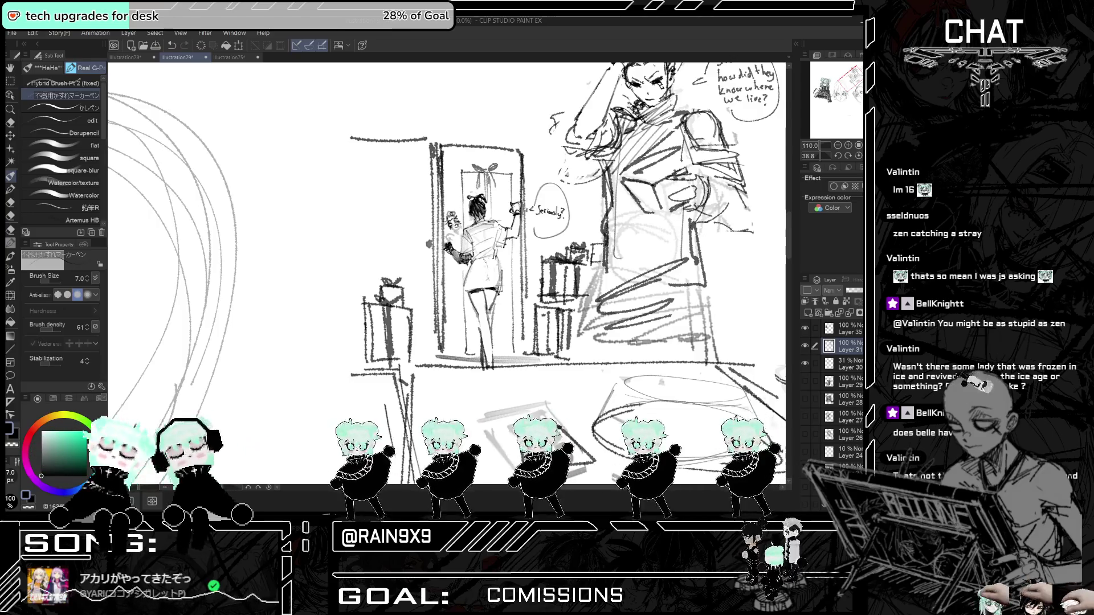
key("ctrl+t")
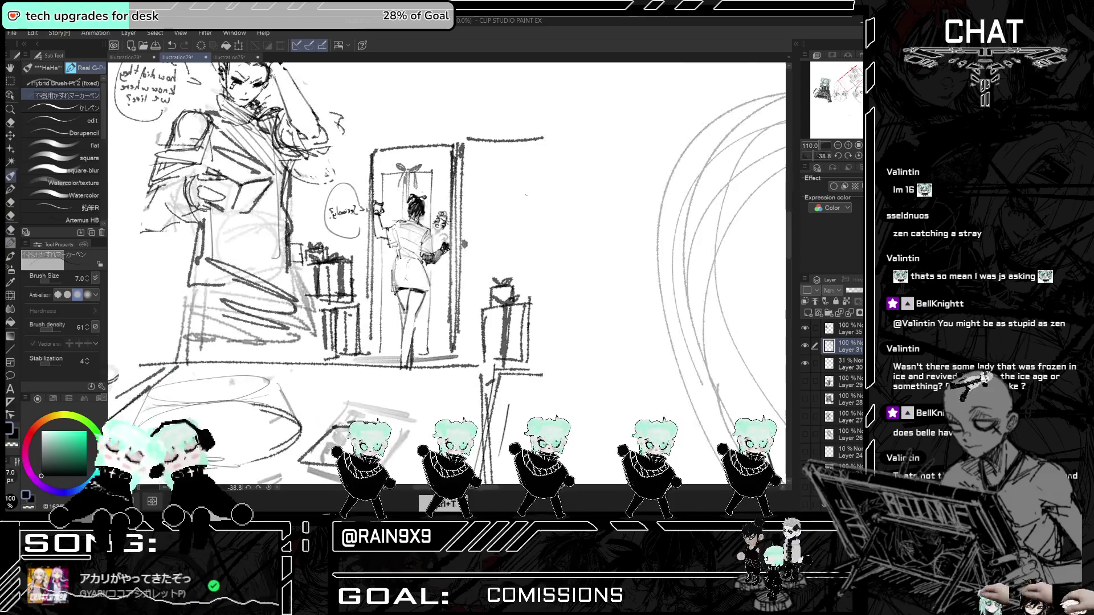
key("ctrl+t")
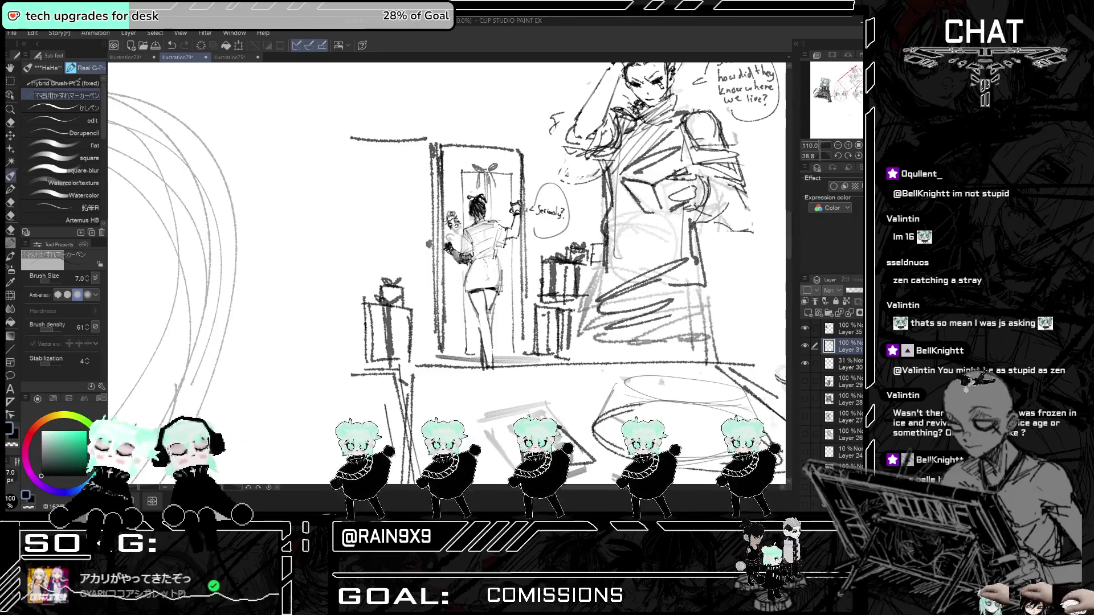
key("ctrl+h")
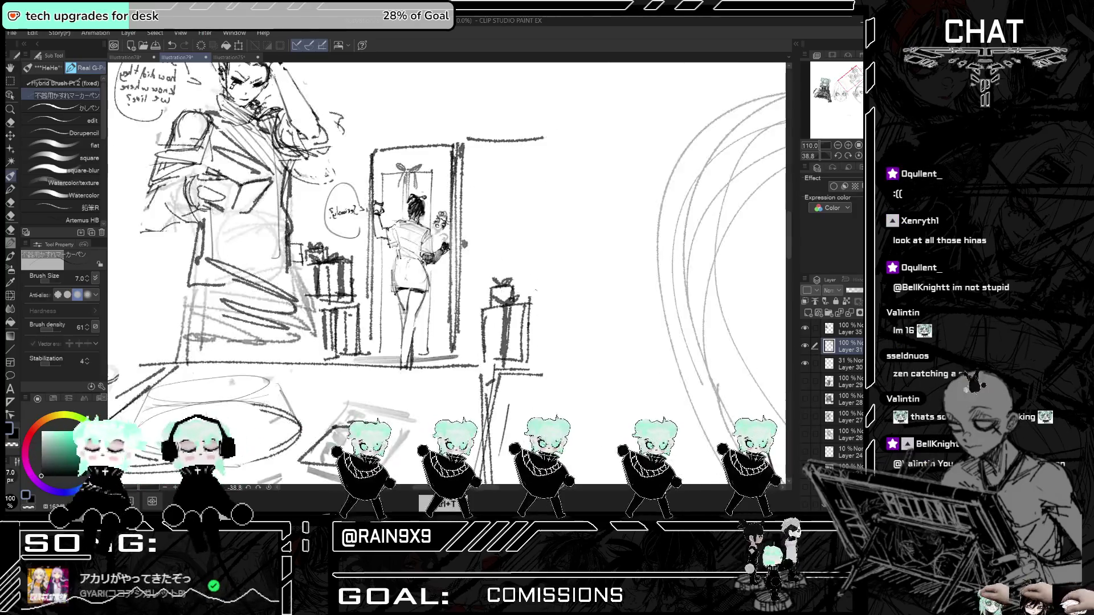
key("ctrl+h")
key("ctrl+minus")
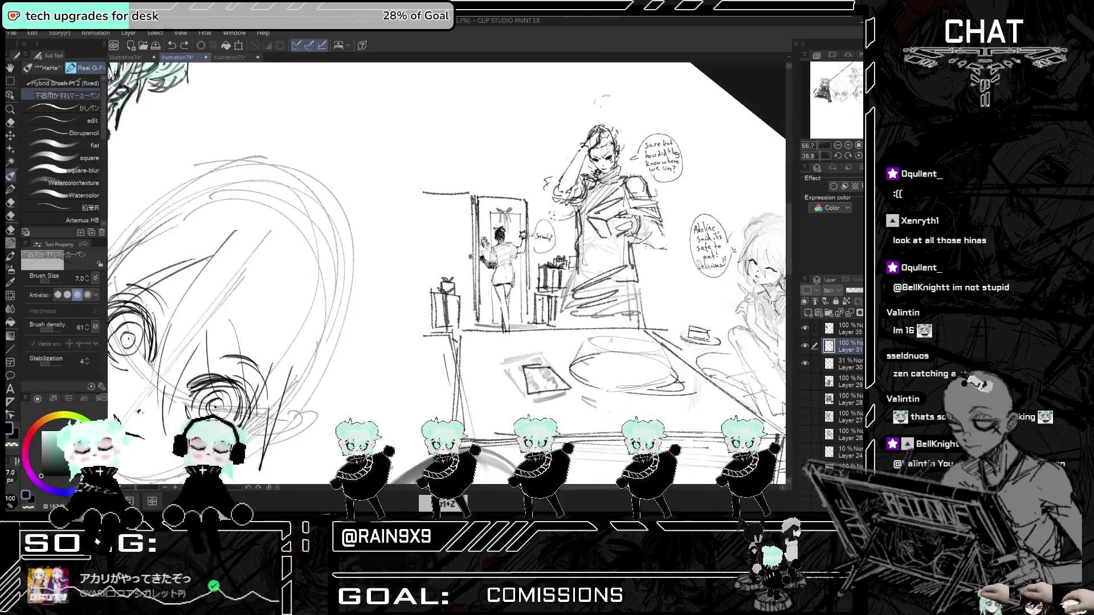
- Handwrite small bubble text and a mark beside the doorway figure's head
scroll(497, 260, "up", 5)
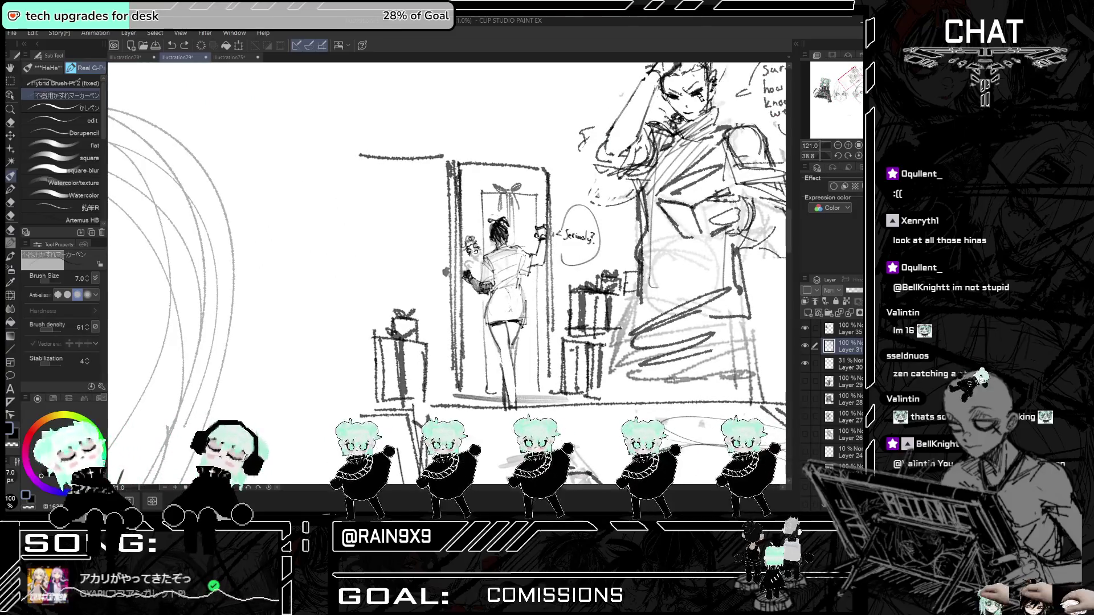
key("ctrl+z")
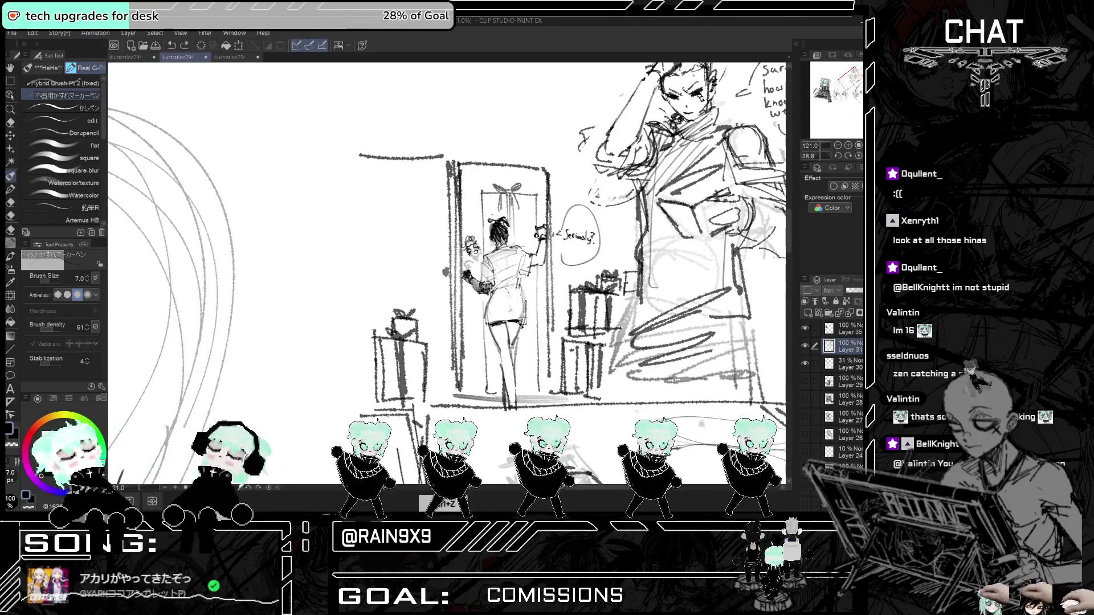
key("ctrl+y")
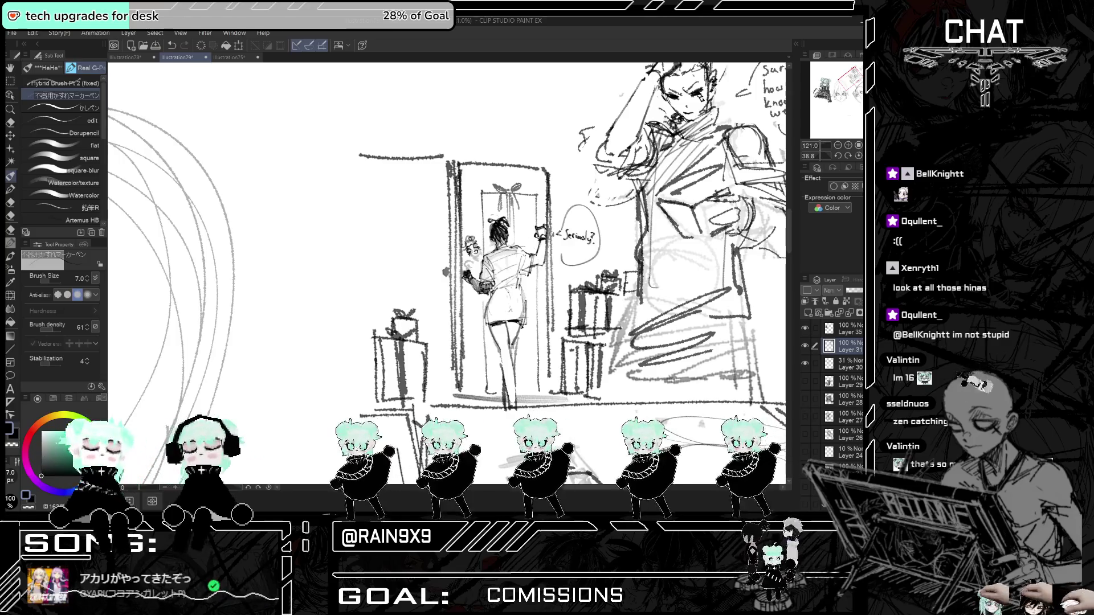
scroll(448, 274, "down", 3)
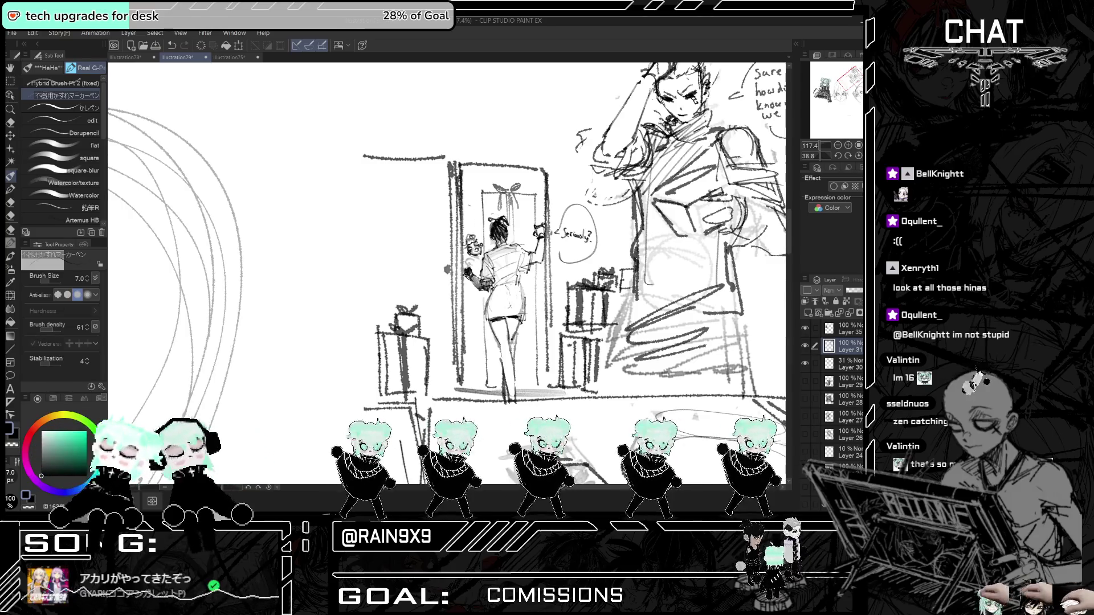
left_click_drag(474, 199, 486, 205)
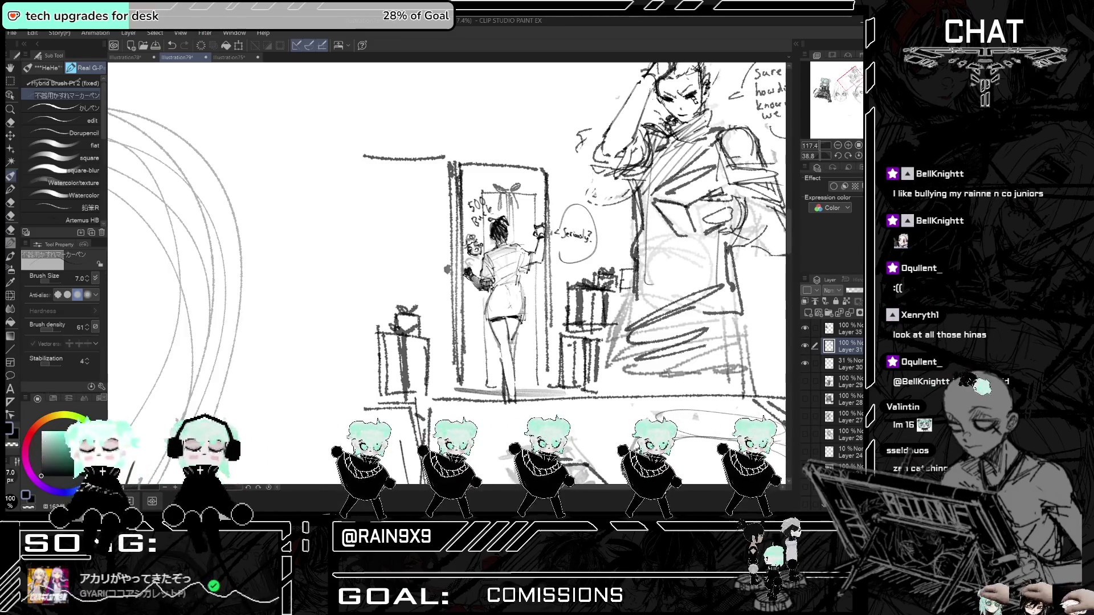
left_click_drag(479, 228, 482, 238)
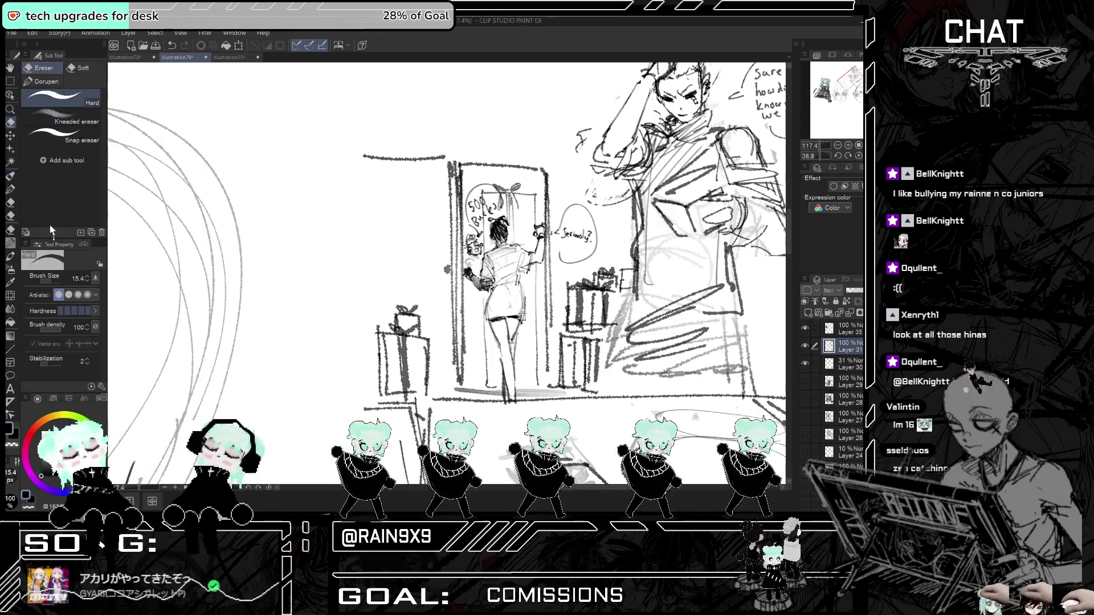
- Shrink the Hard Eraser to a small size, return to the pencil brush, and zoom out
key("e")
left_click_drag(57, 280, 45, 278)
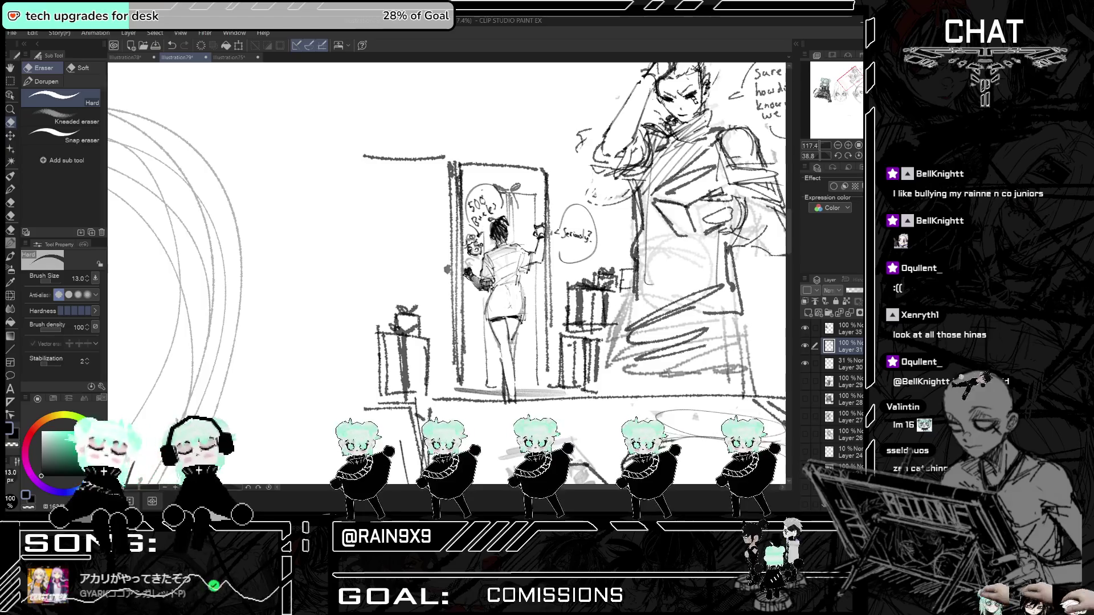
left_click(10, 176)
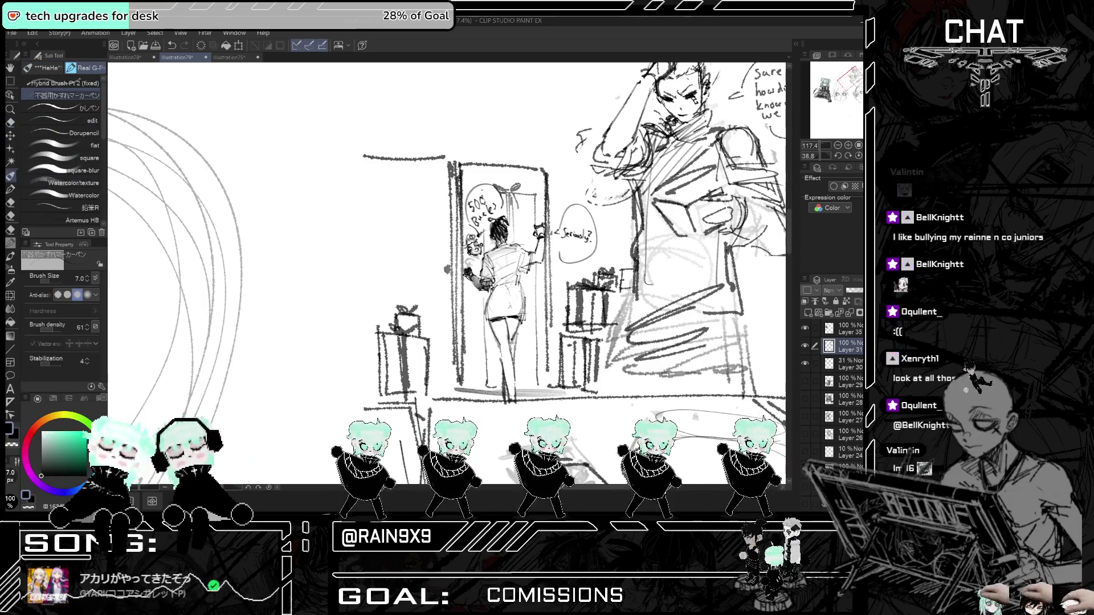
key("ctrl+minus")
key("ctrl+minus")
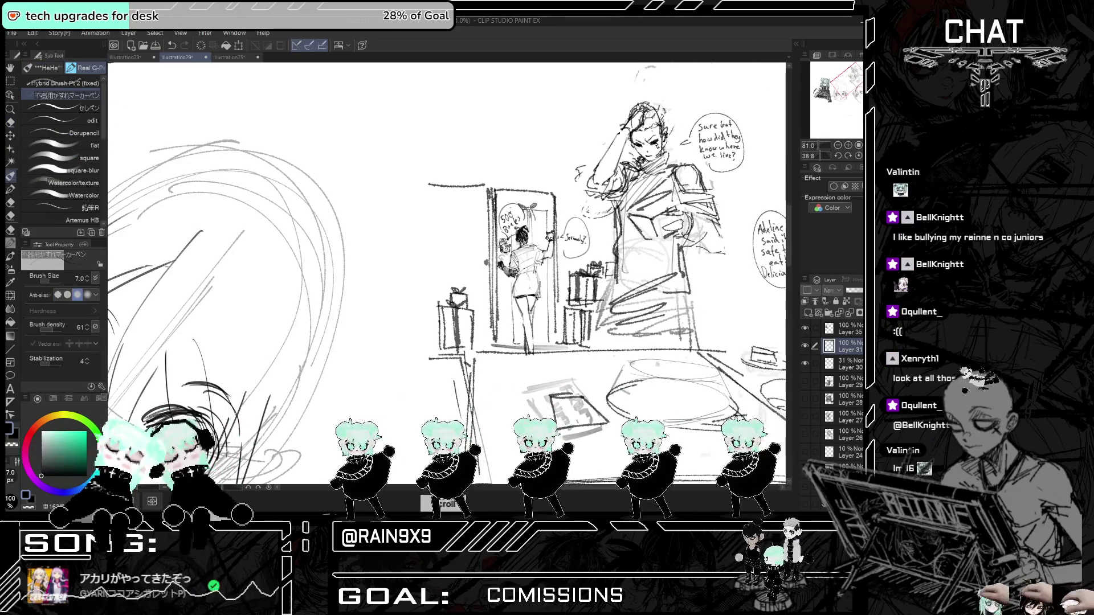
key("ctrl+minus")
- Zoom in and undo the stray stroke near the doorway figure
key("ctrl+plus")
key("ctrl+plus")
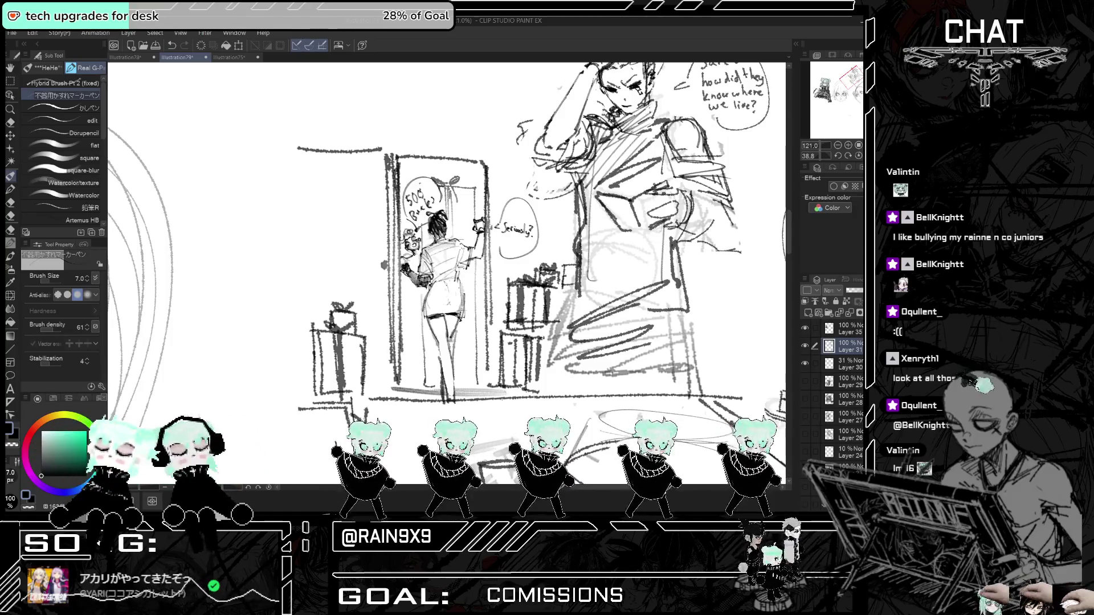
key("ctrl+z")
key("ctrl+y")
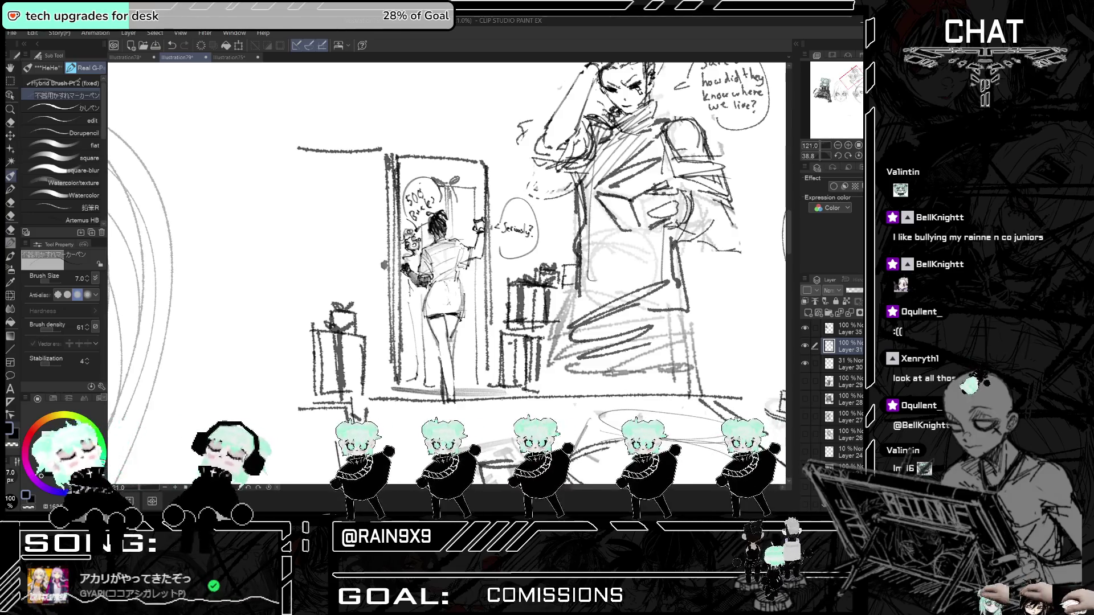
key("ctrl+z")
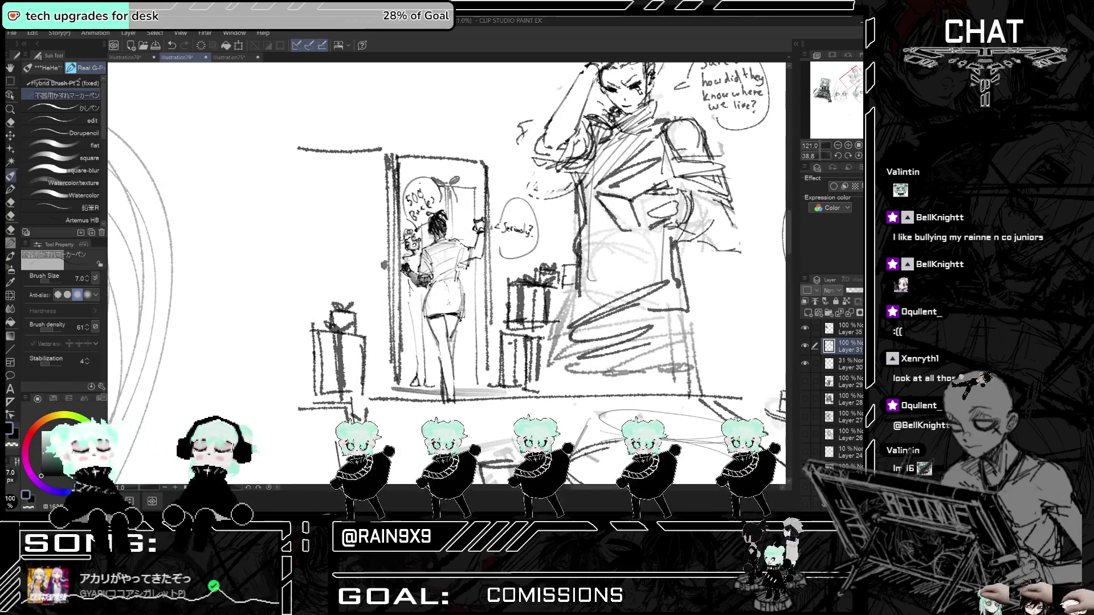
- Zoom out and capture a Snipping Tool screenshot of the whole sketch
key("ctrl+minus")
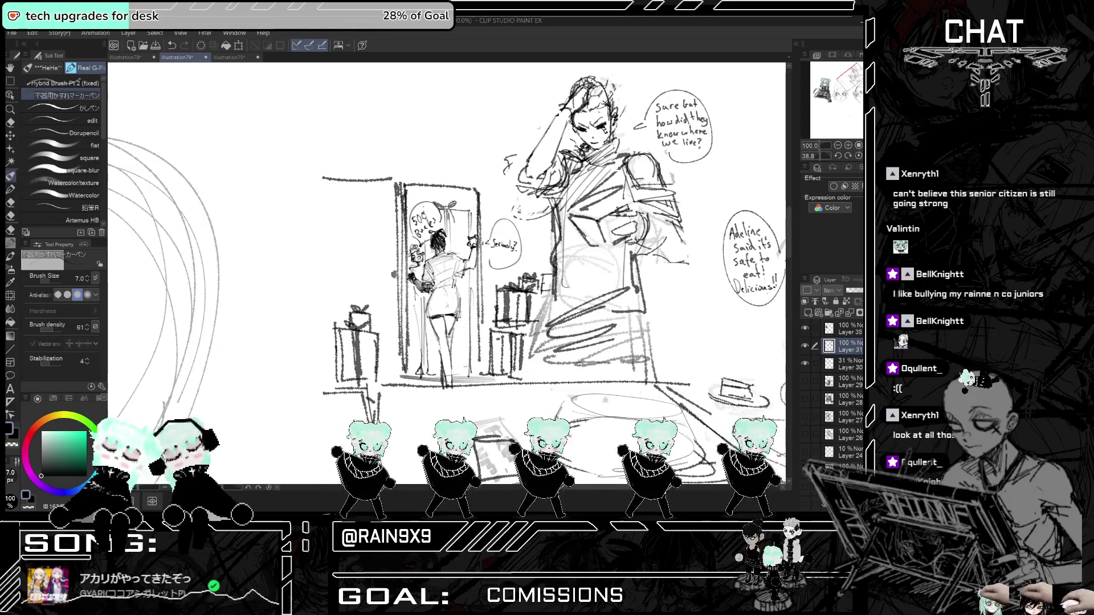
scroll(448, 273, "down", 5)
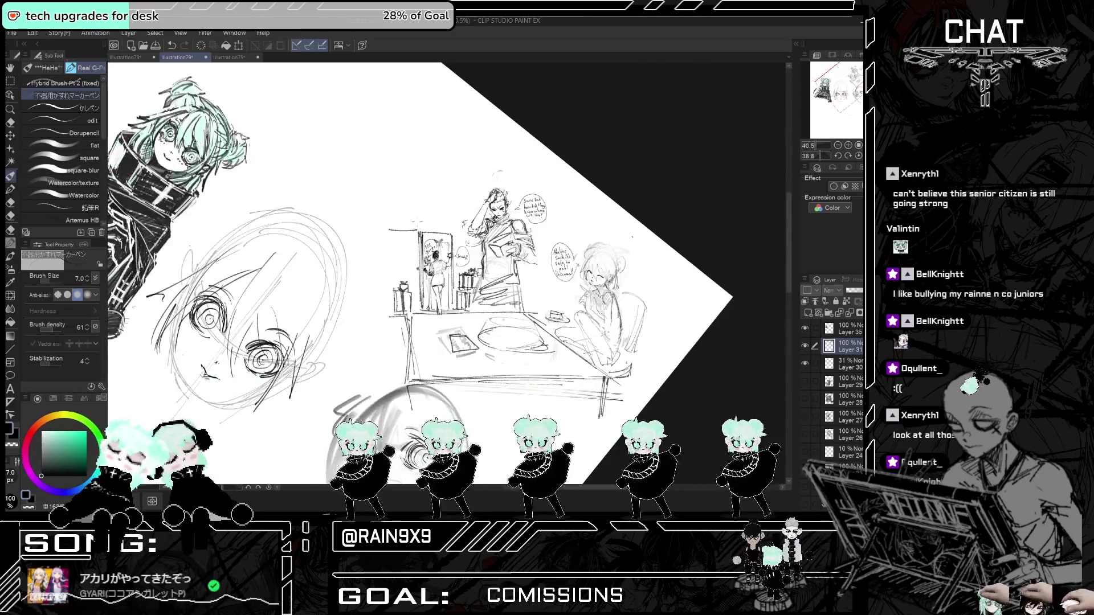
scroll(576, 308, "up", 2)
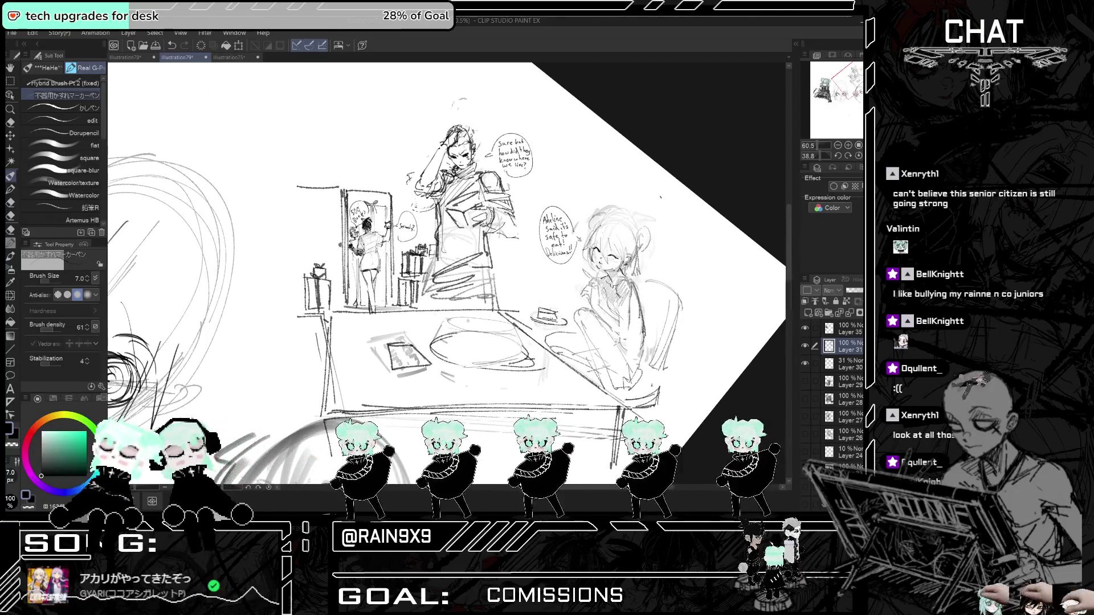
key("super+shift+s")
mouse_move(267, 112)
left_mouse_down()
mouse_move(721, 433)
mouse_move(681, 443)
left_mouse_up()
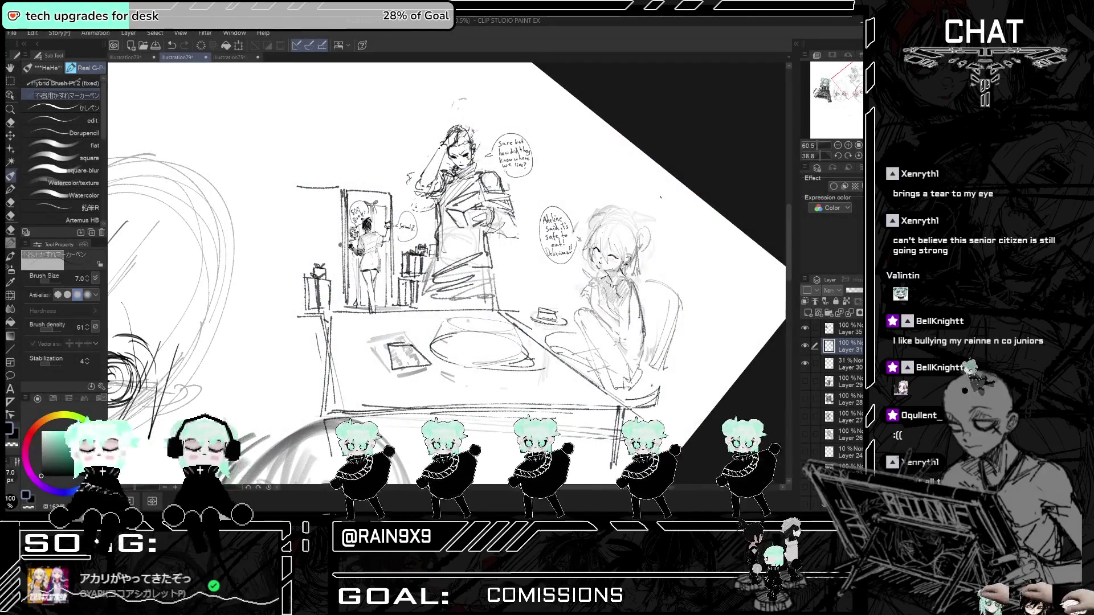
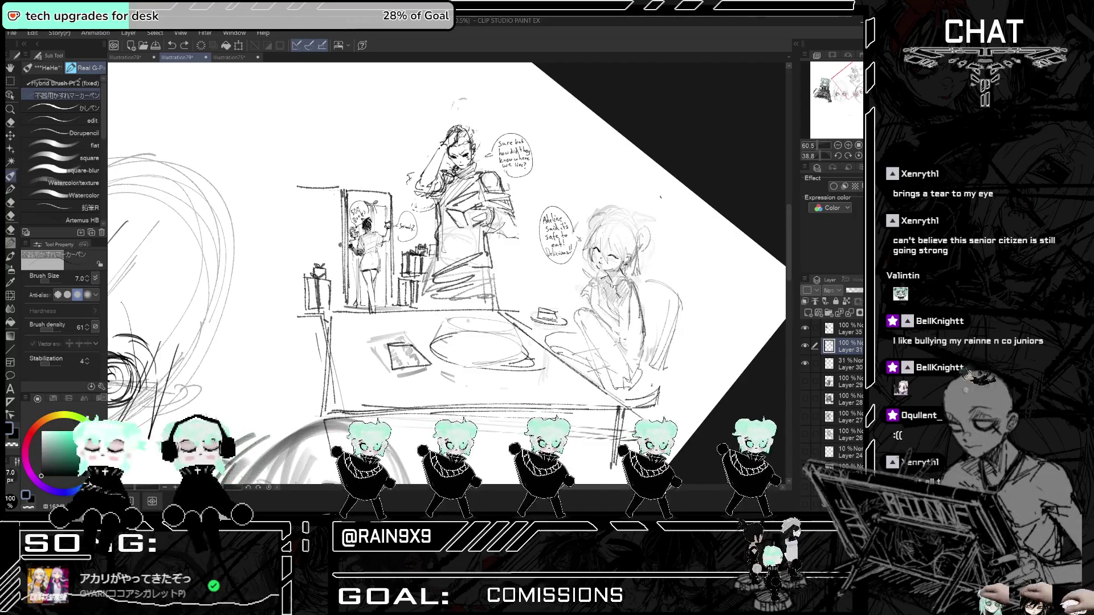
- Shrink the hard eraser from 30.1 to 25.4, then return to the Real G-Pen and zoom out slightly
left_click(10, 122)
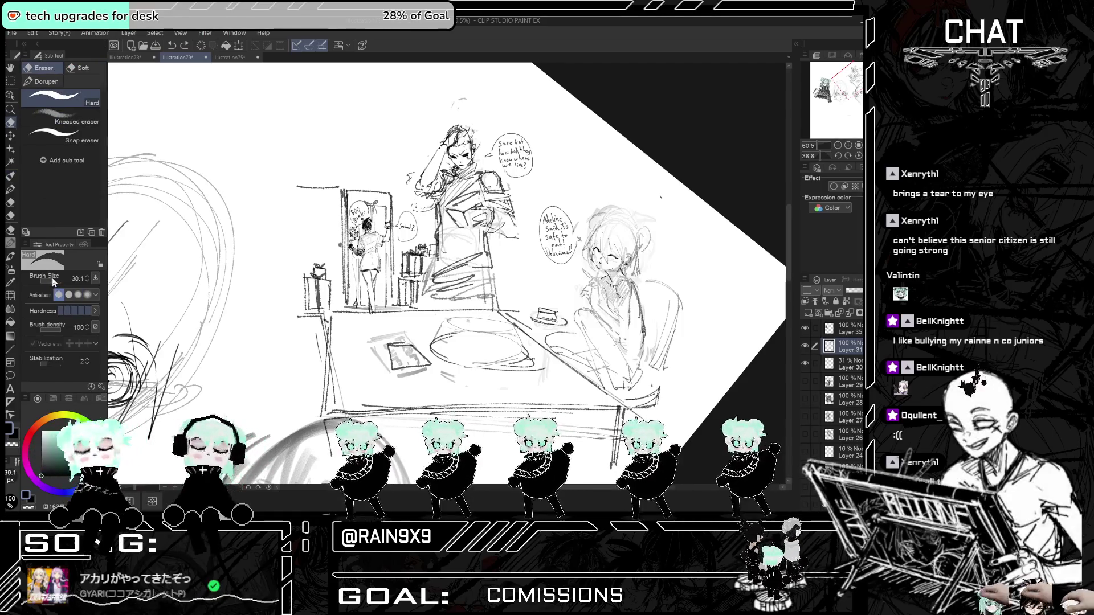
left_click(52, 282)
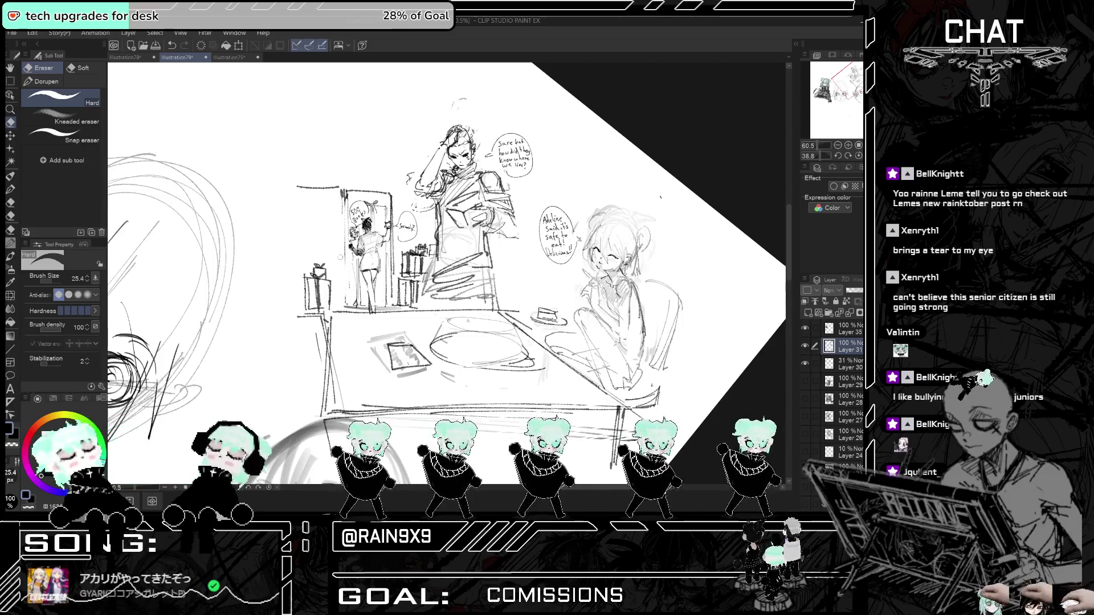
left_click(12, 177)
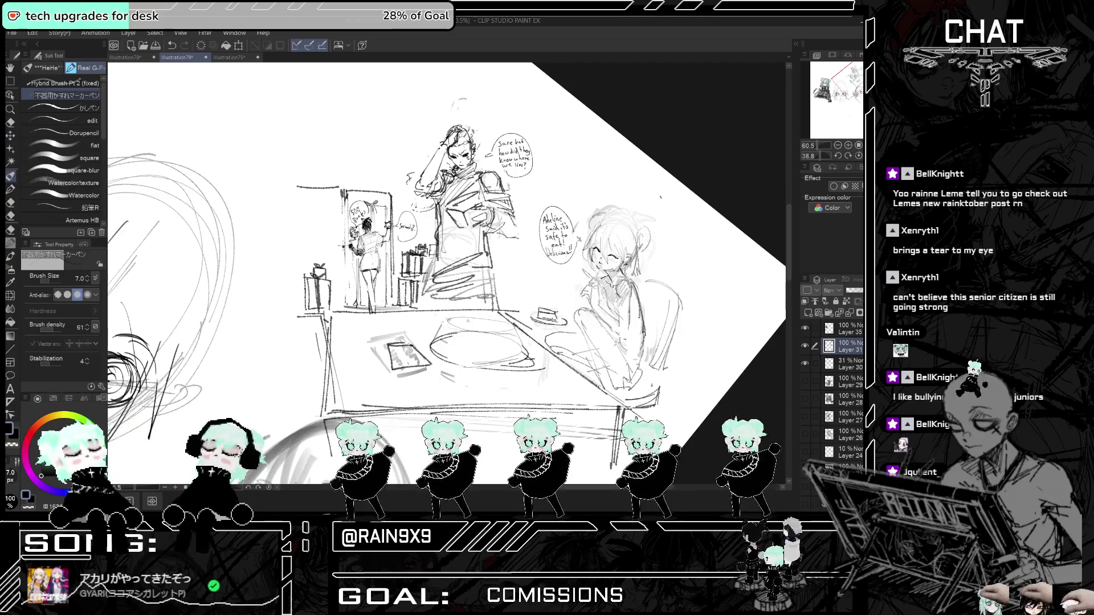
key("ctrl+minus")
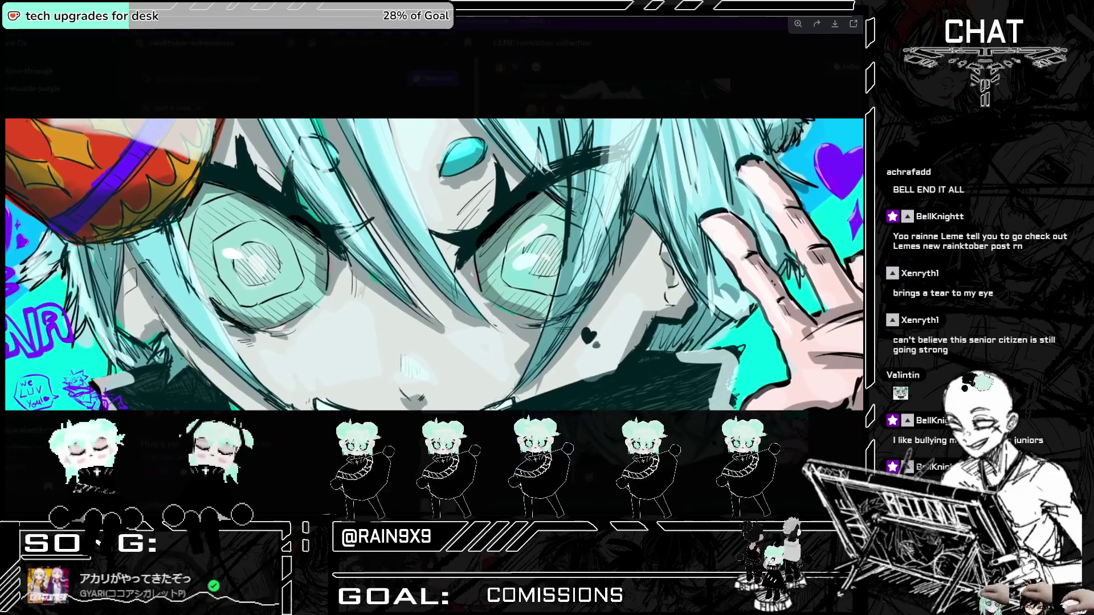
- In Discord, view the birthday artwork post enlarged, then close it
key("alt+Tab")
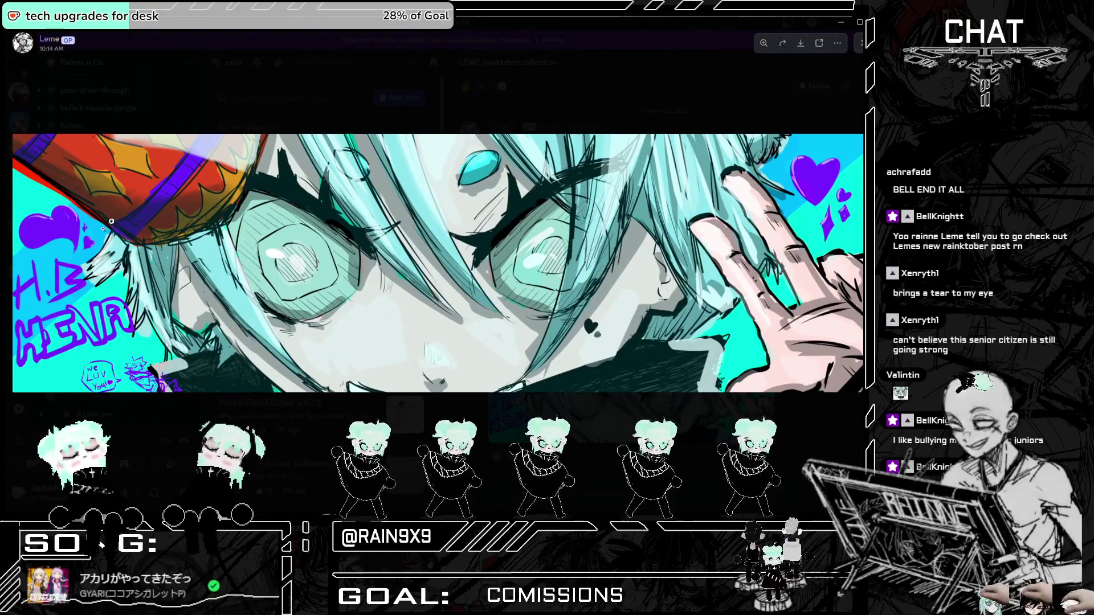
key("Escape")
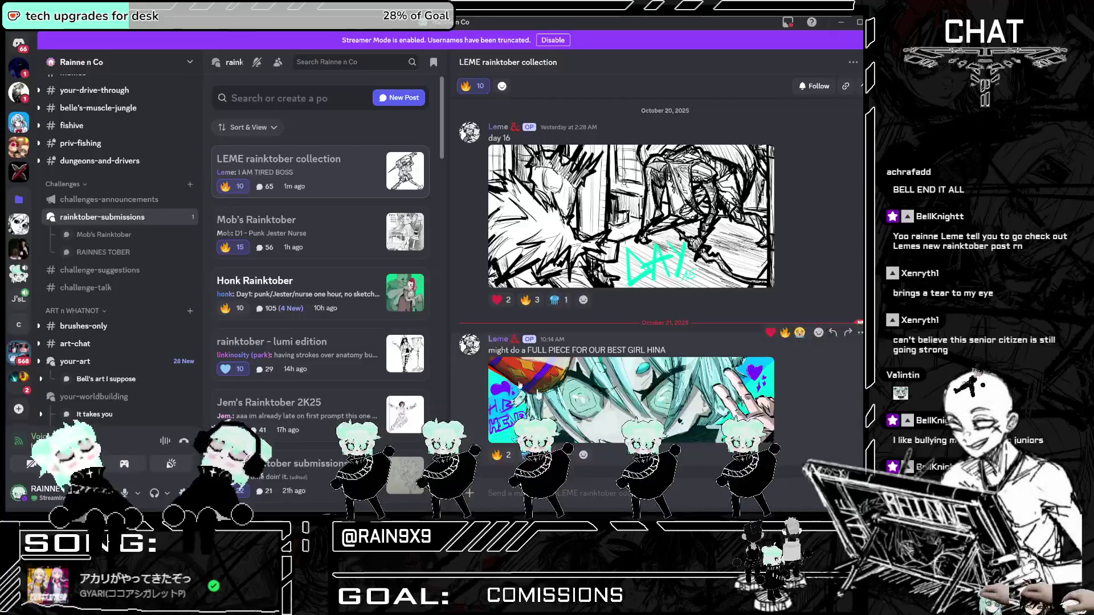
left_click(569, 398)
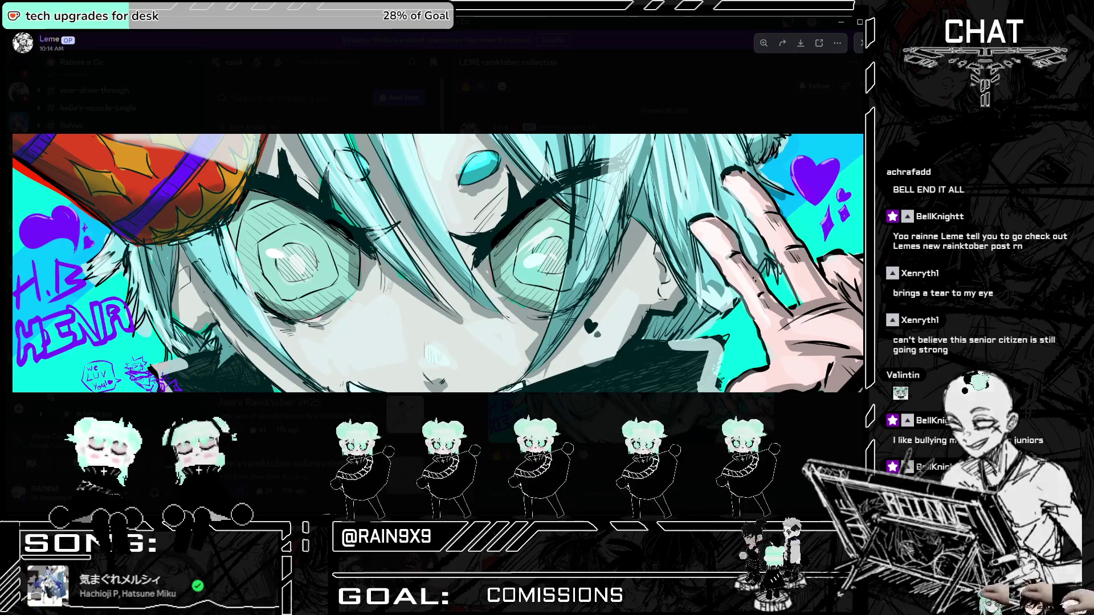
key("Escape")
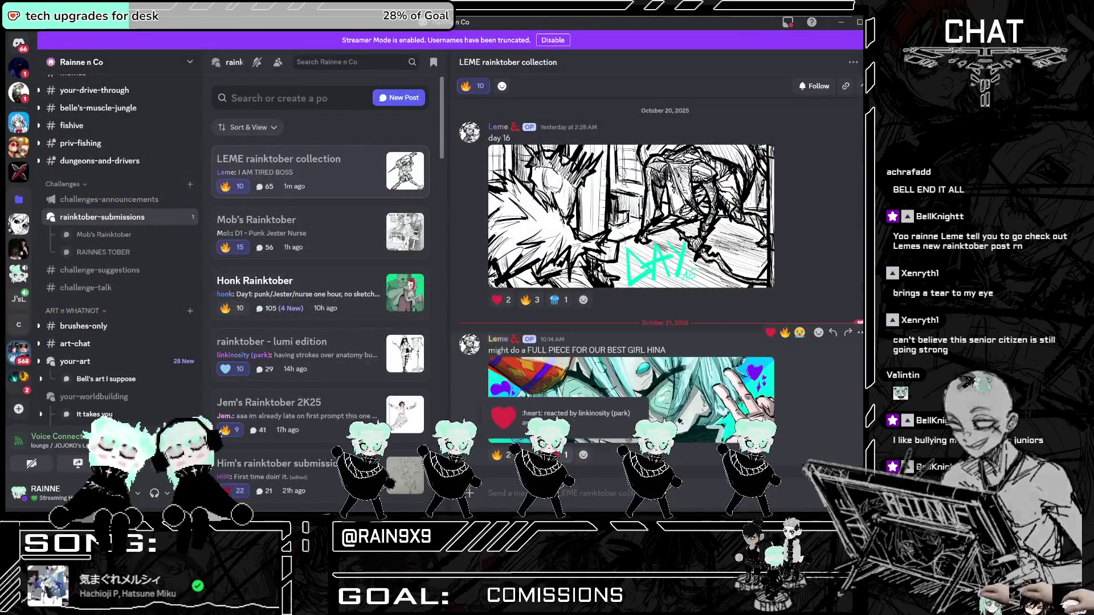
- React to the artwork post with a light blue heart and return to the drawing app
left_click(584, 456)
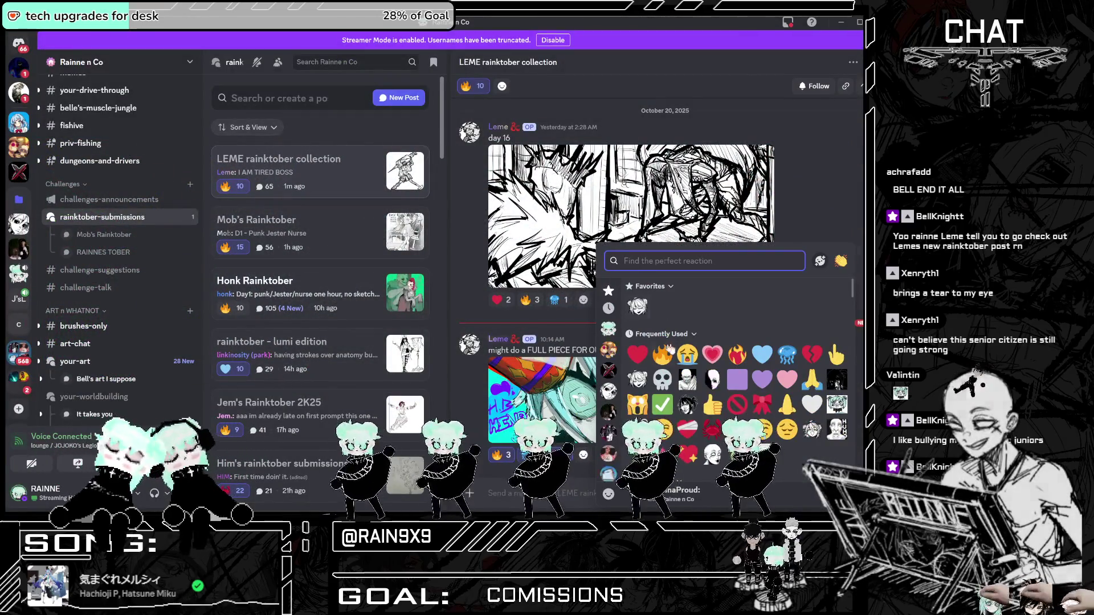
left_click(755, 356)
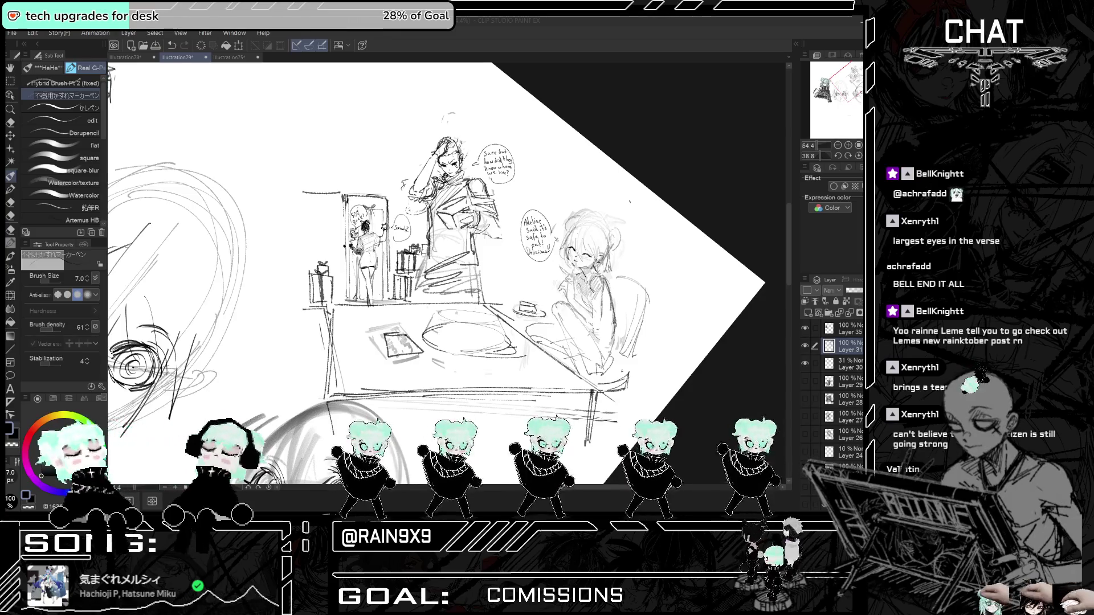
left_click(720, 360)
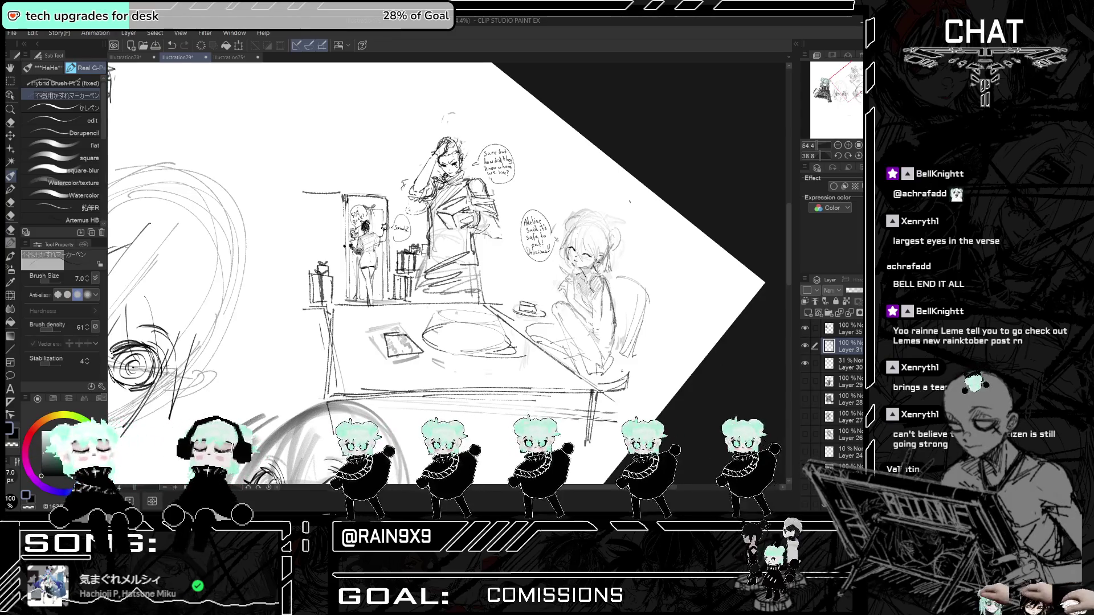
- Hatch dark shading beside the reading man's arm and across his torso, mirroring the canvas to check
left_click_drag(479, 216, 496, 234)
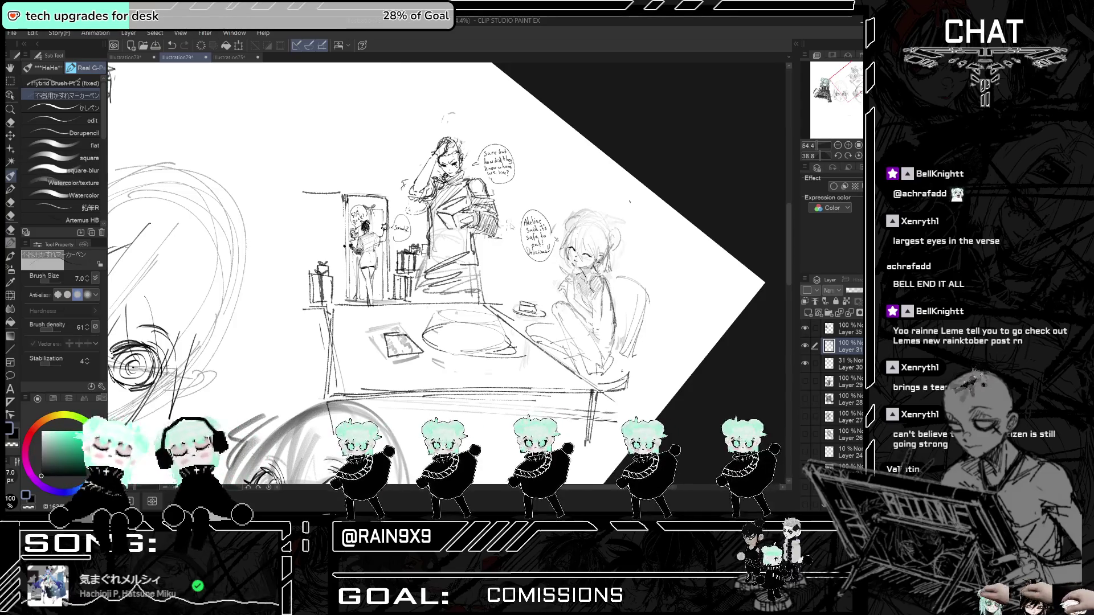
key("ctrl+t")
key("ctrl+t")
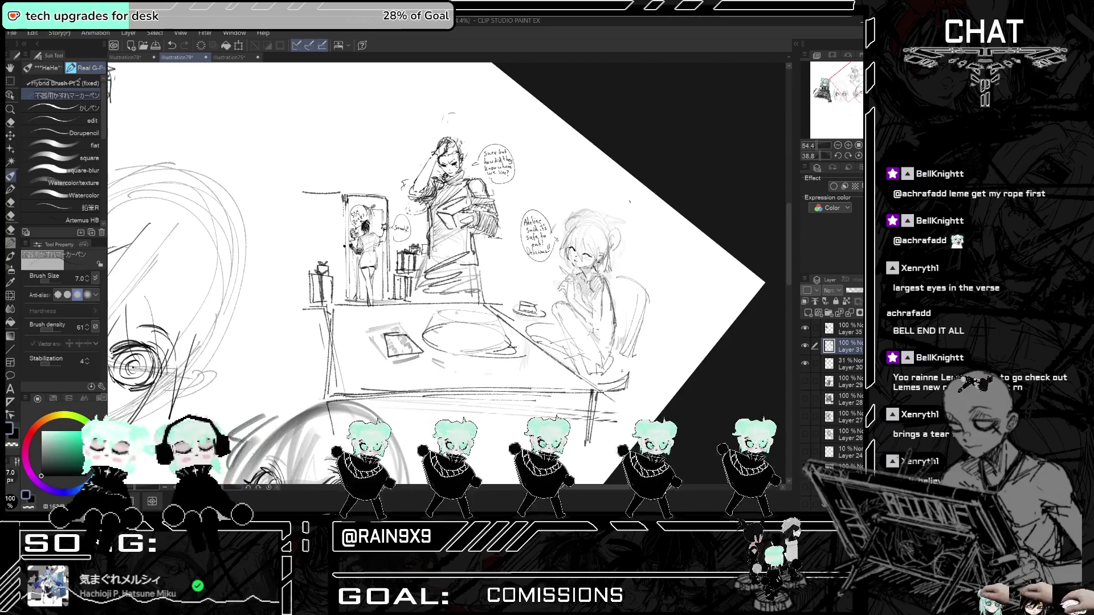
left_click_drag(433, 238, 464, 267)
key("h")
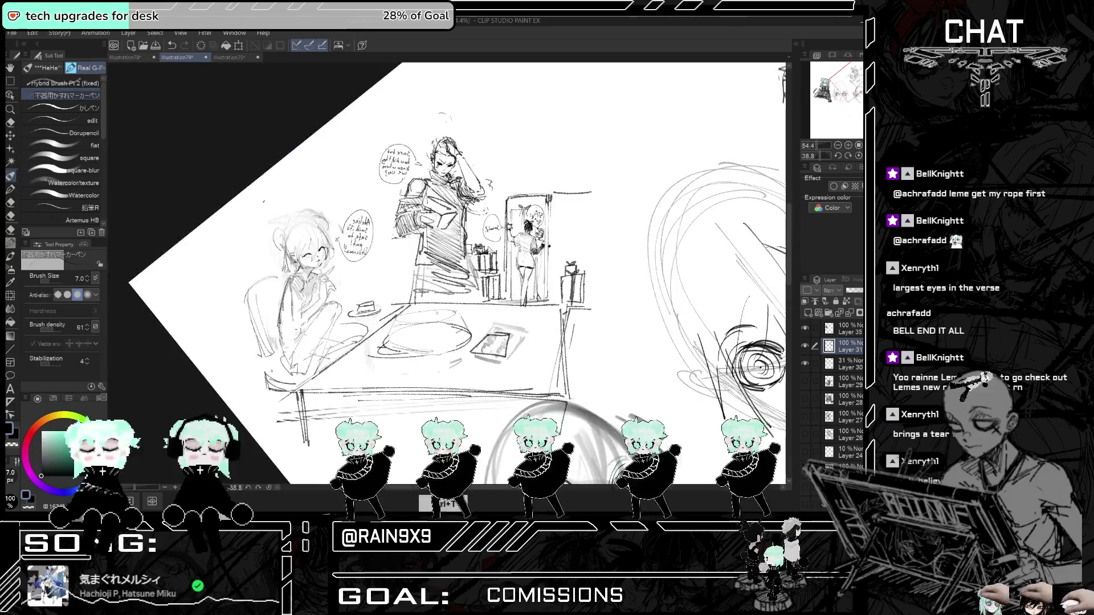
mouse_move(419, 236)
left_mouse_down()
mouse_move(424, 274)
mouse_move(450, 274)
left_mouse_up()
key("ctrl+t")
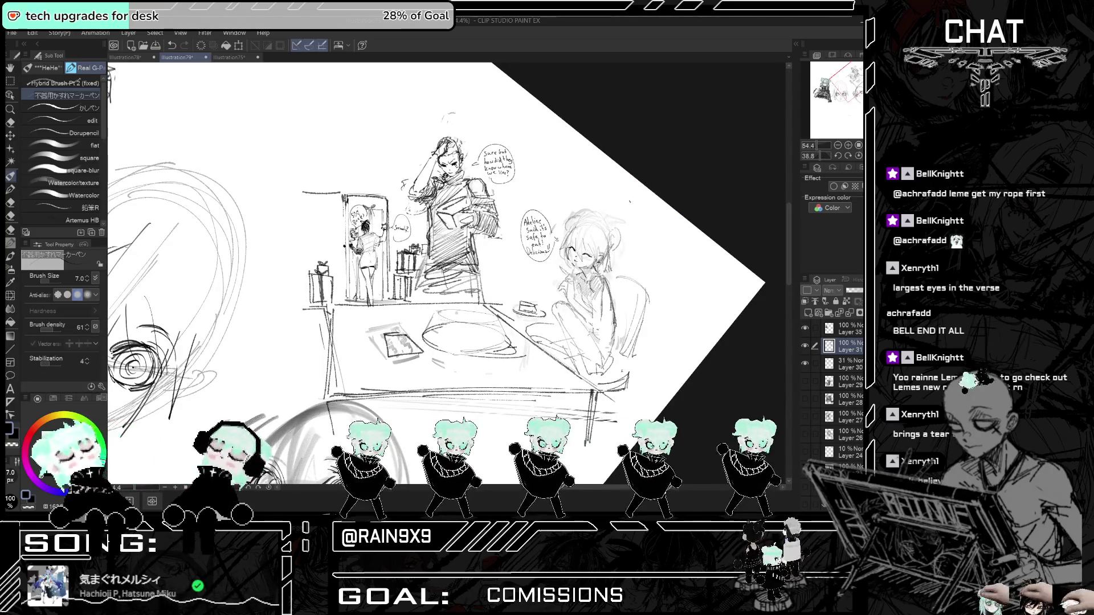
- Raise the brush size to 13 and hatch dark shading across the man's legs
left_click_drag(92, 282, 90, 274)
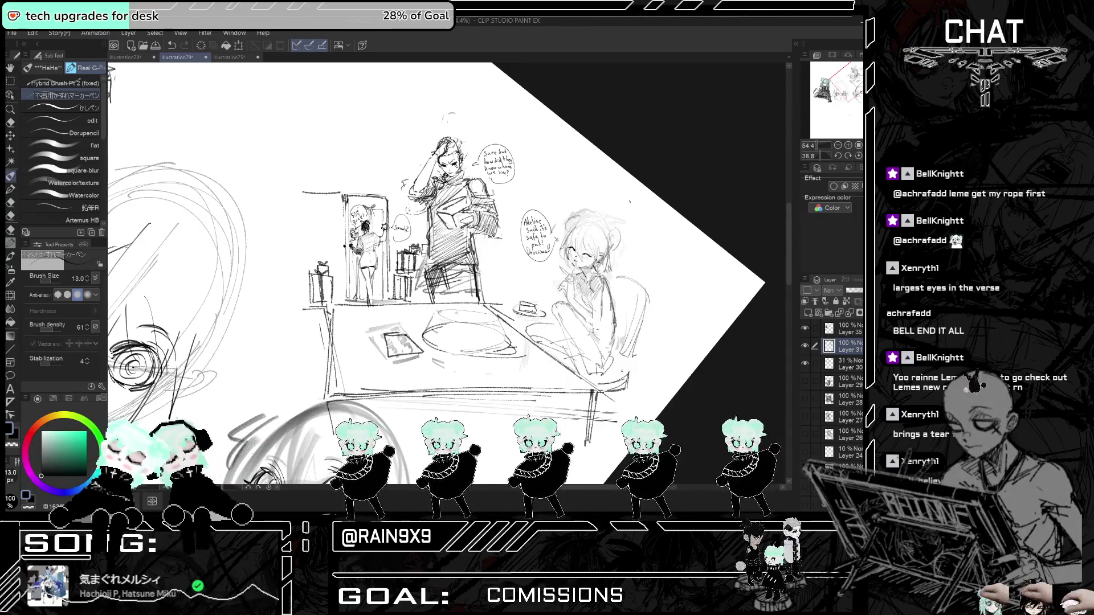
mouse_move(448, 283)
left_mouse_down()
mouse_move(442, 303)
mouse_move(457, 289)
mouse_move(465, 301)
left_mouse_up()
left_click_drag(459, 264, 473, 299)
mouse_move(468, 280)
left_mouse_down()
mouse_move(475, 297)
mouse_move(474, 267)
left_mouse_up()
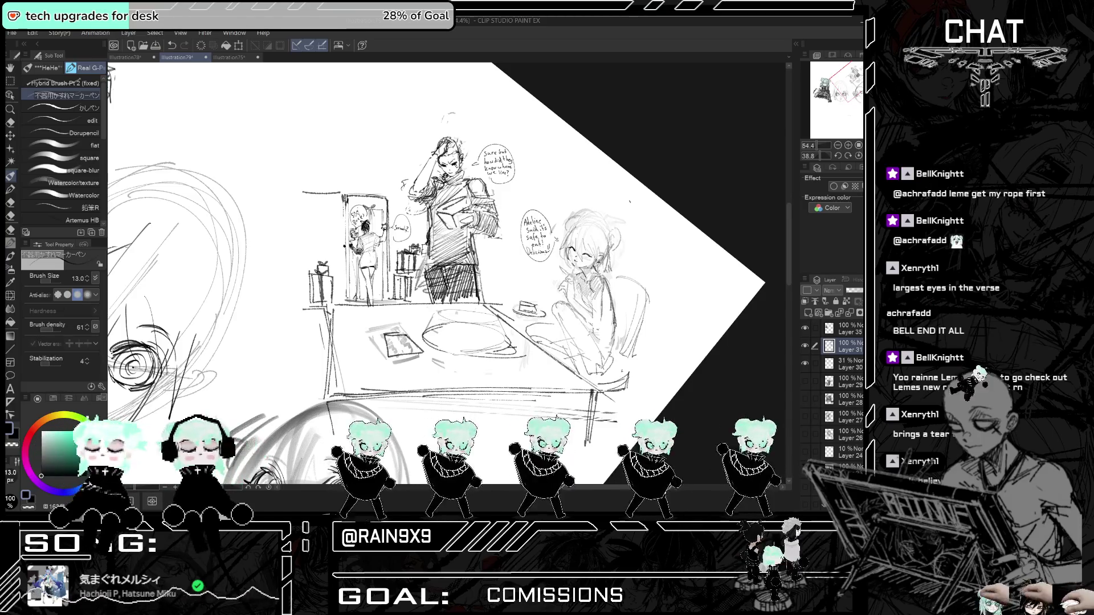
key("h")
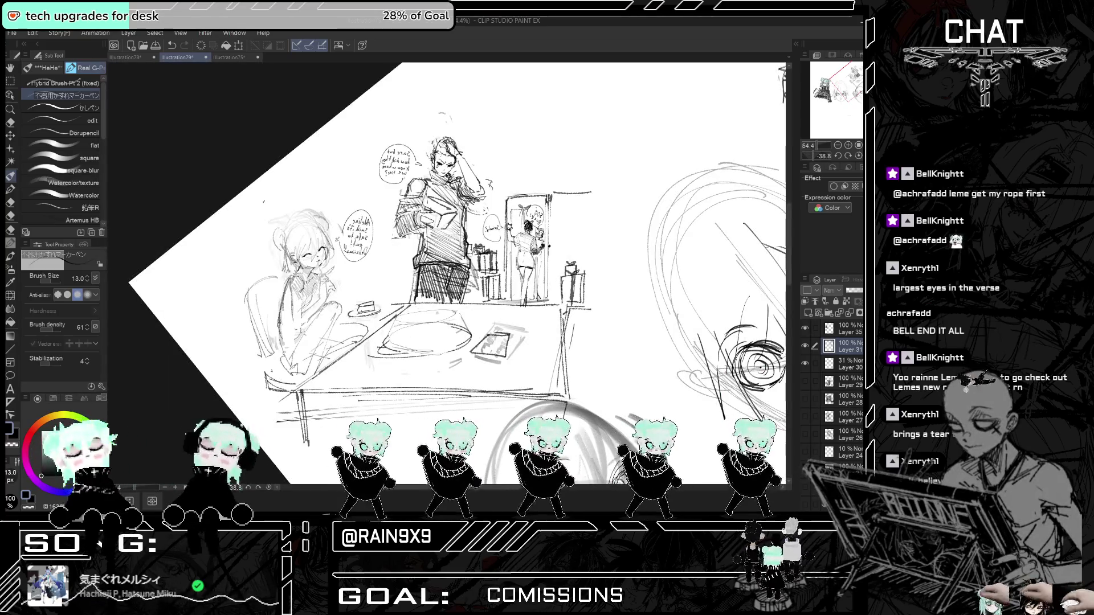
key("h")
key("h")
key("h")
key("ctrl+minus")
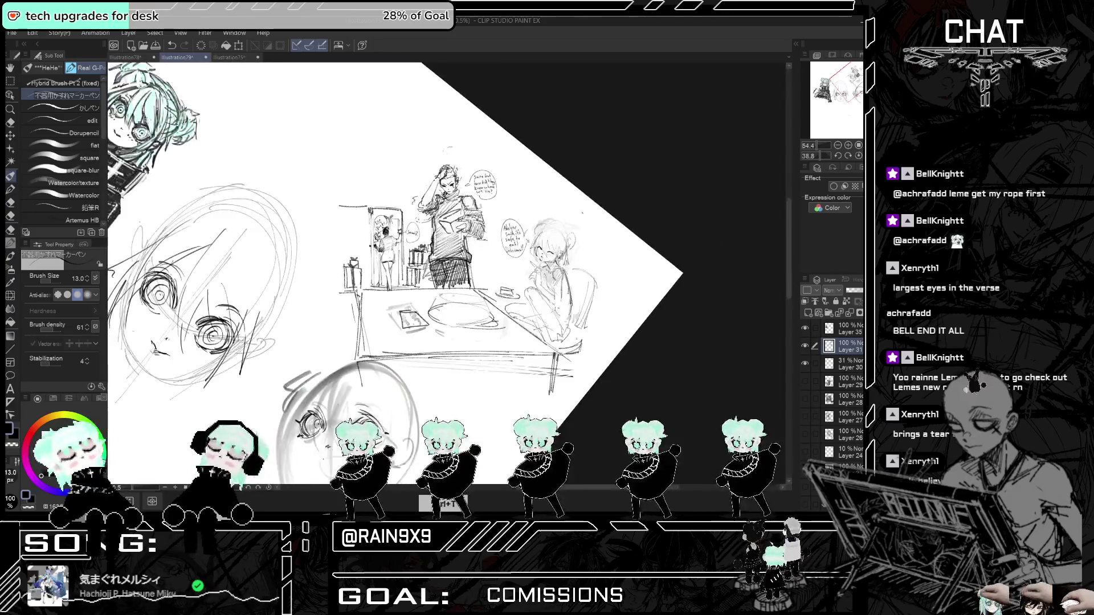
key("ctrl+plus")
key("ctrl+plus")
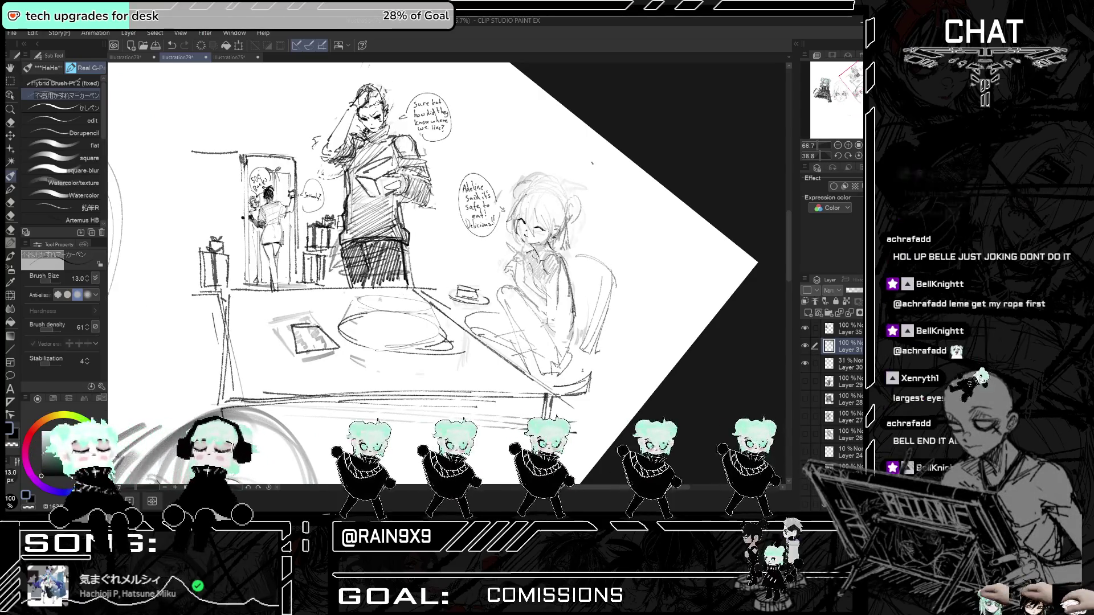
- Zoom in and thicken the dark shading on the seated girl's shoulder
scroll(541, 256, "up", 1)
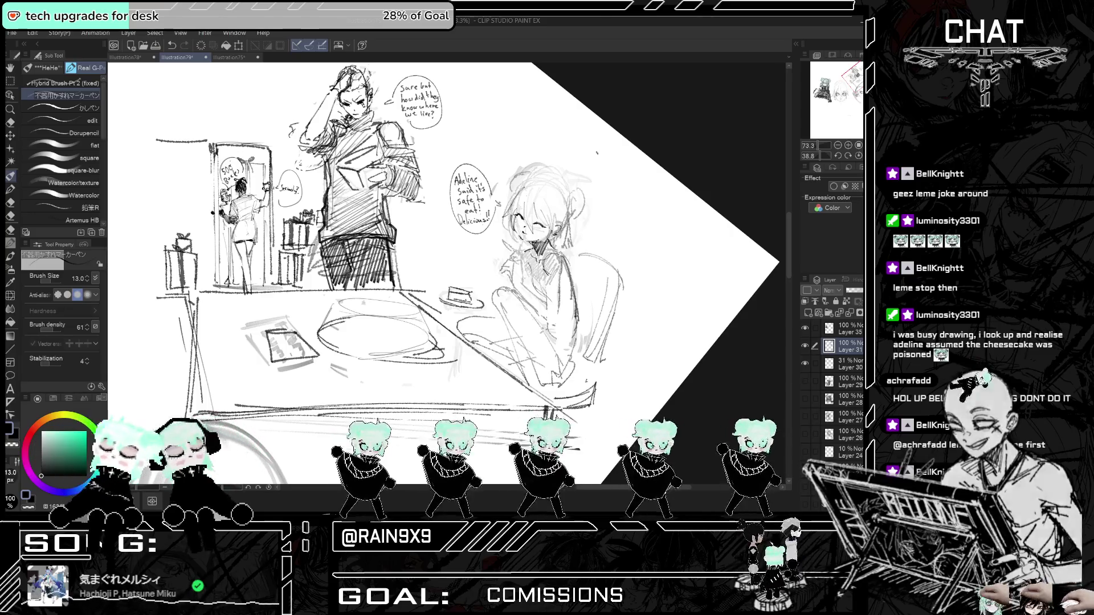
key("h")
key("h")
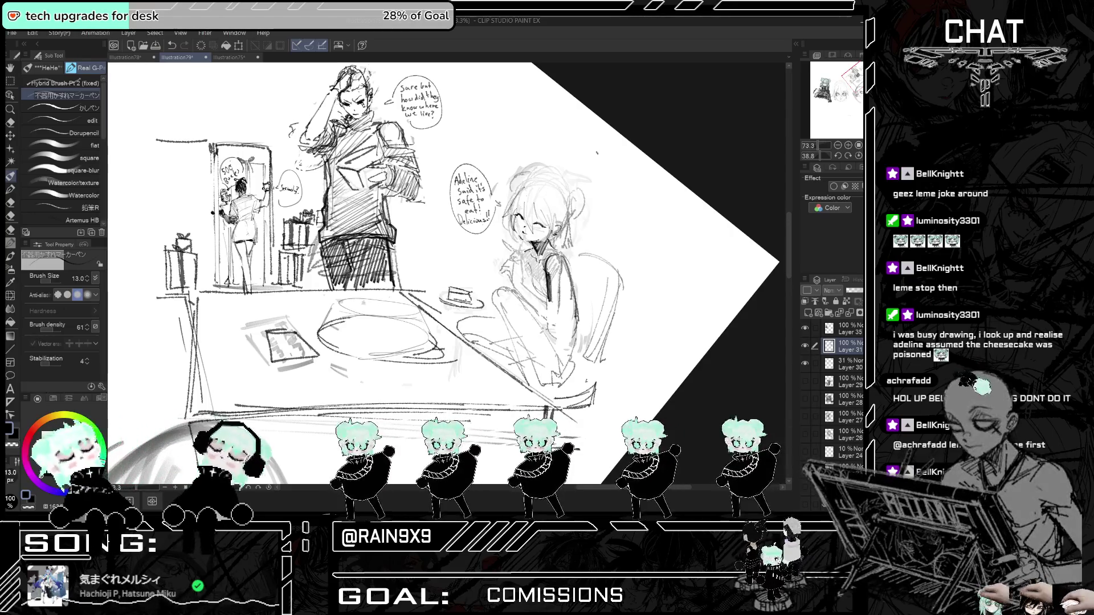
left_click_drag(552, 256, 551, 276)
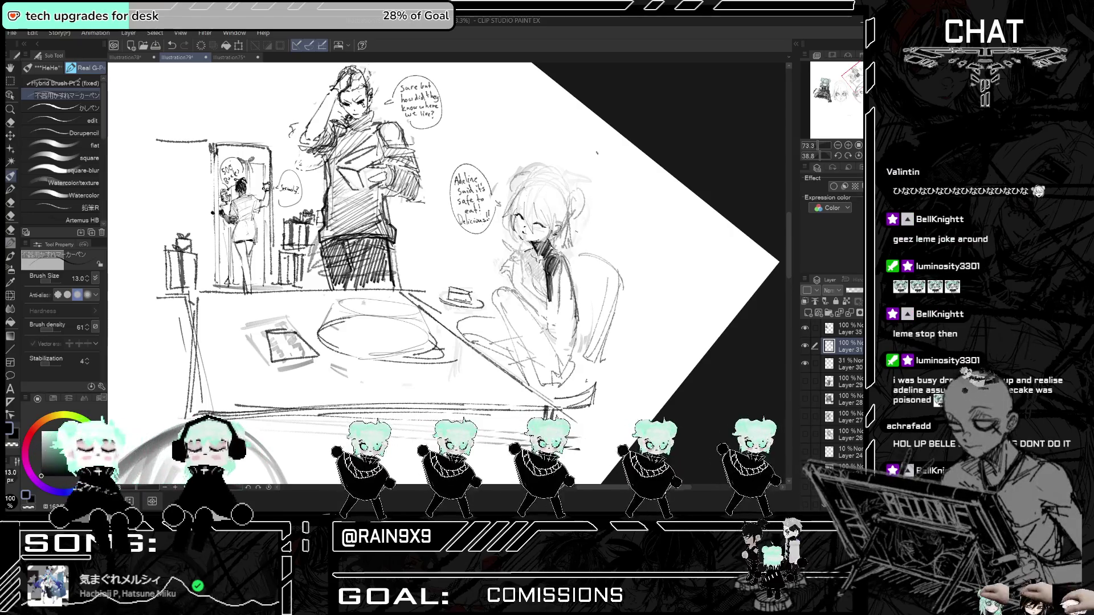
- Save the sketch, undo and redo the last stroke, and zoom back out
key("ctrl+s")
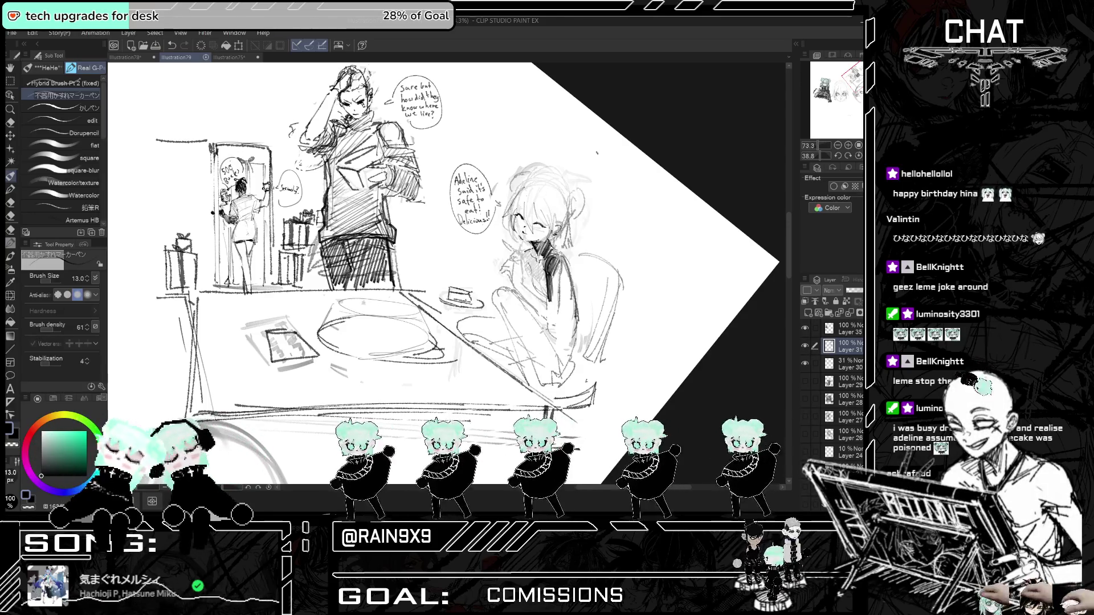
key("ctrl+z")
key("ctrl+y")
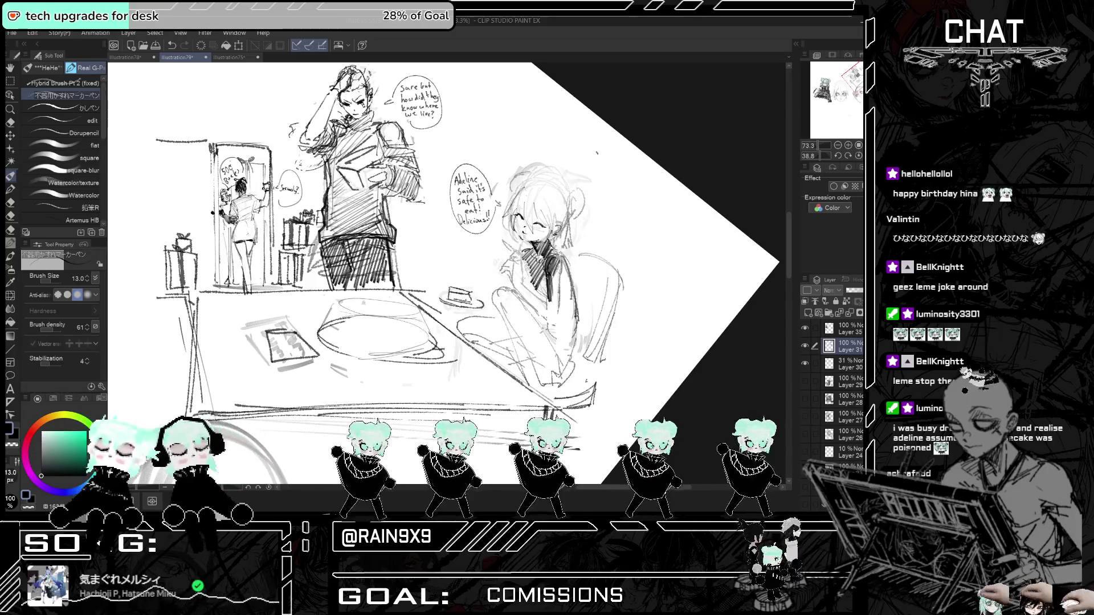
scroll(549, 314, "down", 1)
scroll(598, 300, "down", 1)
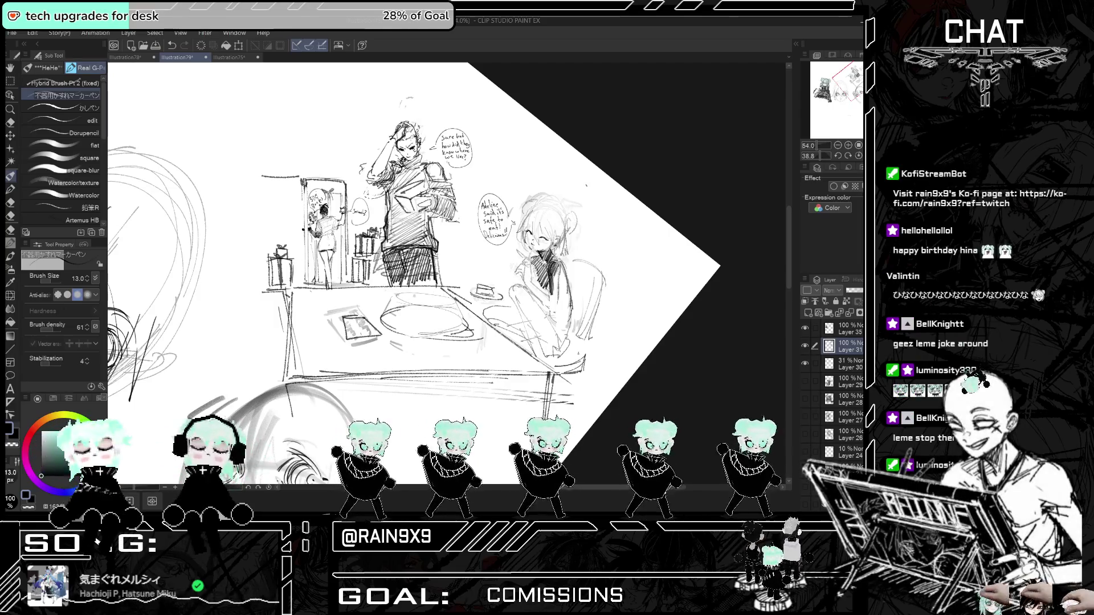
- Add a short stroke by the seated girl's arm, then zoom in on the doorway girl, checking it mirrored
left_click_drag(418, 222, 465, 226)
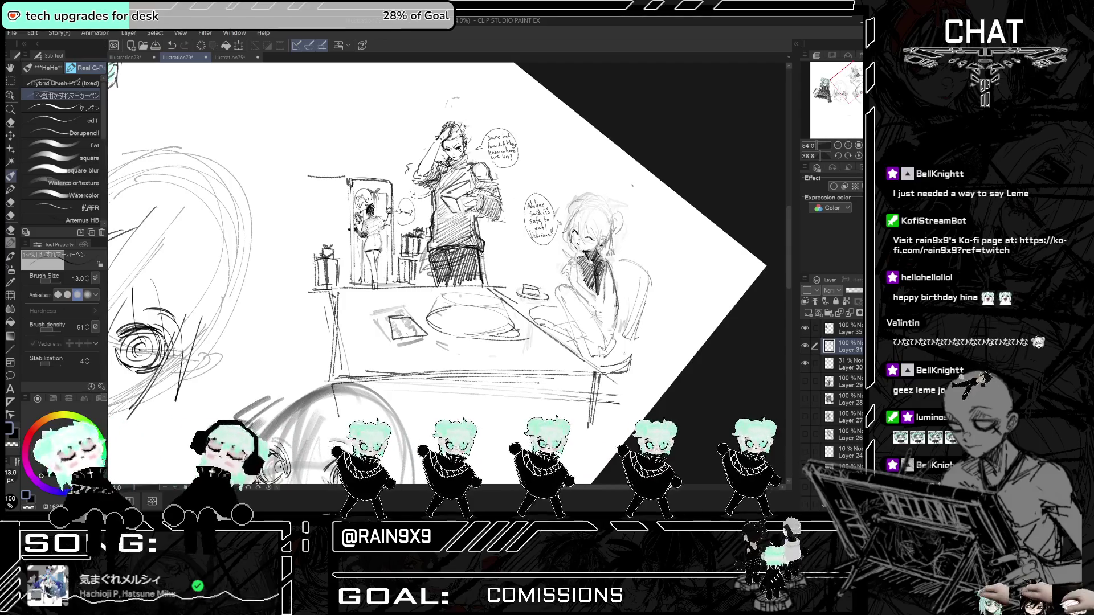
left_click_drag(603, 282, 602, 296)
scroll(572, 277, "up", 2)
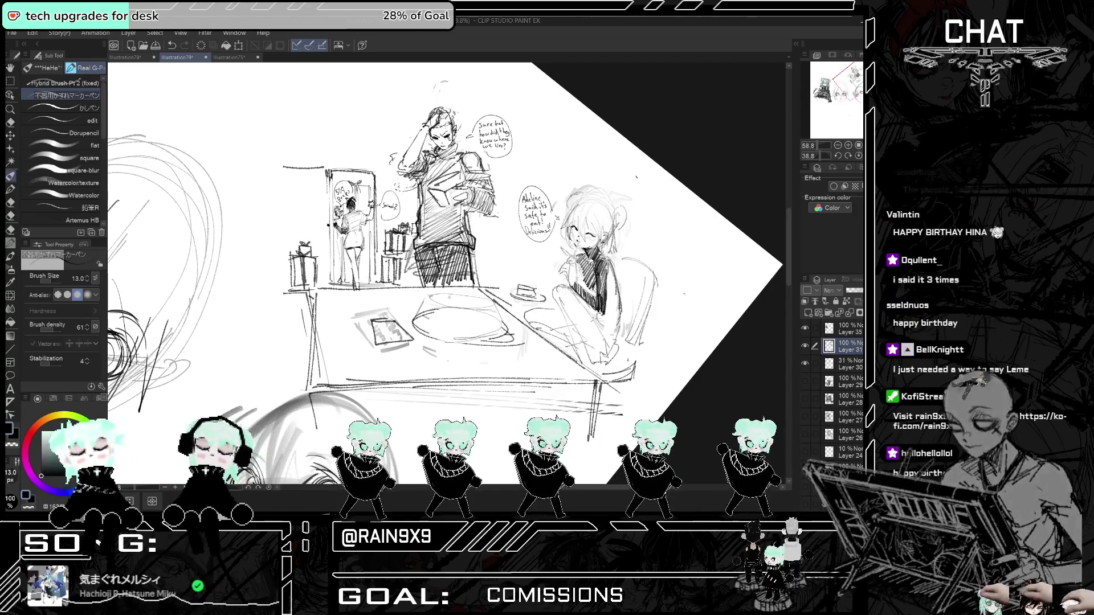
scroll(621, 291, "up", 1)
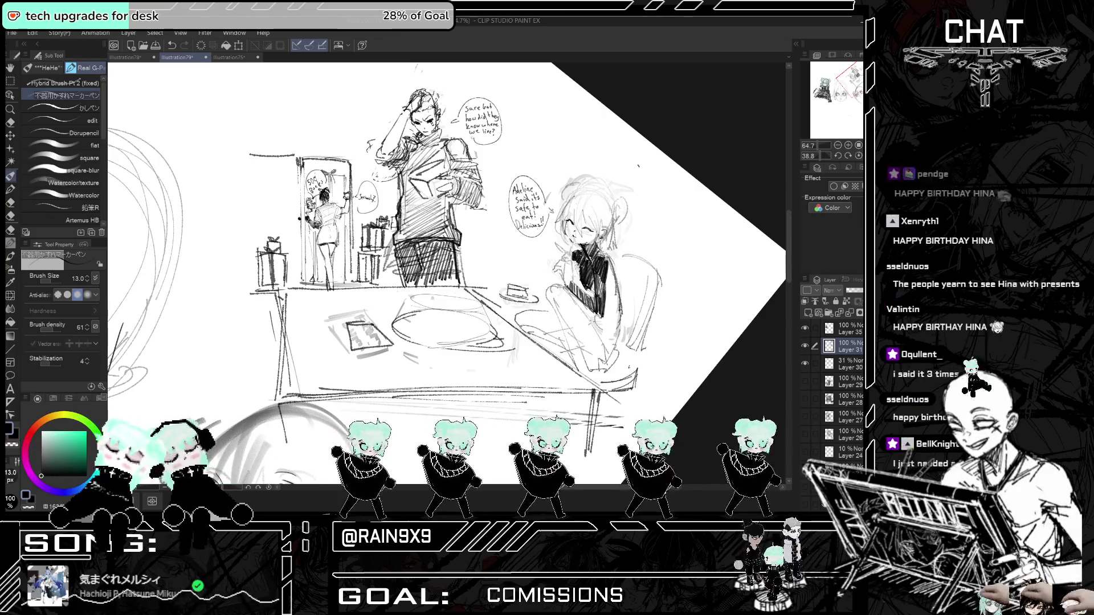
scroll(398, 256, "down", 2)
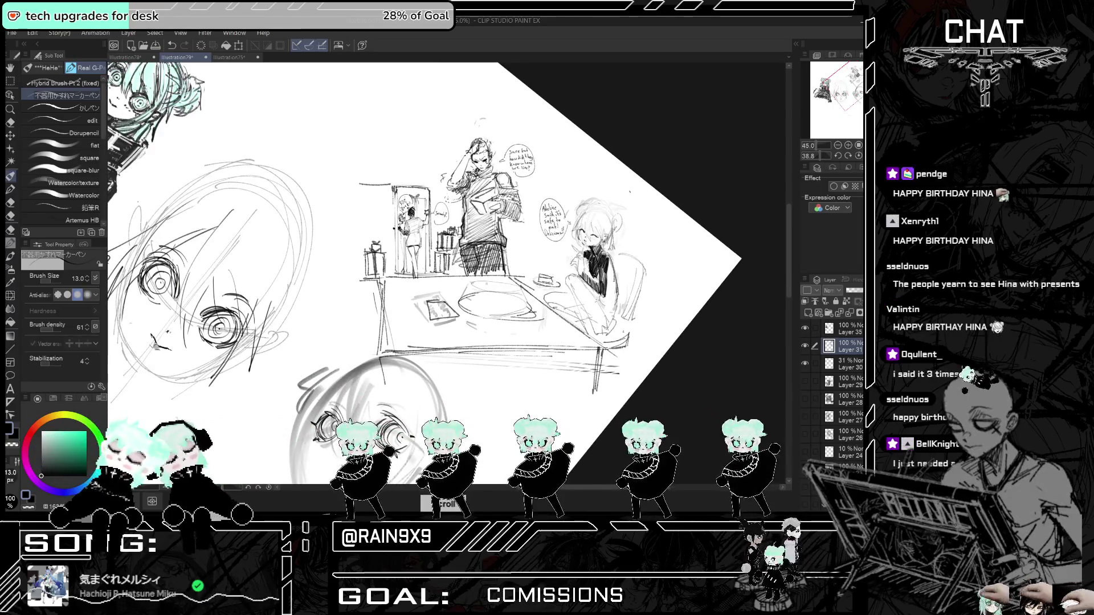
scroll(490, 165, "up", 1)
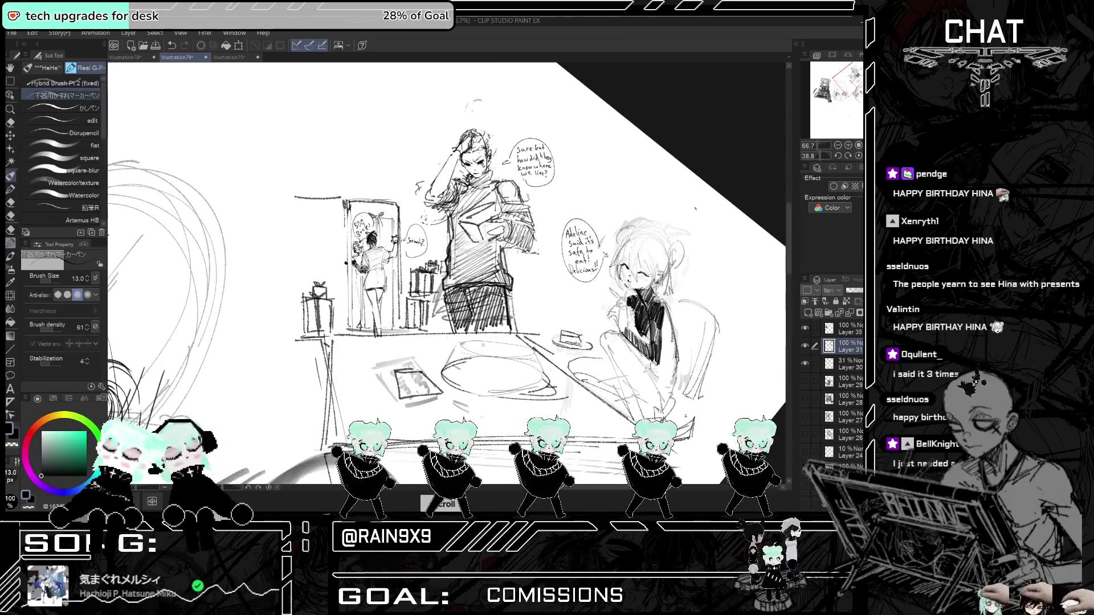
key("ctrl+t")
key("ctrl+t")
key("ctrl+t")
scroll(570, 245, "up", 1)
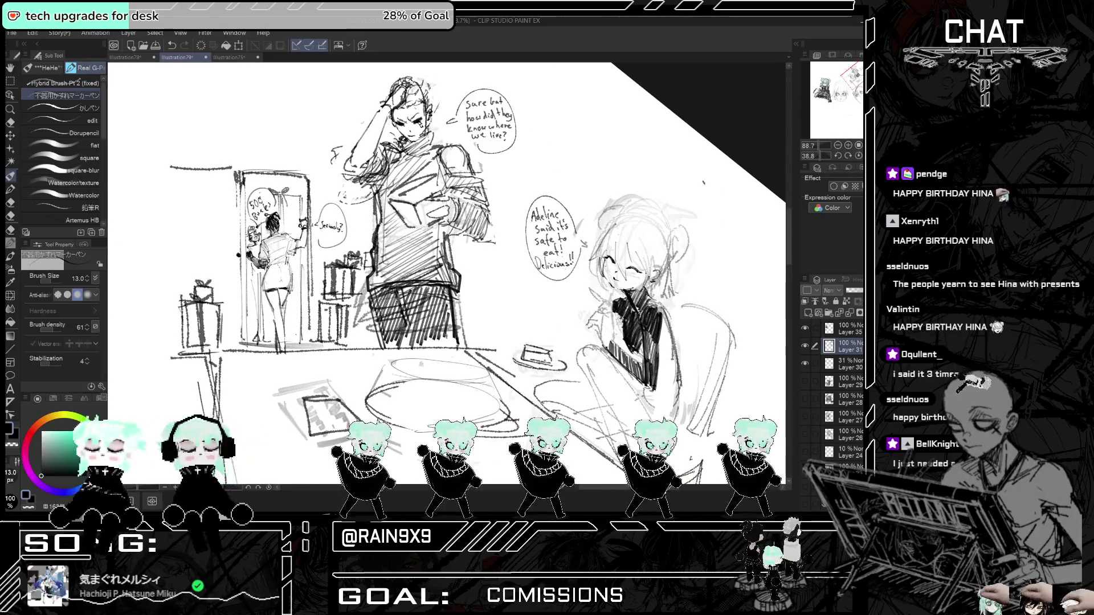
scroll(638, 365, "down", 2)
scroll(570, 273, "up", 3)
scroll(423, 274, "up", 5)
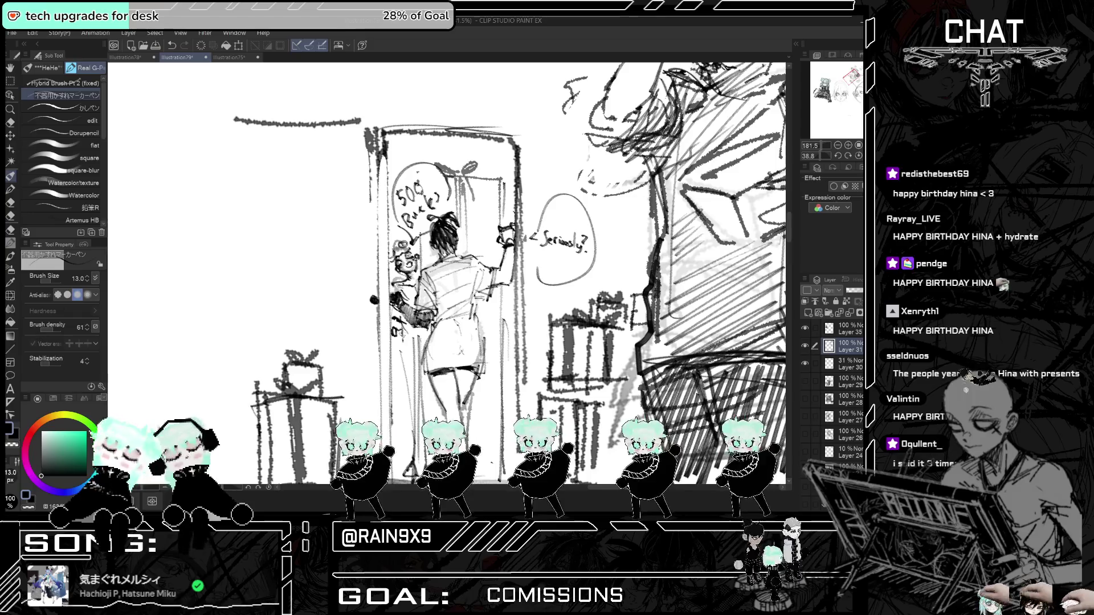
- Add small dark strokes to the door girl's hand, check it mirrored, undo the last stroke, and zoom out
scroll(393, 313, "up", 1)
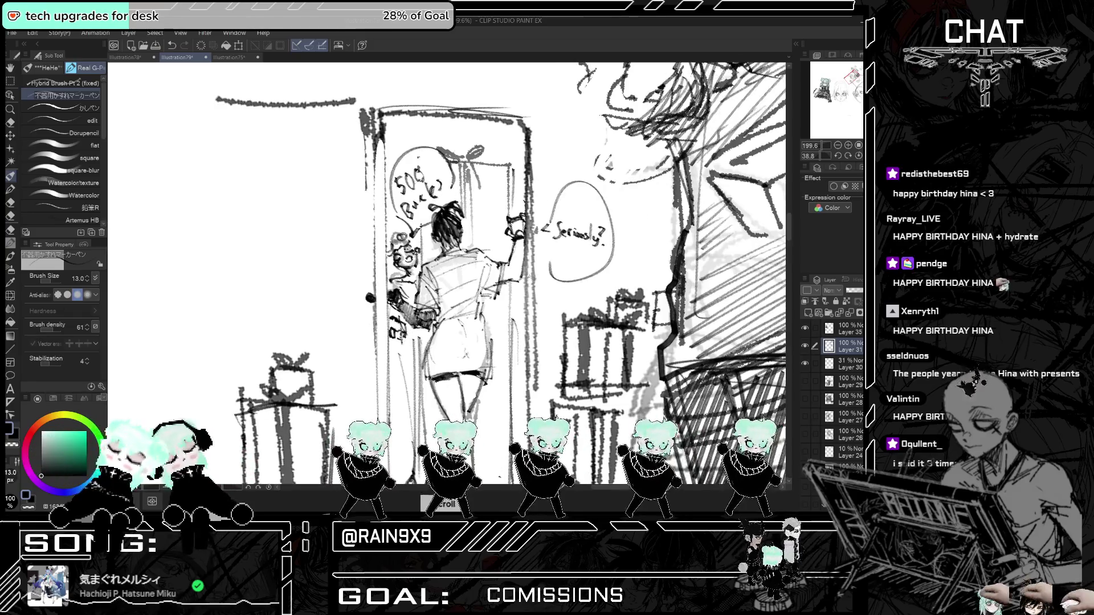
left_click_drag(397, 320, 400, 328)
scroll(504, 312, "down", 3)
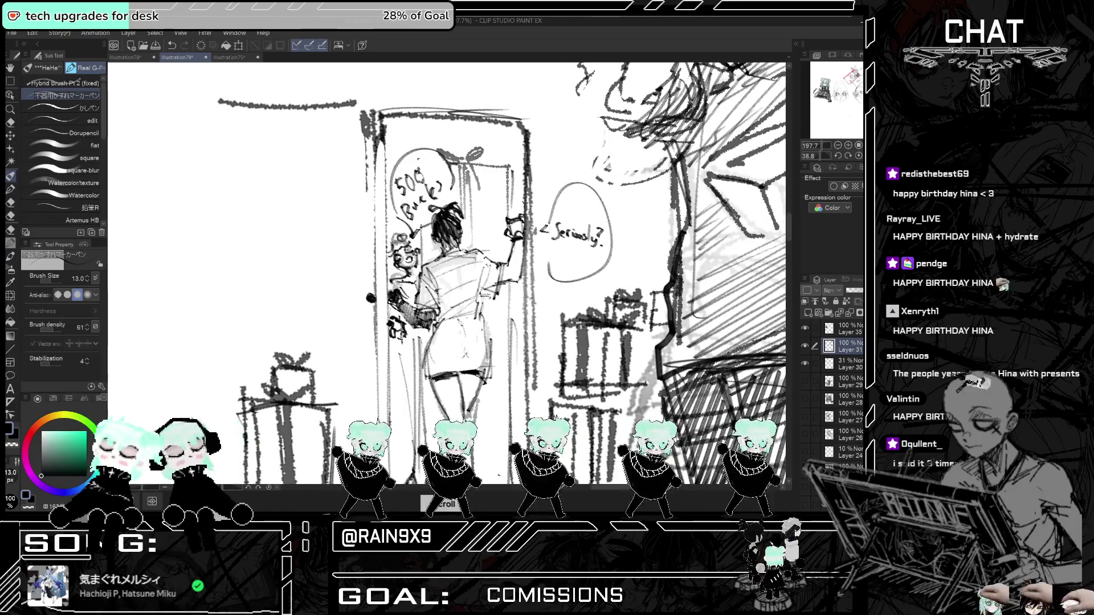
key("h")
scroll(448, 273, "up", 4)
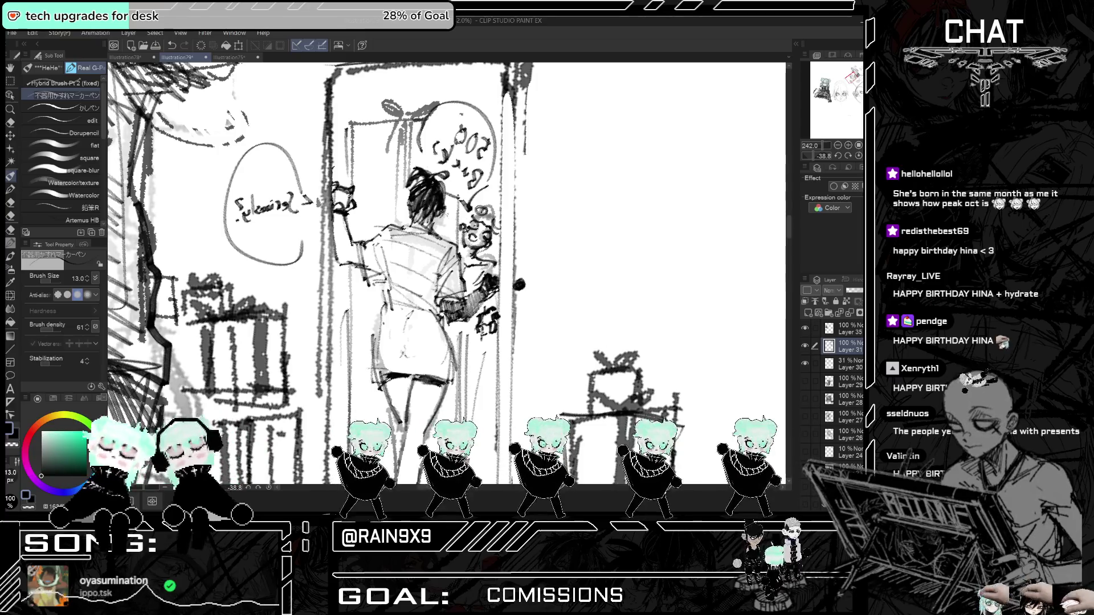
key("ctrl+z")
key("h")
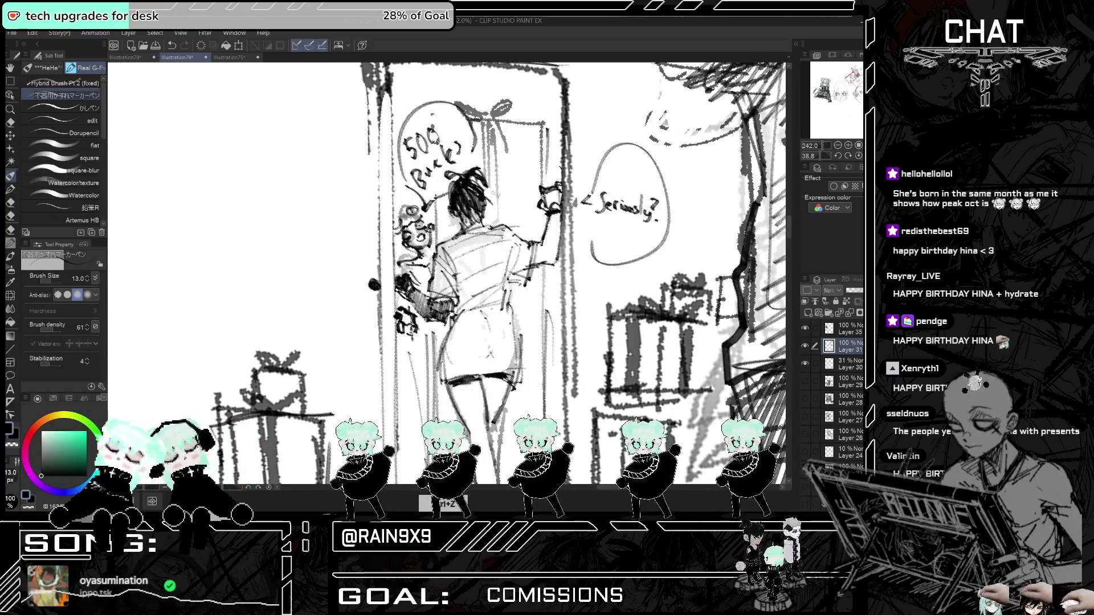
key("ctrl+minus")
key("ctrl+minus")
key("ctrl+minus")
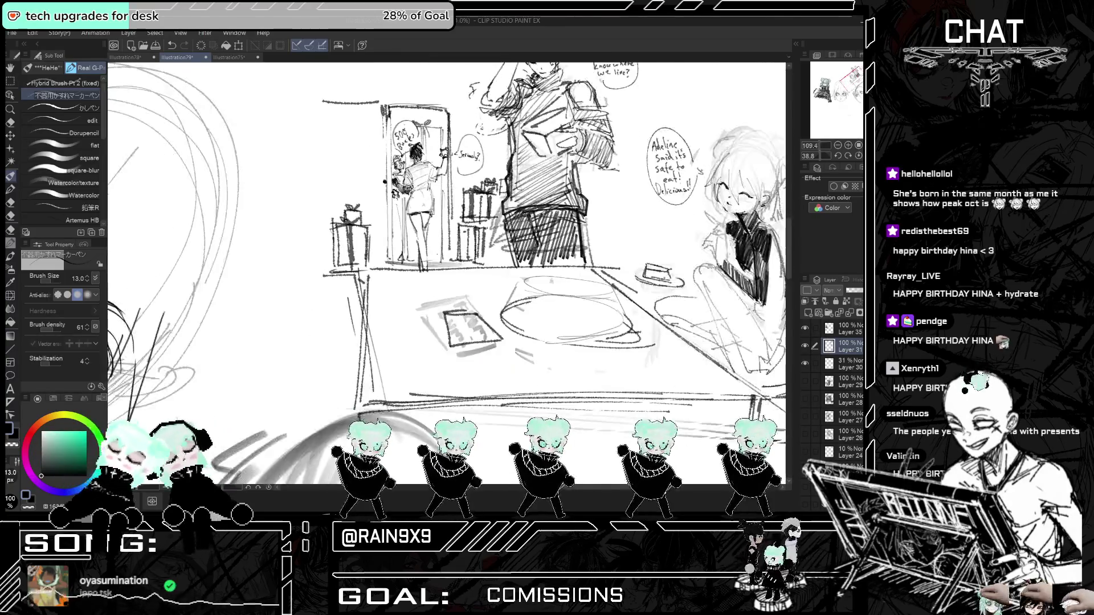
scroll(447, 274, "up", 2)
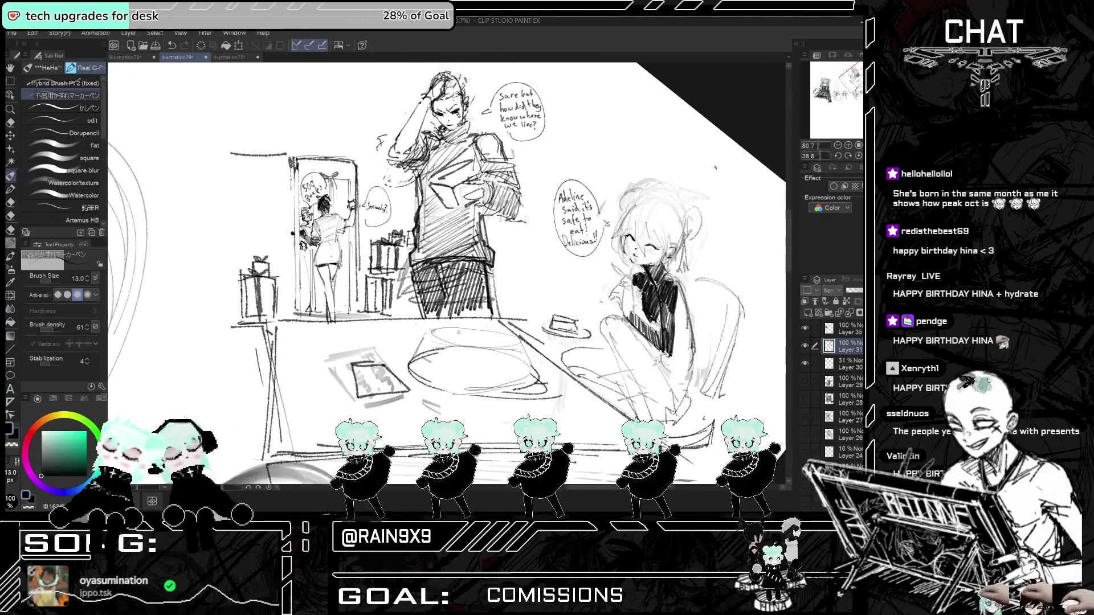
- Sketch a guide line and arrow marks above the man's head, then undo them
scroll(447, 274, "down", 2)
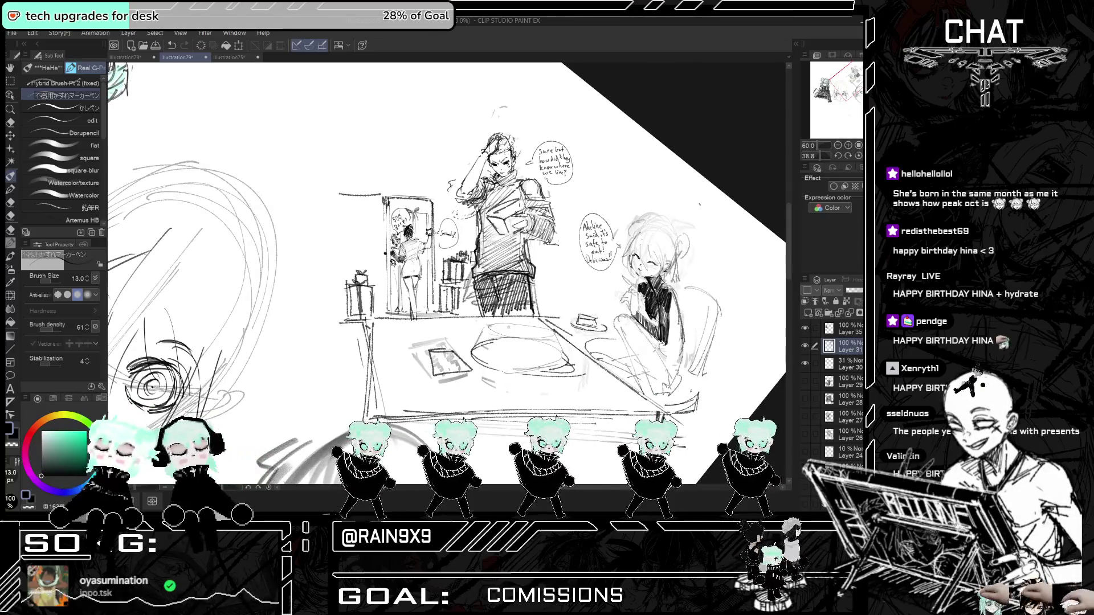
mouse_move(427, 147)
left_mouse_down()
mouse_move(435, 163)
mouse_move(413, 168)
left_mouse_up()
left_click_drag(447, 129, 490, 122)
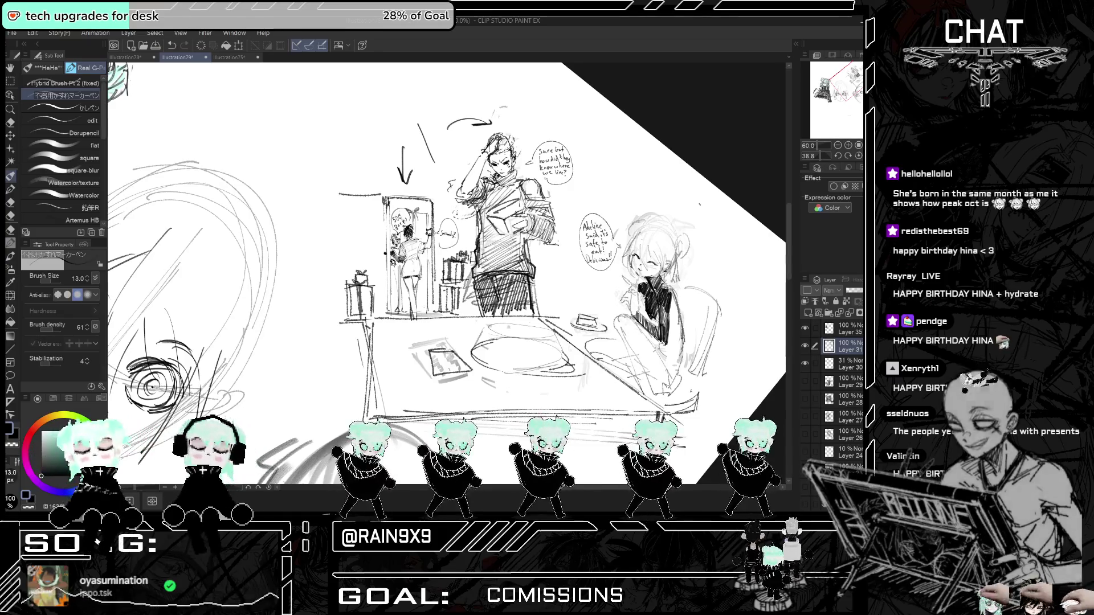
key("ctrl+z")
key("ctrl+z")
key("ctrl+z")
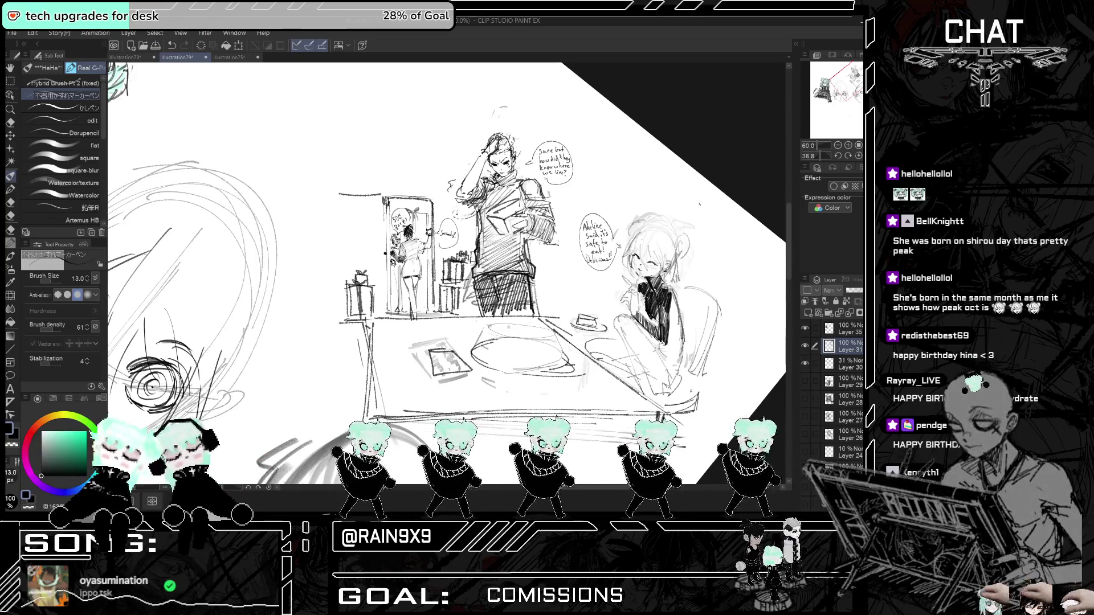
- Firm up the doorframe with a vertical stroke and check the composition mirrored
left_click_drag(431, 254, 432, 307)
scroll(415, 256, "up", 2)
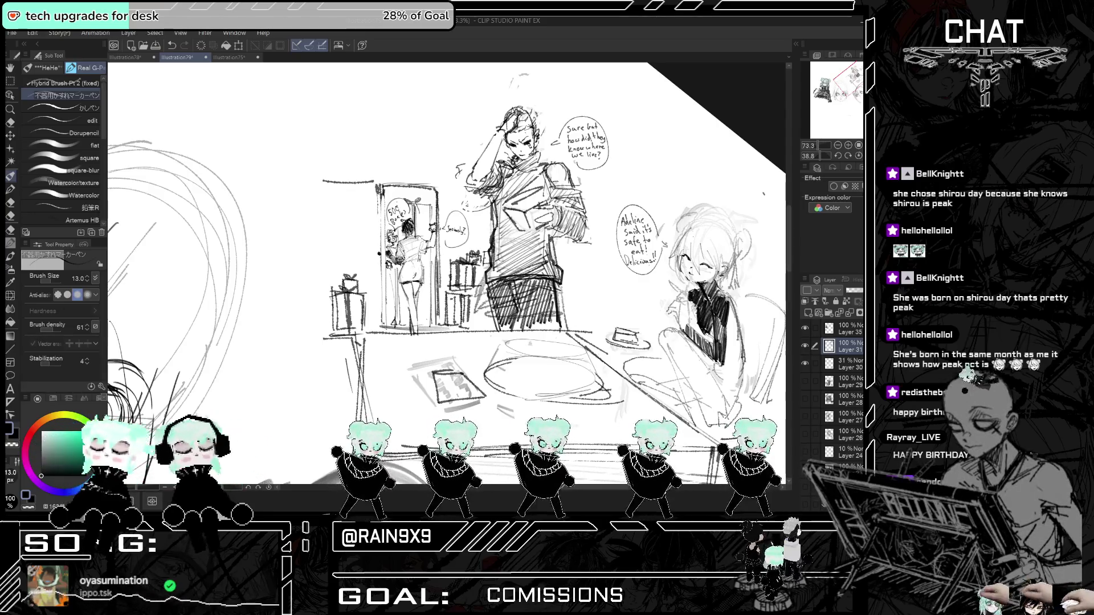
key("h")
scroll(447, 274, "up", 2)
key("h")
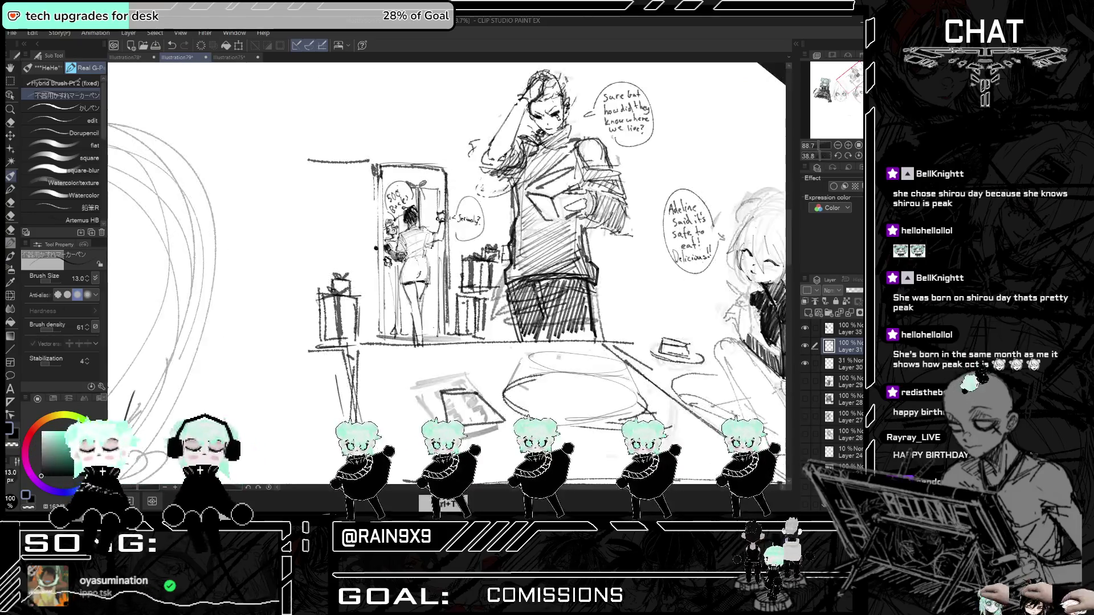
scroll(377, 248, "down", 2)
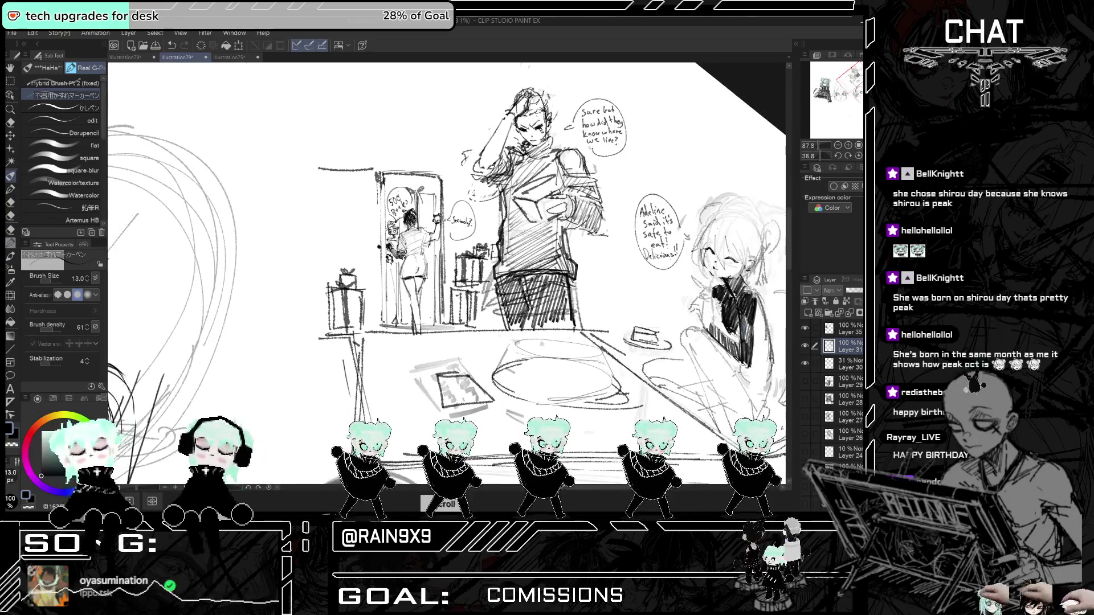
- Pencil a small gift box on the floor at the doorway's bottom left
mouse_move(378, 311)
left_mouse_down()
mouse_move(379, 328)
mouse_move(367, 327)
left_mouse_up()
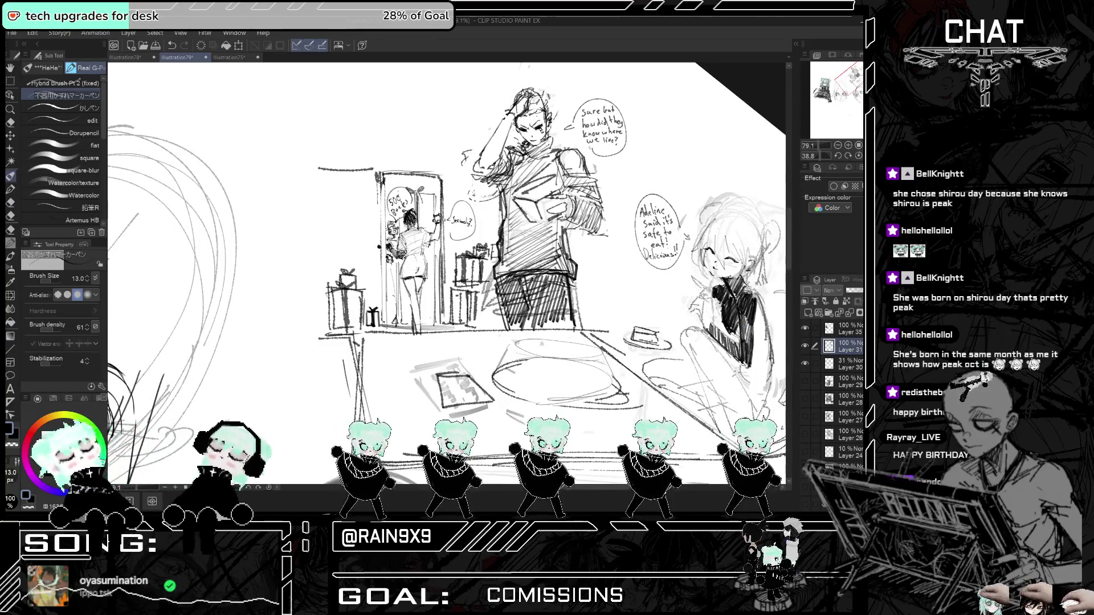
scroll(458, 275, "down", 1)
mouse_move(455, 287)
left_mouse_down()
mouse_move(480, 288)
mouse_move(466, 320)
left_mouse_up()
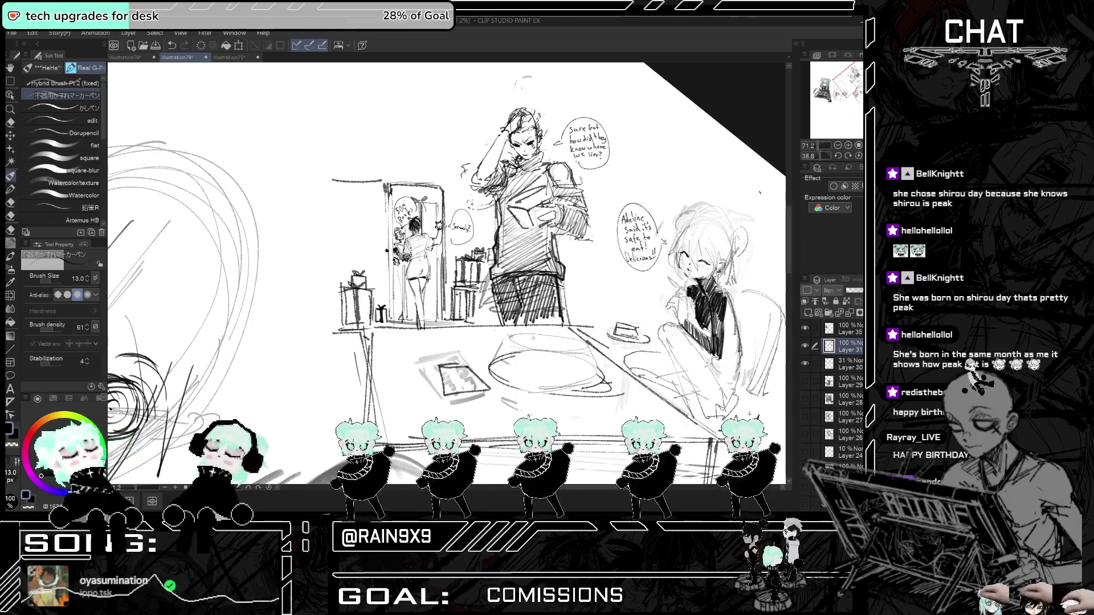
scroll(461, 296, "down", 1)
scroll(455, 273, "down", 1)
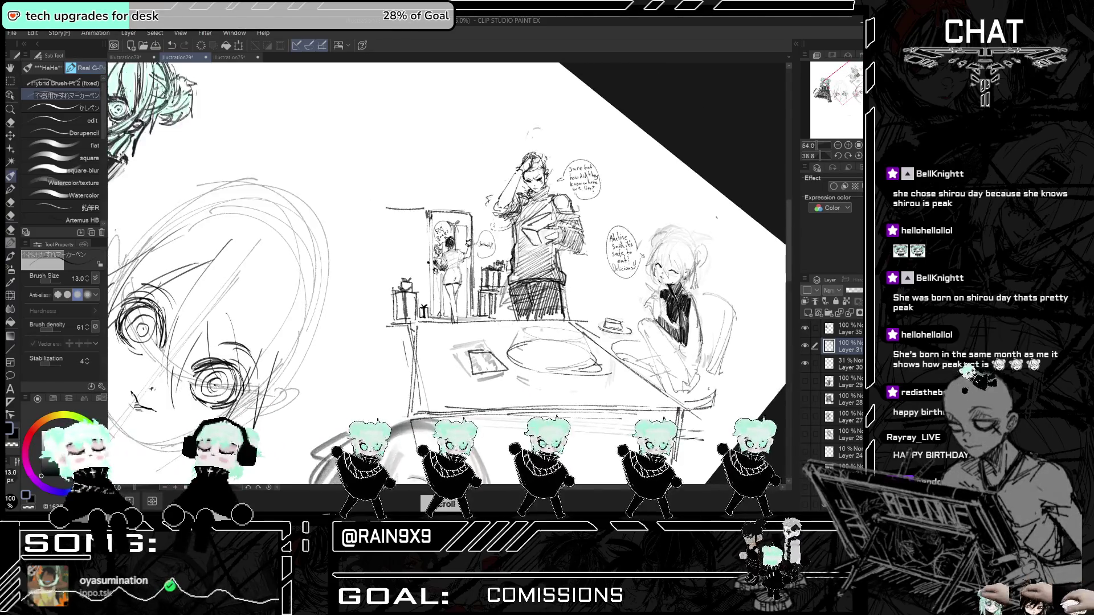
- Erase inside the table card with the hard eraser, return to the pen, and rotate the view for lettering
left_click(10, 123)
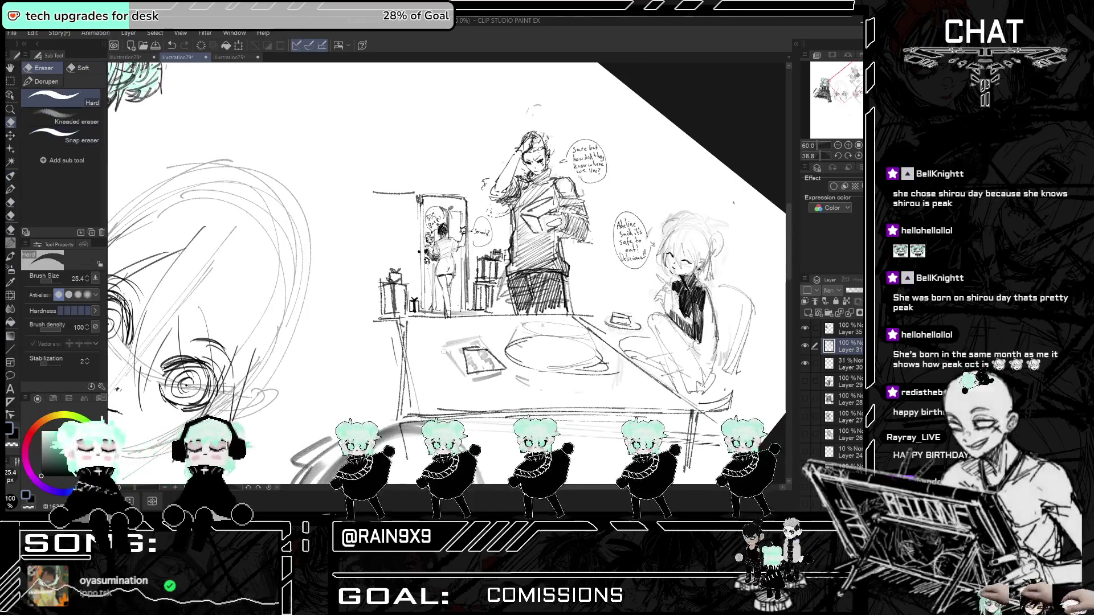
left_click_drag(465, 341, 485, 363)
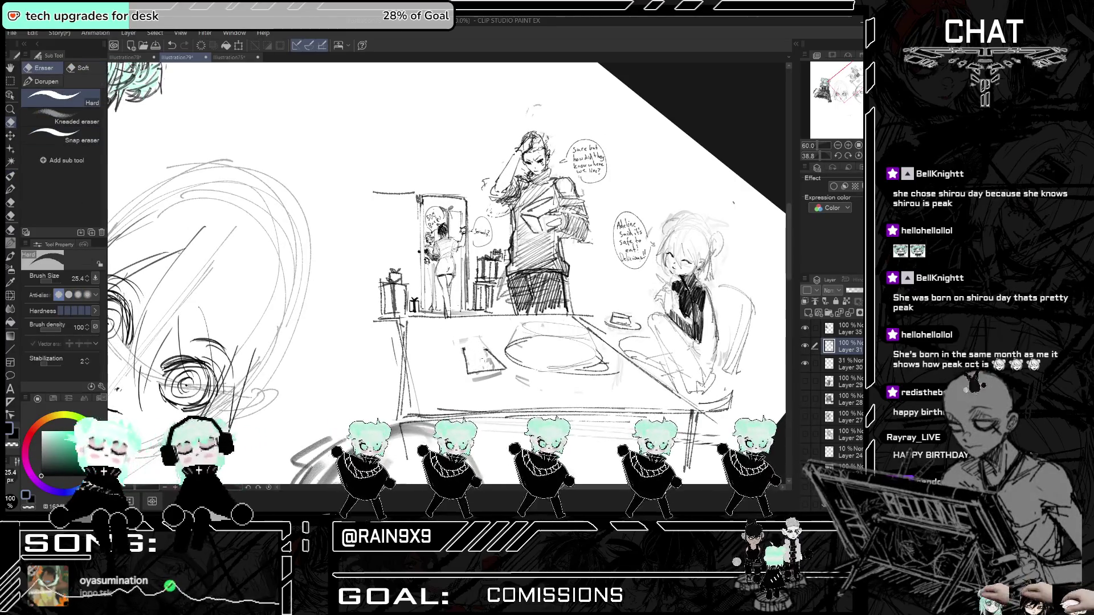
key("p")
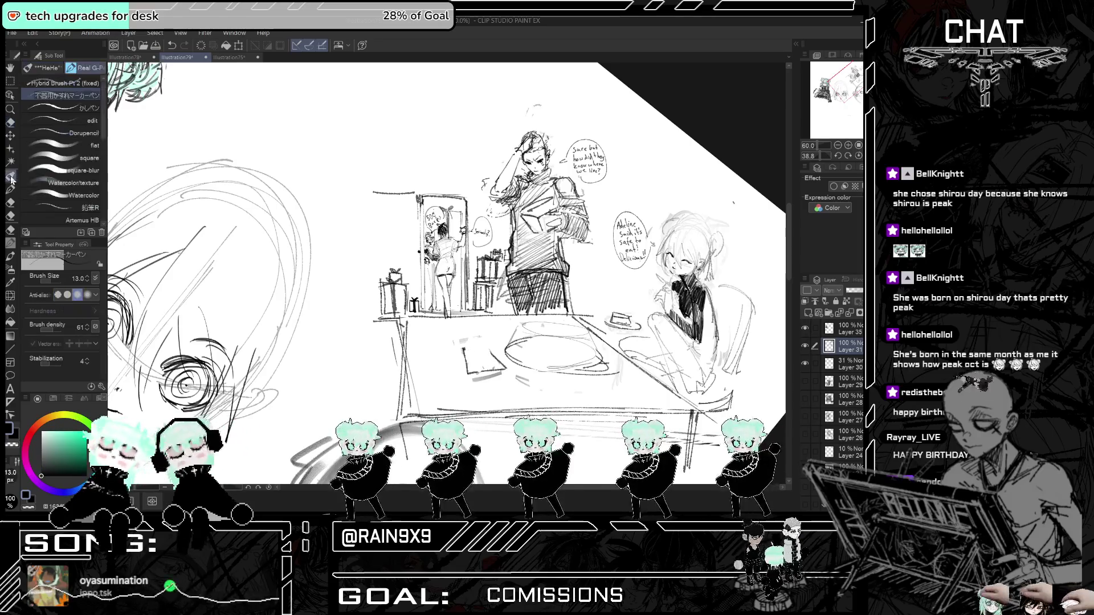
mouse_move(489, 341)
left_mouse_down()
mouse_move(501, 370)
mouse_move(465, 375)
mouse_move(502, 363)
left_mouse_up()
key("ctrl+z")
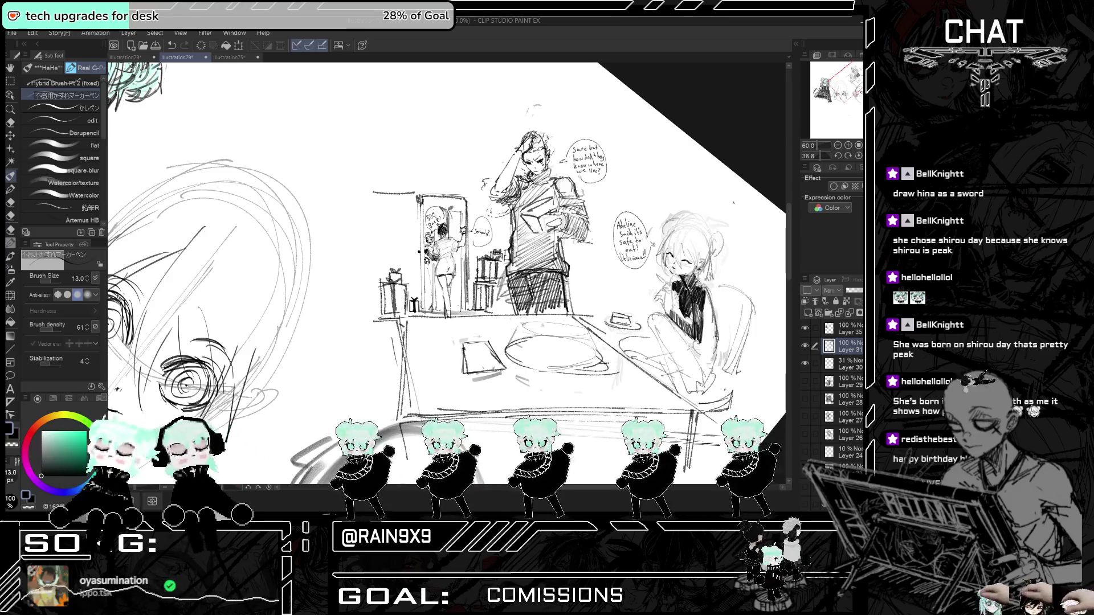
mouse_move(618, 274)
left_mouse_down()
mouse_move(610, 228)
mouse_move(456, 103)
left_mouse_up()
scroll(527, 262, "up", 3)
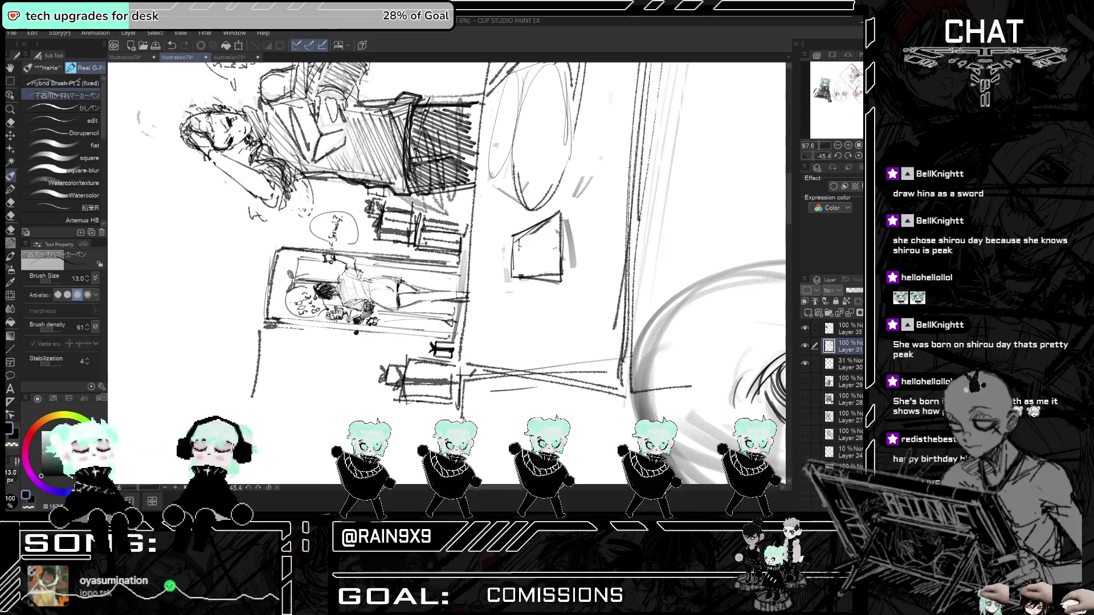
- Letter 'Happy Birthday' on the card and add an exclamation mark after HINA
mouse_move(525, 241)
left_mouse_down()
mouse_move(533, 250)
mouse_move(548, 233)
left_mouse_up()
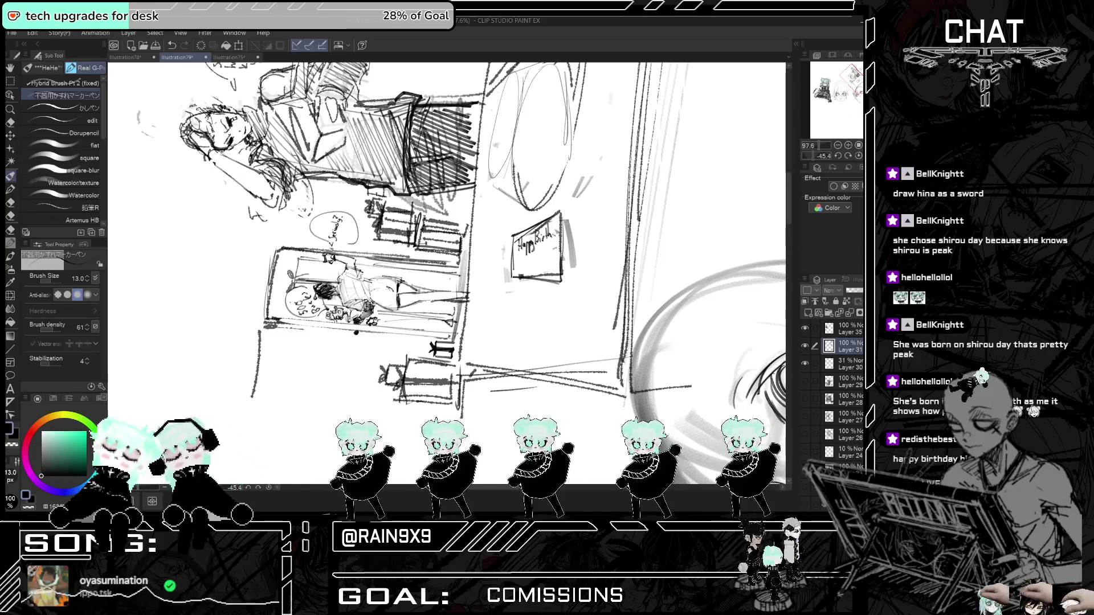
key("ctrl+z")
key("ctrl+z")
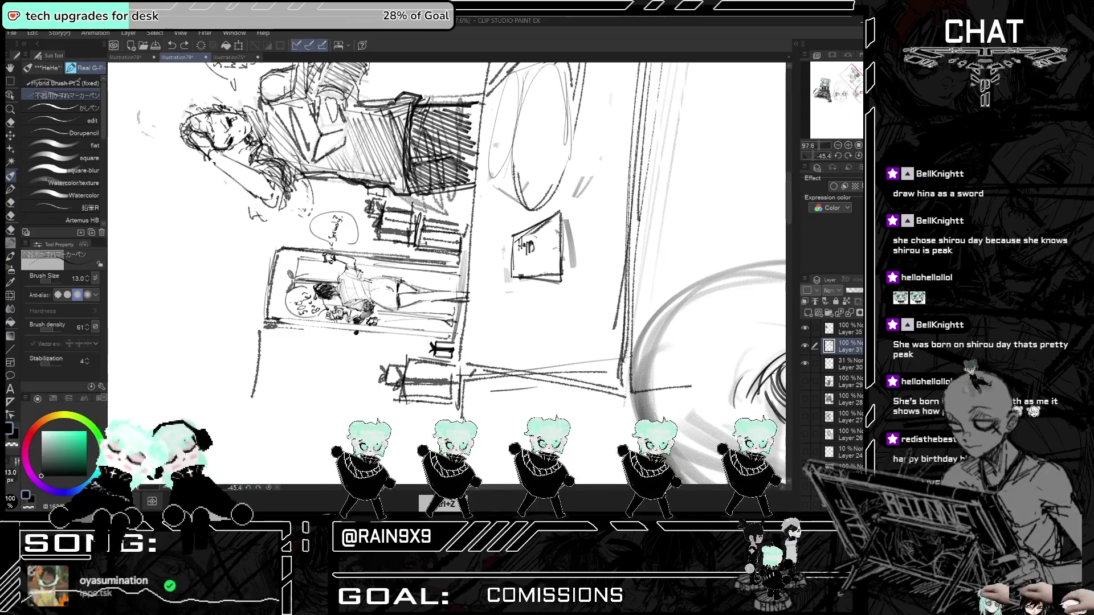
mouse_move(523, 238)
left_mouse_down()
mouse_move(529, 248)
mouse_move(544, 233)
mouse_move(548, 243)
mouse_move(520, 263)
mouse_move(554, 256)
left_mouse_up()
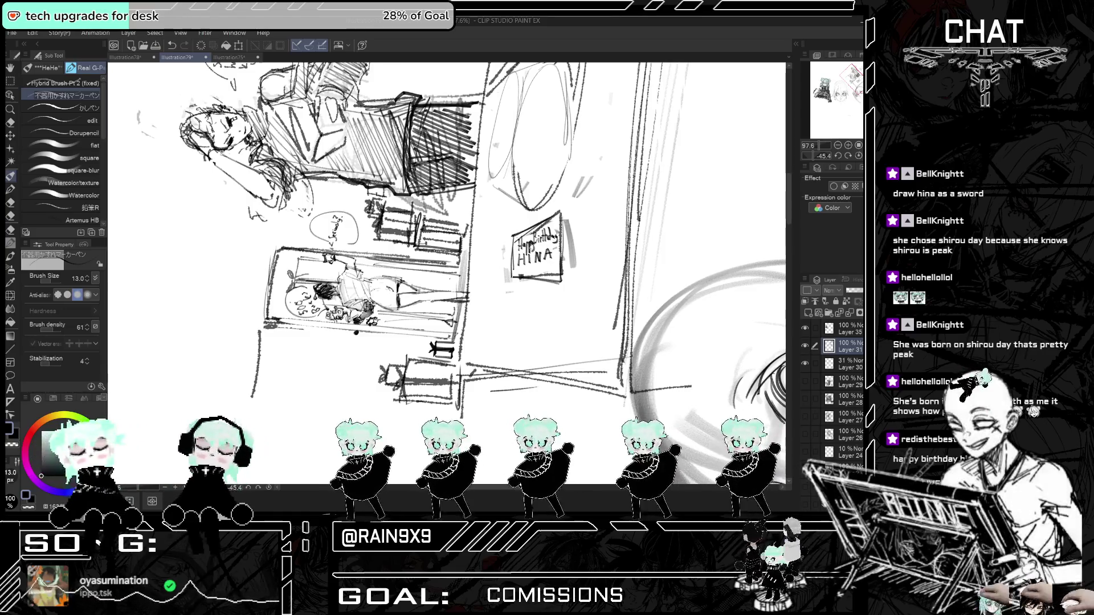
left_click(553, 260)
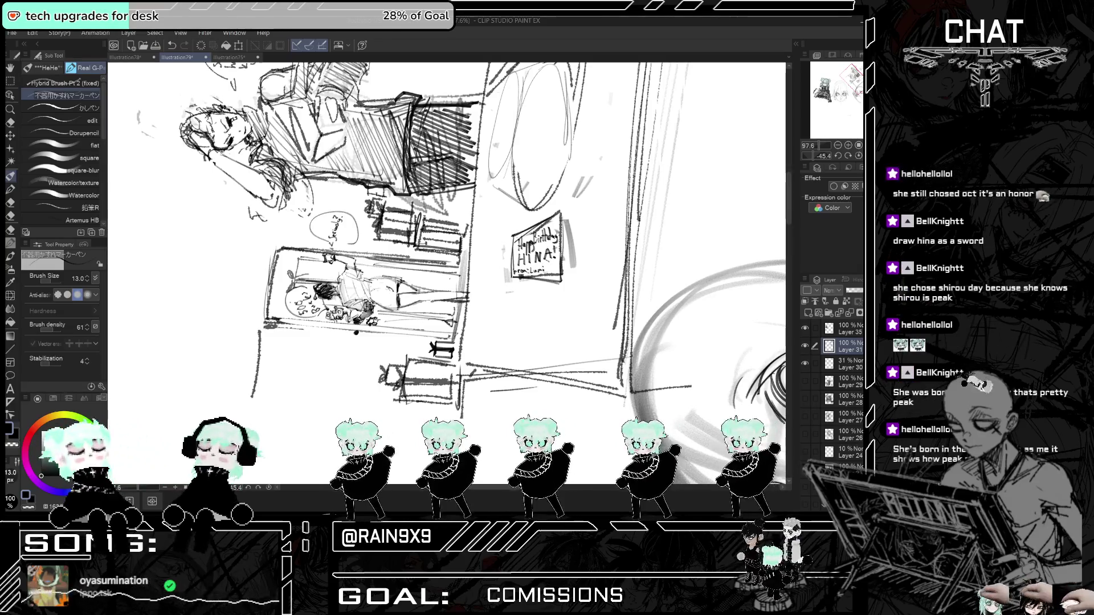
- Rotate the canvas upright and zoom out to see the whole scene
key("r")
mouse_move(570, 171)
left_mouse_down()
mouse_move(456, 143)
mouse_move(342, 200)
left_mouse_up()
scroll(399, 262, "down", 5)
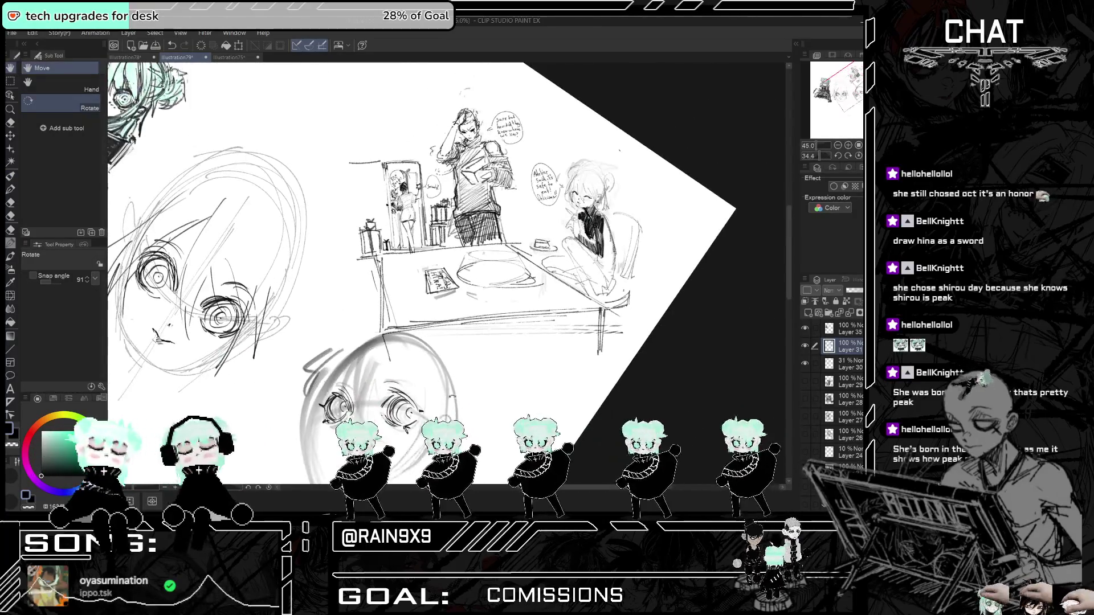
- Zoom in on the seated girl with the cake and reselect the pen
scroll(586, 211, "up", 5)
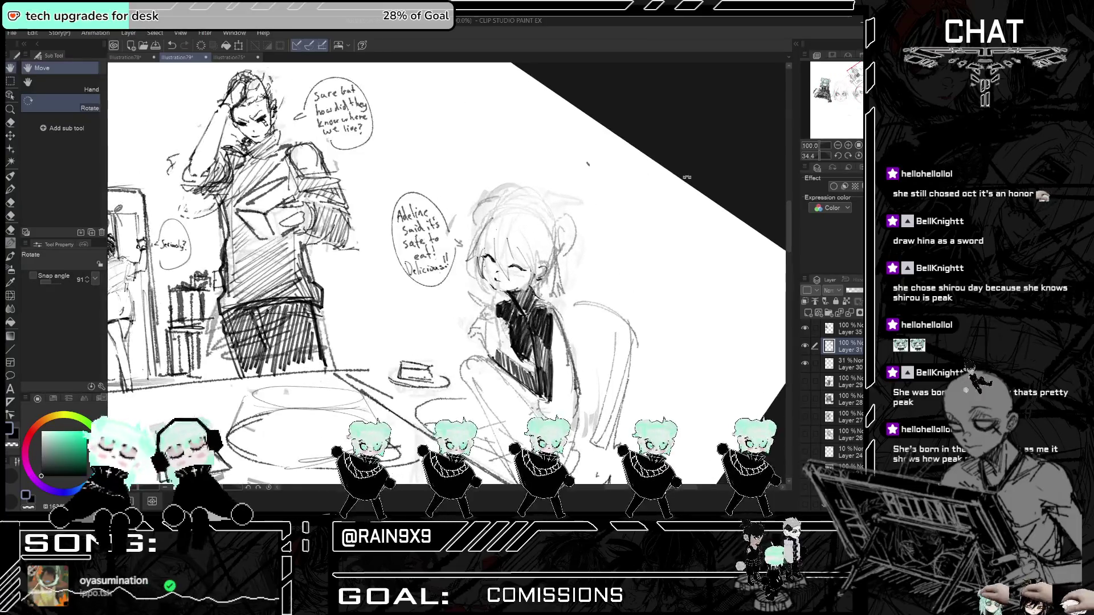
left_click(16, 176)
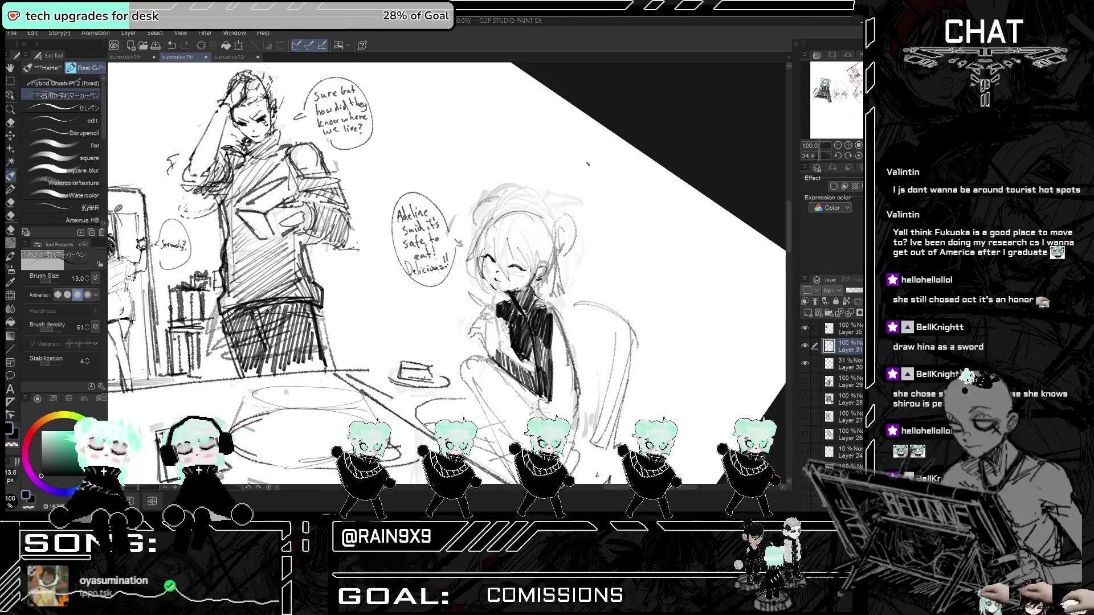
- Sketch loops onto the seated girl's hair buns and add strokes to her face, checking in mirrored view
mouse_move(535, 211)
left_mouse_down()
mouse_move(553, 206)
mouse_move(525, 212)
mouse_move(542, 178)
left_mouse_up()
key("ctrl+t")
key("ctrl+t")
mouse_move(542, 227)
left_mouse_down()
mouse_move(545, 266)
mouse_move(521, 290)
left_mouse_up()
key("ctrl+h")
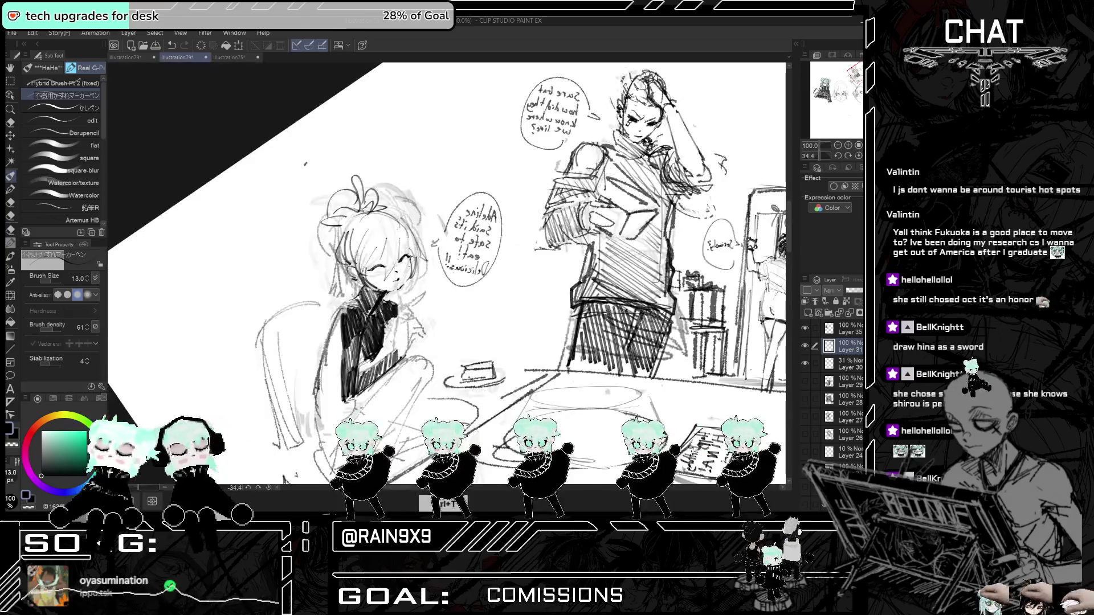
key("ctrl+h")
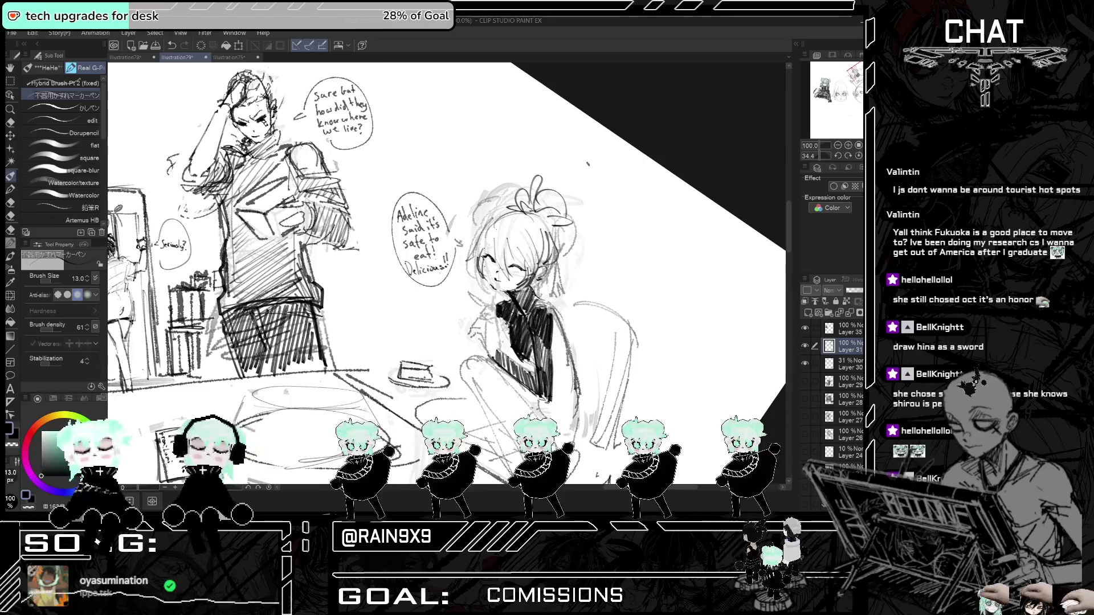
key("ctrl+h")
key("ctrl+h")
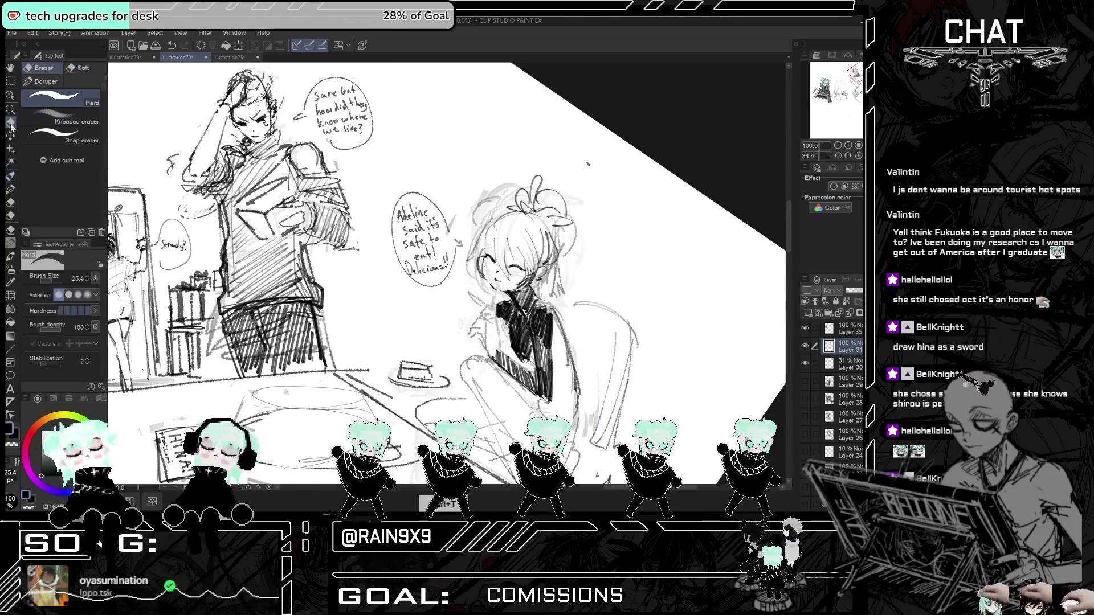
- With the Eraser, remove the stray grey sketch lines around her hair, then zoom out
key("e")
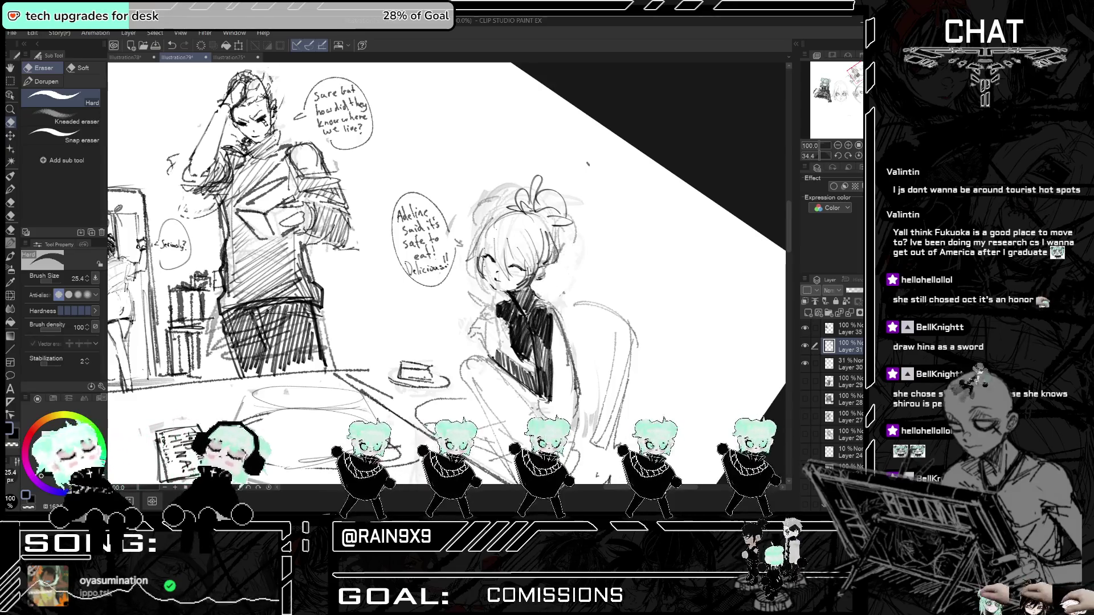
key("ctrl+z")
mouse_move(479, 197)
left_mouse_down()
mouse_move(484, 222)
mouse_move(507, 199)
left_mouse_up()
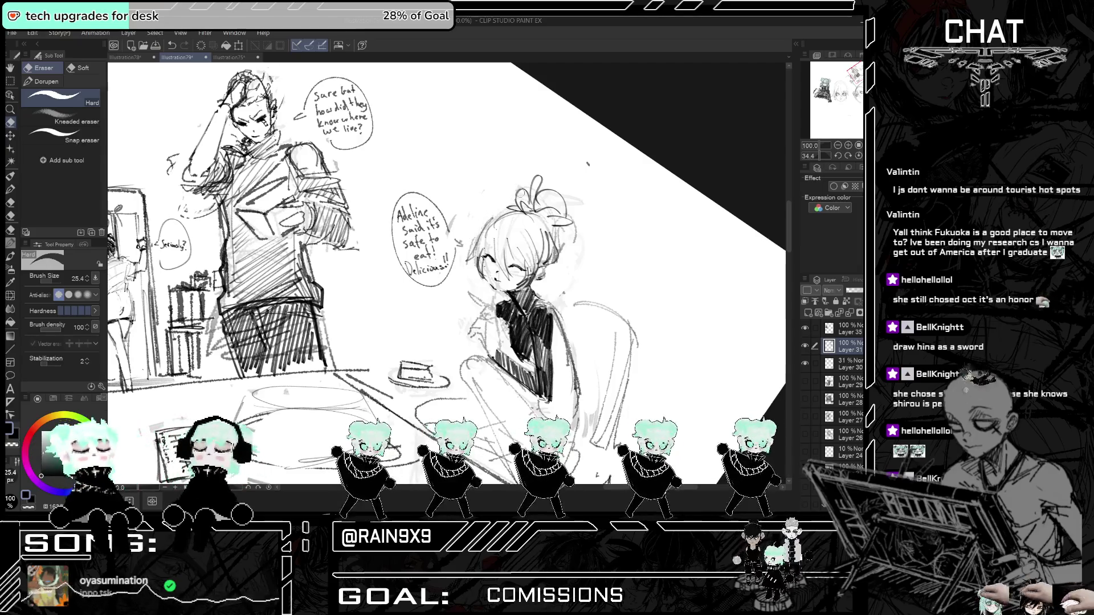
scroll(521, 198, "down", 1)
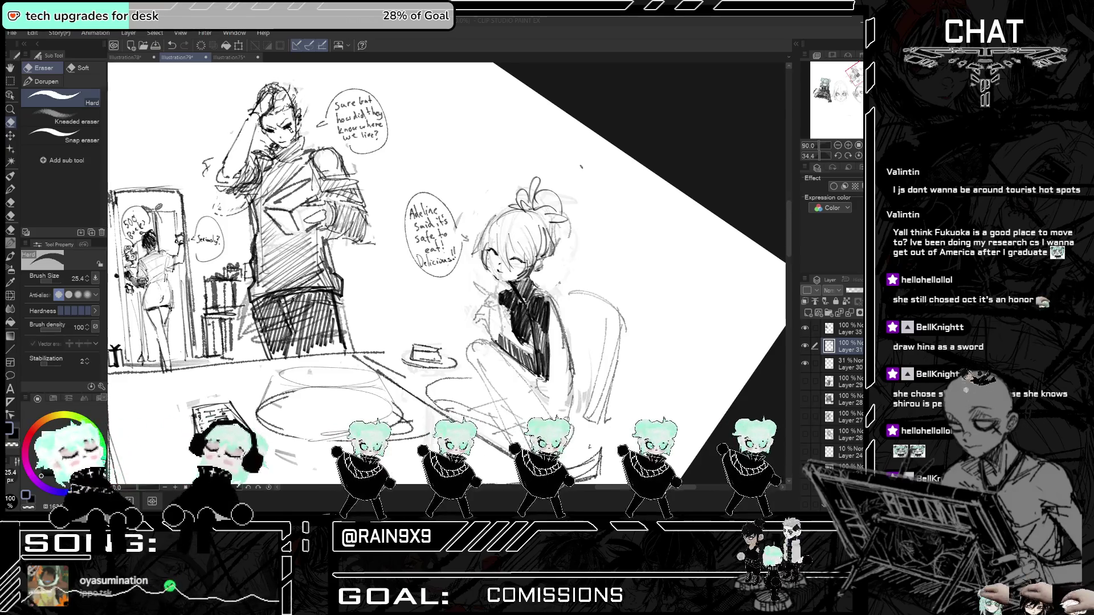
- Undo the stray strokes near the girl's face and eye, return to the pen, and zoom in on her
key("ctrl+z")
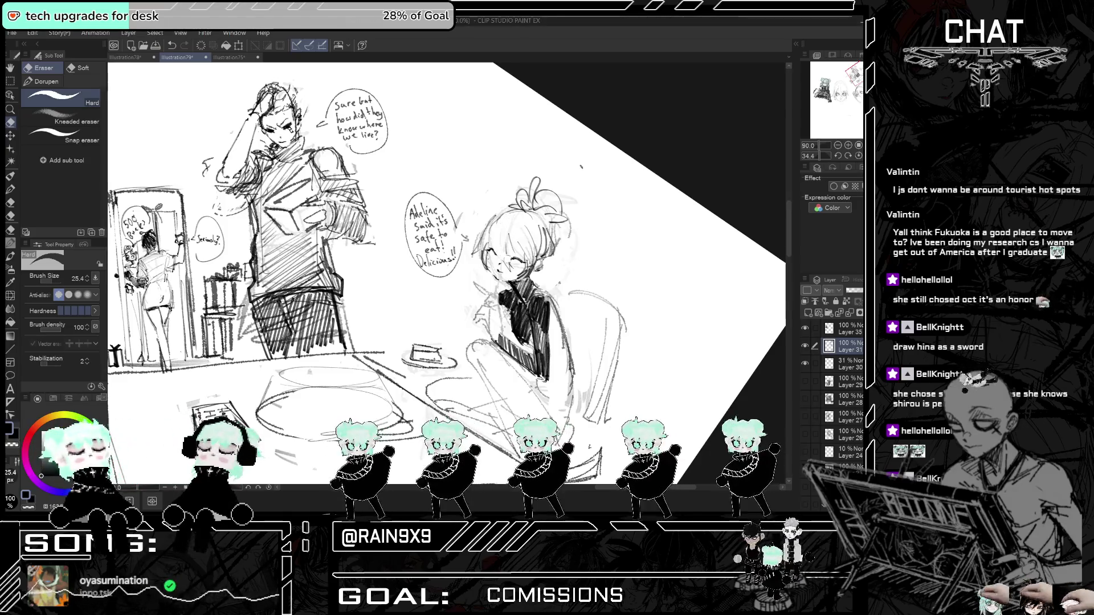
left_click(11, 177)
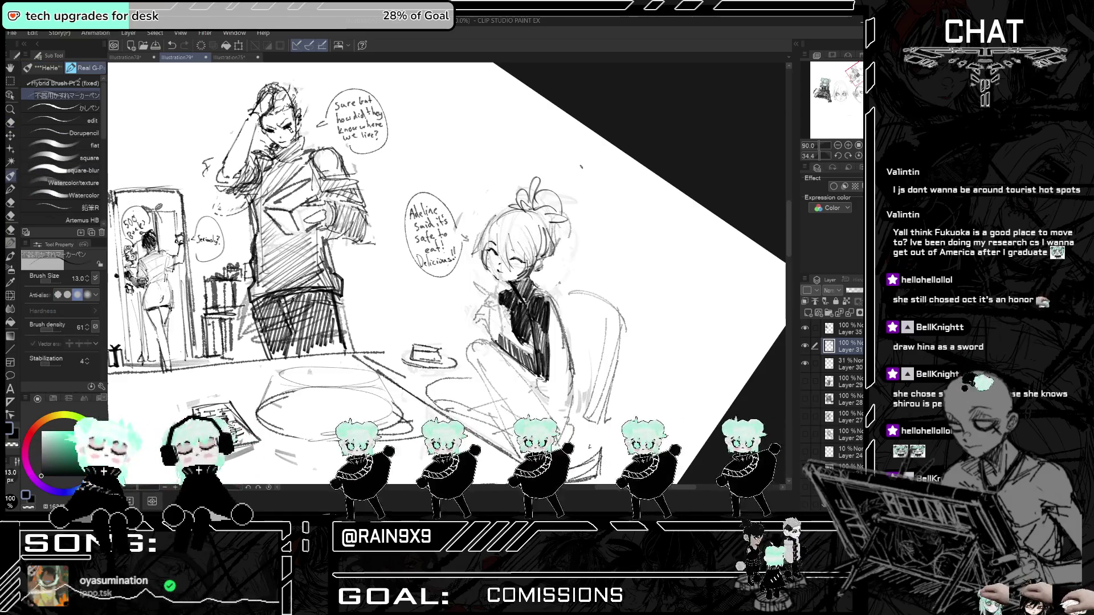
key("ctrl+t")
key("ctrl+t")
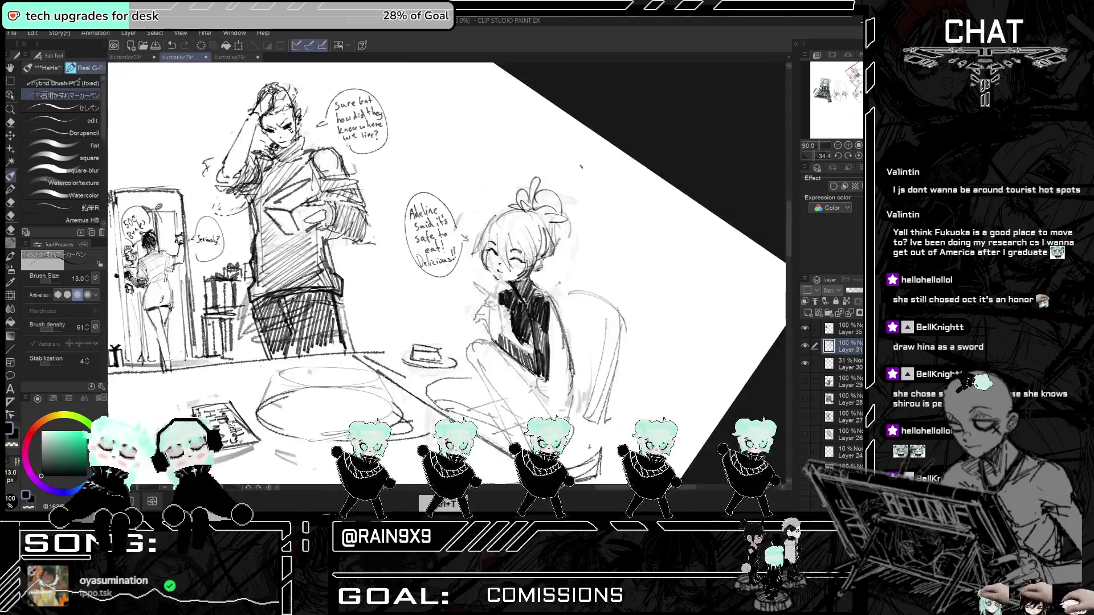
key("ctrl+z")
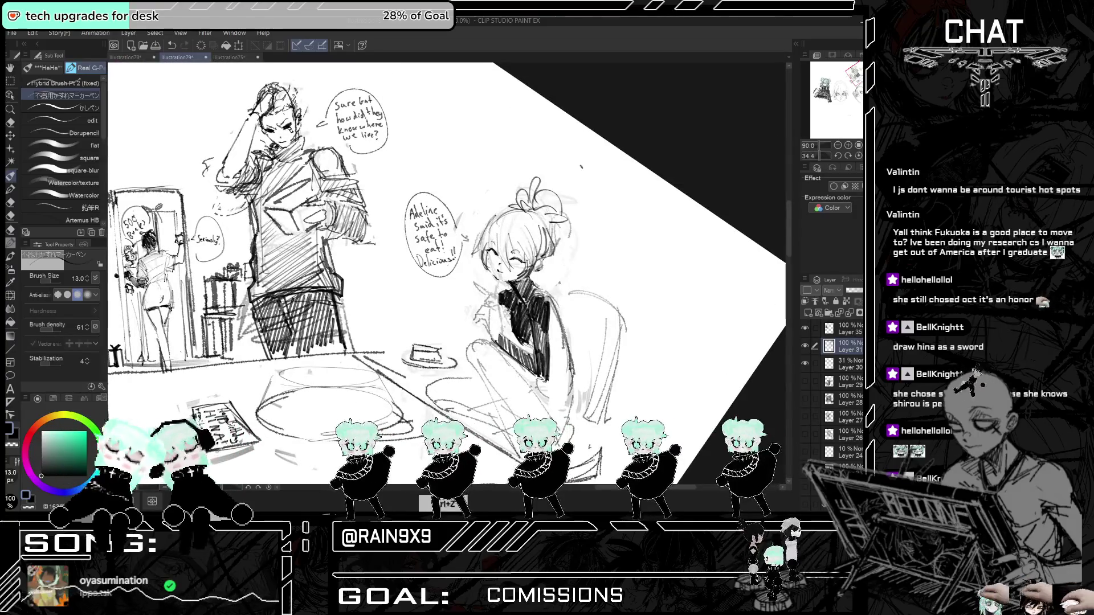
key("ctrl+y")
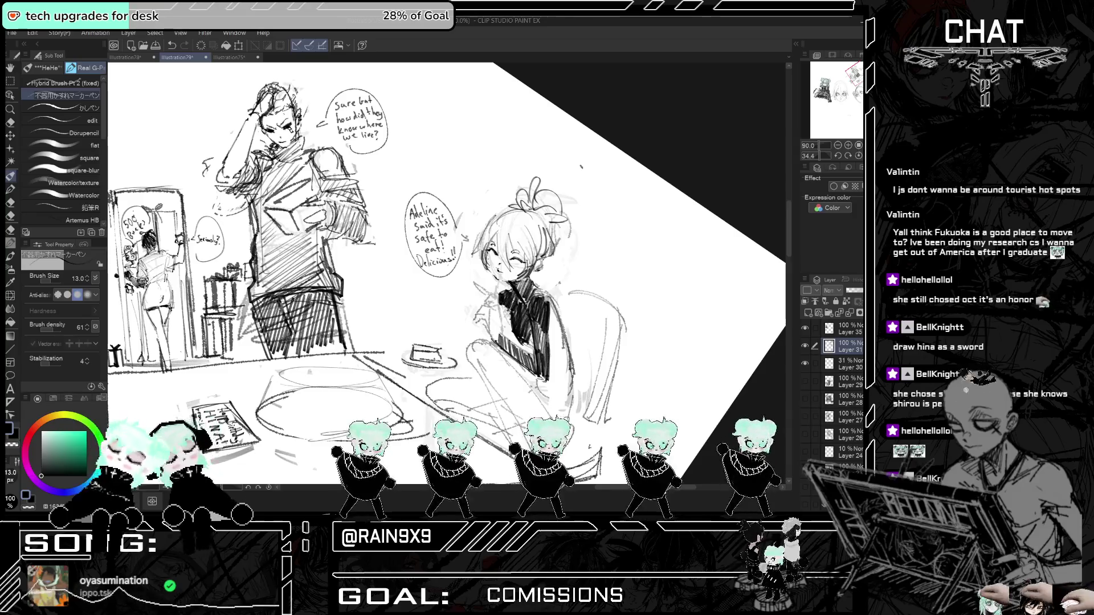
key("h")
key("h")
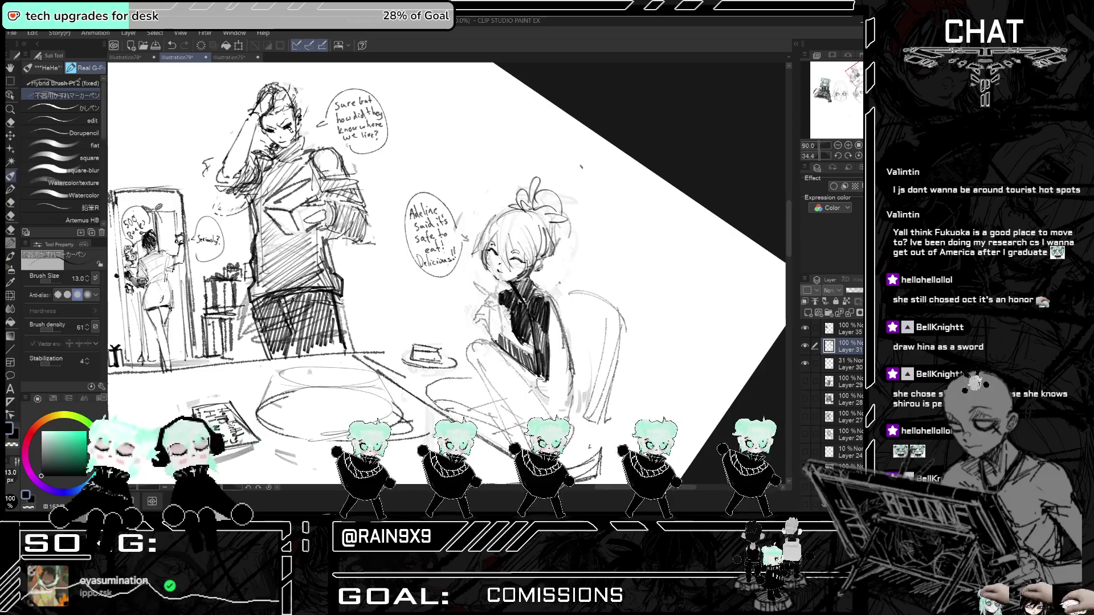
key("h")
key("h")
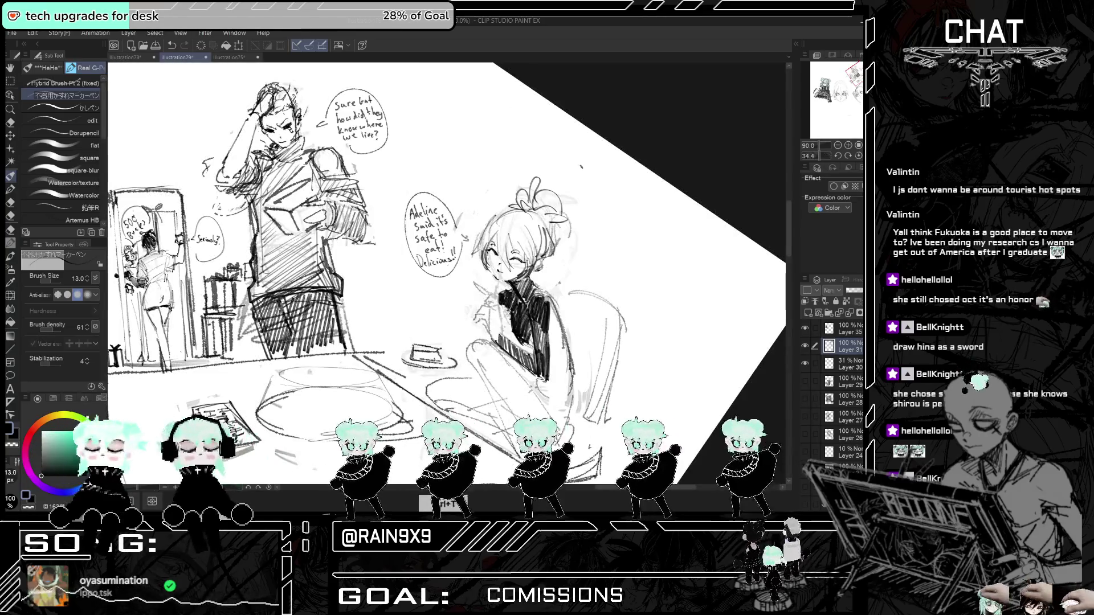
scroll(447, 273, "up", 2)
scroll(499, 254, "up", 3)
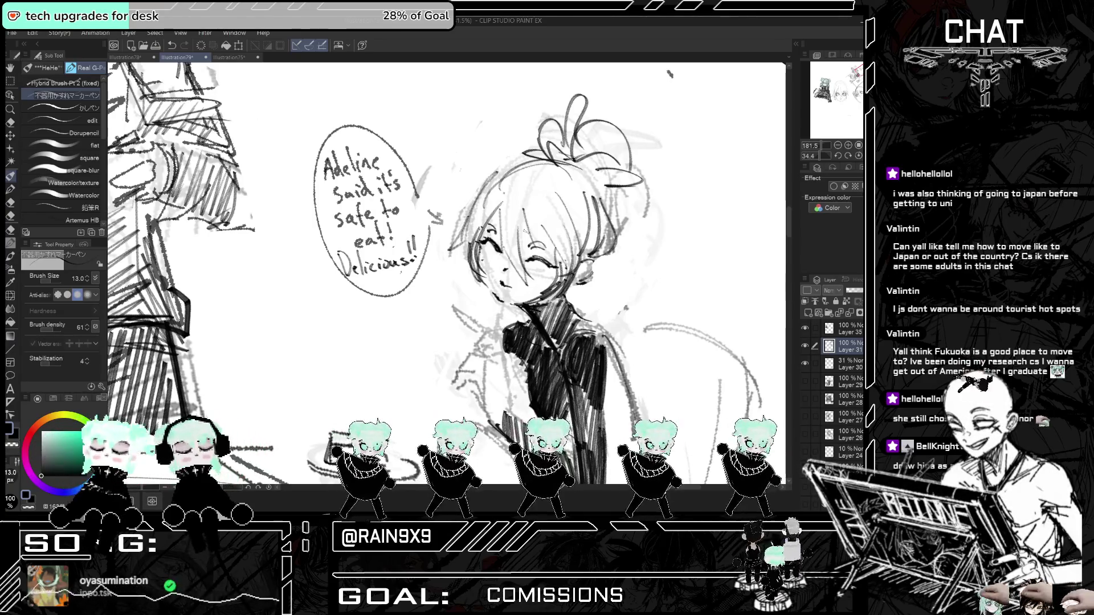
mouse_move(432, 111)
left_mouse_down()
mouse_move(437, 122)
mouse_move(647, 74)
mouse_move(647, 91)
left_mouse_up()
left_click_drag(542, 79, 546, 99)
left_click_drag(442, 83, 463, 94)
left_click_drag(481, 85, 483, 92)
mouse_move(568, 71)
left_mouse_down()
mouse_move(563, 81)
mouse_move(585, 73)
mouse_move(594, 83)
left_mouse_up()
key("ctrl+z")
key("ctrl+z")
left_click_drag(600, 73, 625, 74)
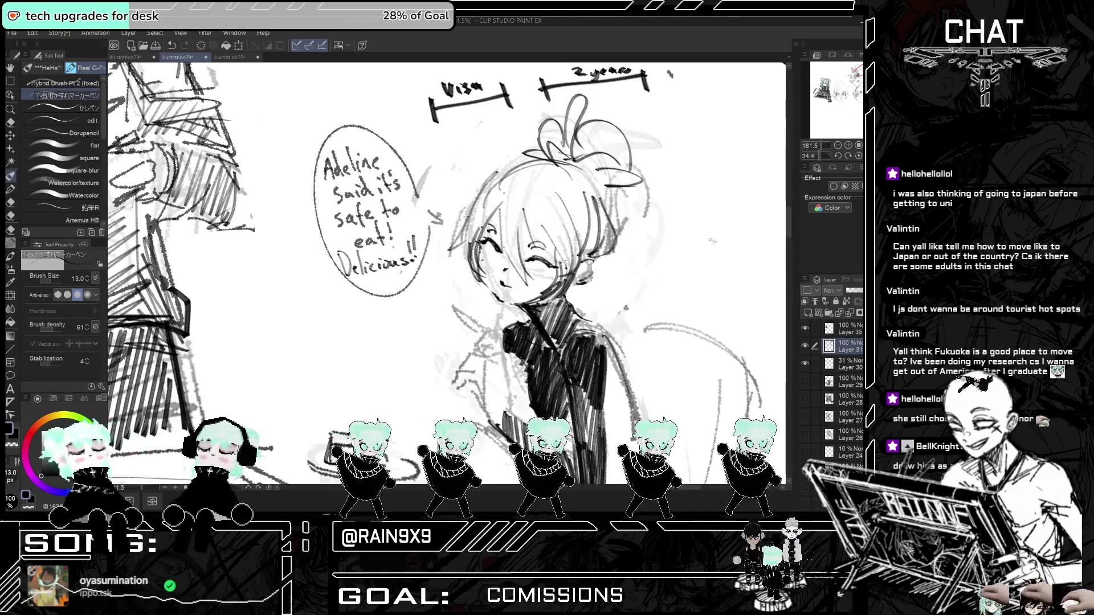
mouse_move(693, 108)
left_mouse_down()
mouse_move(696, 124)
mouse_move(758, 129)
left_mouse_up()
mouse_move(686, 140)
left_mouse_down()
mouse_move(759, 139)
mouse_move(673, 197)
mouse_move(681, 189)
mouse_move(656, 240)
mouse_move(753, 233)
left_mouse_up()
mouse_move(747, 229)
left_mouse_down()
mouse_move(761, 234)
mouse_move(758, 223)
left_mouse_up()
left_click_drag(757, 216, 784, 215)
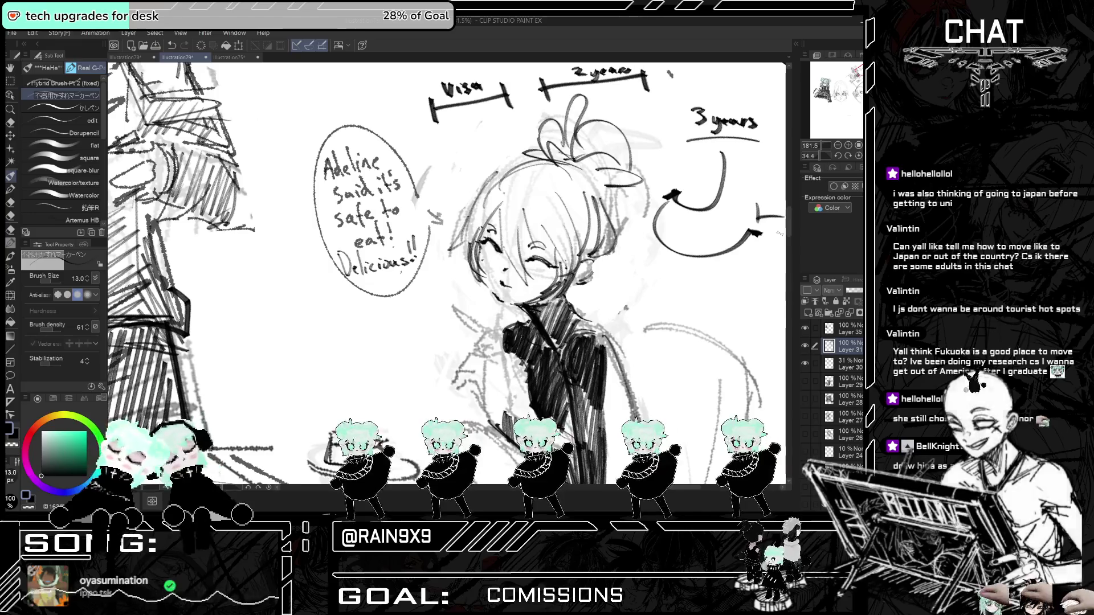
key("ctrl+z")
key("ctrl+z")
key("ctrl+z")
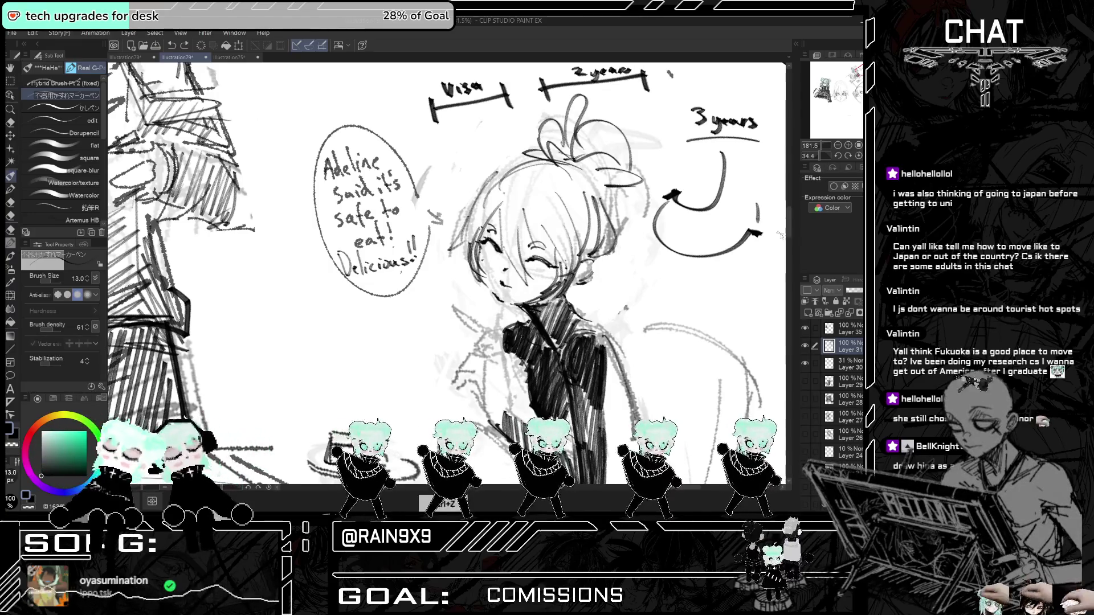
key("ctrl+z")
key("ctrl+z")
key("ctrl+z")
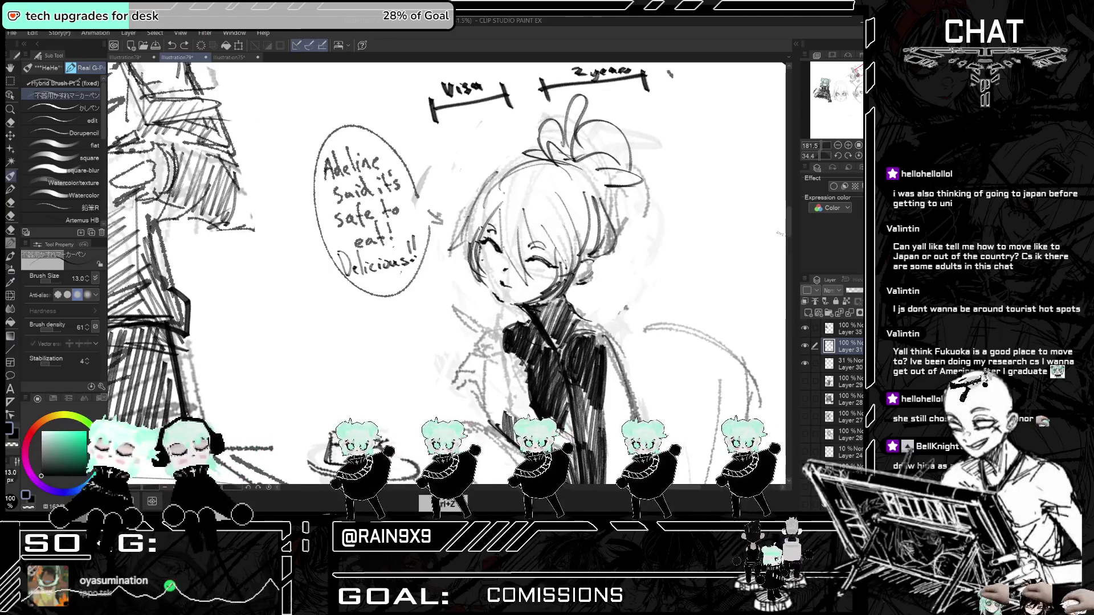
key("ctrl+z")
key("ctrl+z")
key("ctrl+z")
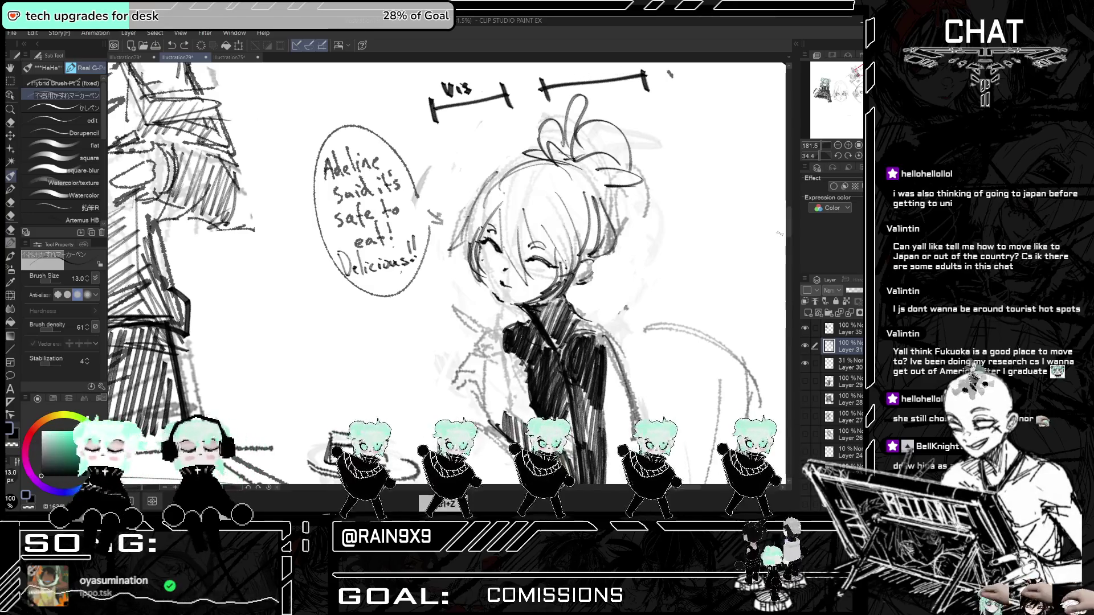
key("ctrl+z")
key("ctrl+z")
key("ctrl+z")
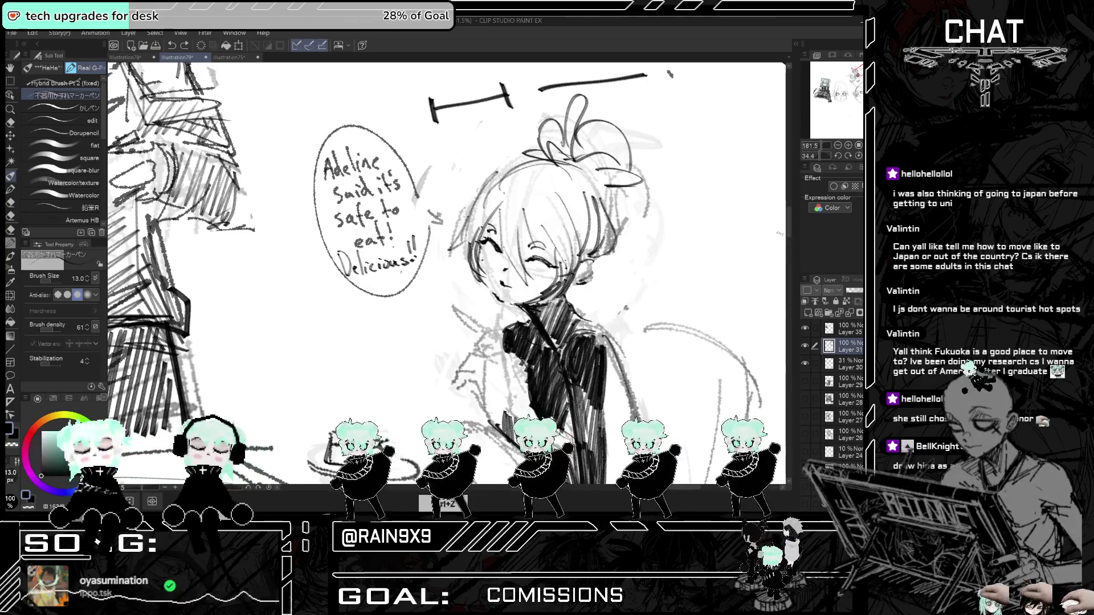
key("ctrl+z")
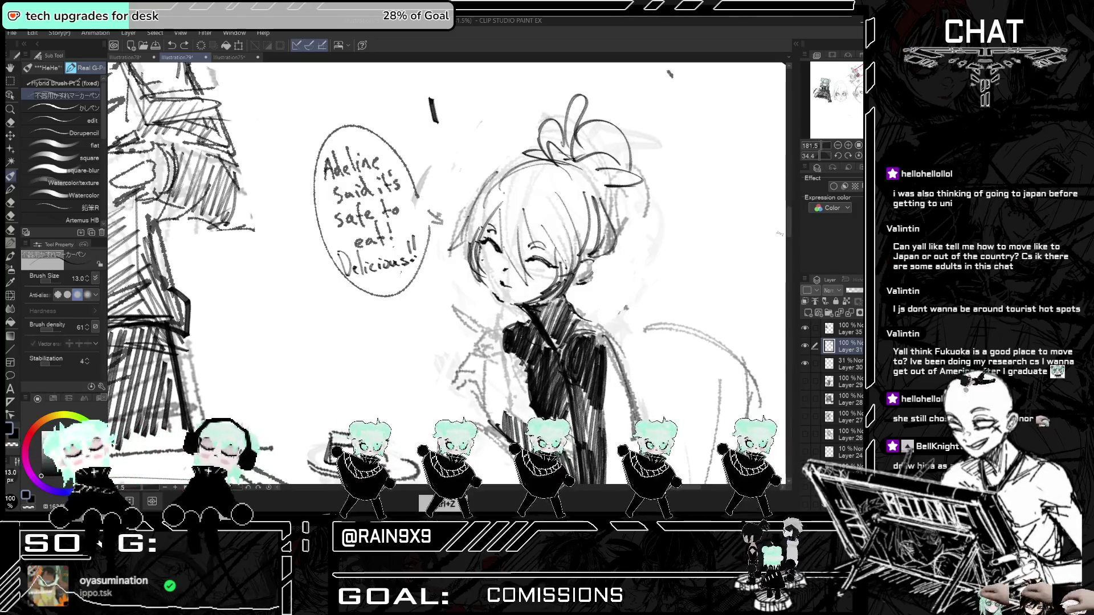
key("ctrl+z")
mouse_move(604, 90)
left_mouse_down()
mouse_move(564, 134)
mouse_move(526, 144)
left_mouse_up()
- Refine the seated girl's hair, bangs and the left side of her face with short pencil strokes
mouse_move(610, 142)
left_mouse_down()
mouse_move(622, 152)
mouse_move(628, 130)
mouse_move(623, 151)
left_mouse_up()
scroll(633, 151, "down", 1)
mouse_move(529, 158)
left_mouse_down()
mouse_move(507, 243)
mouse_move(537, 263)
left_mouse_up()
mouse_move(556, 172)
left_mouse_down()
mouse_move(511, 200)
mouse_move(552, 243)
mouse_move(540, 174)
left_mouse_up()
mouse_move(584, 169)
left_mouse_down()
mouse_move(582, 219)
mouse_move(531, 176)
mouse_move(589, 226)
left_mouse_up()
scroll(632, 202, "down", 1)
scroll(570, 228, "down", 1)
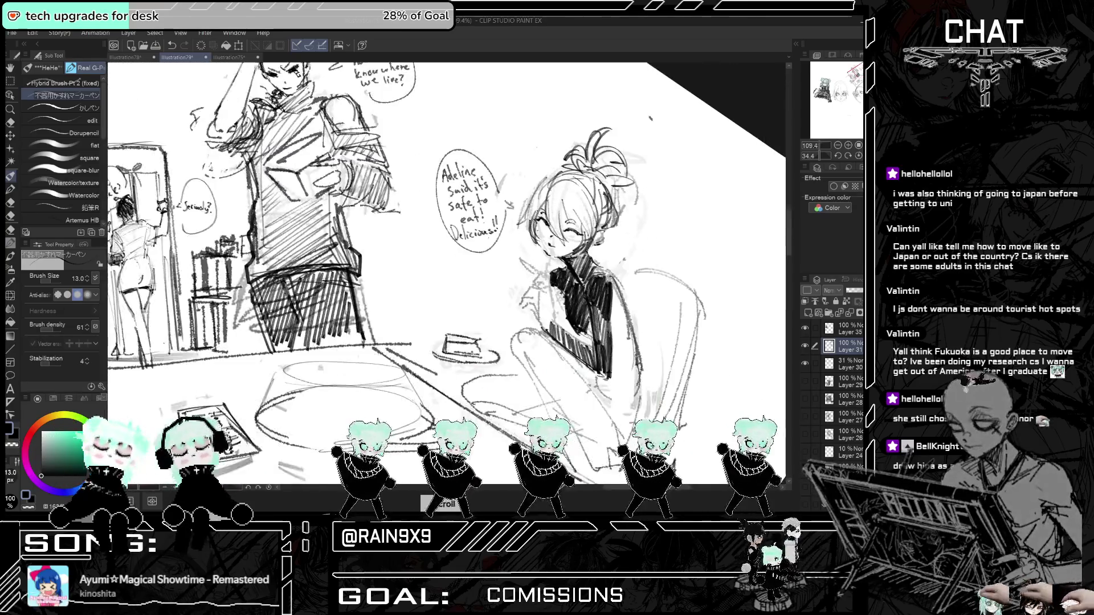
scroll(570, 228, "up", 1)
left_click_drag(507, 192, 488, 214)
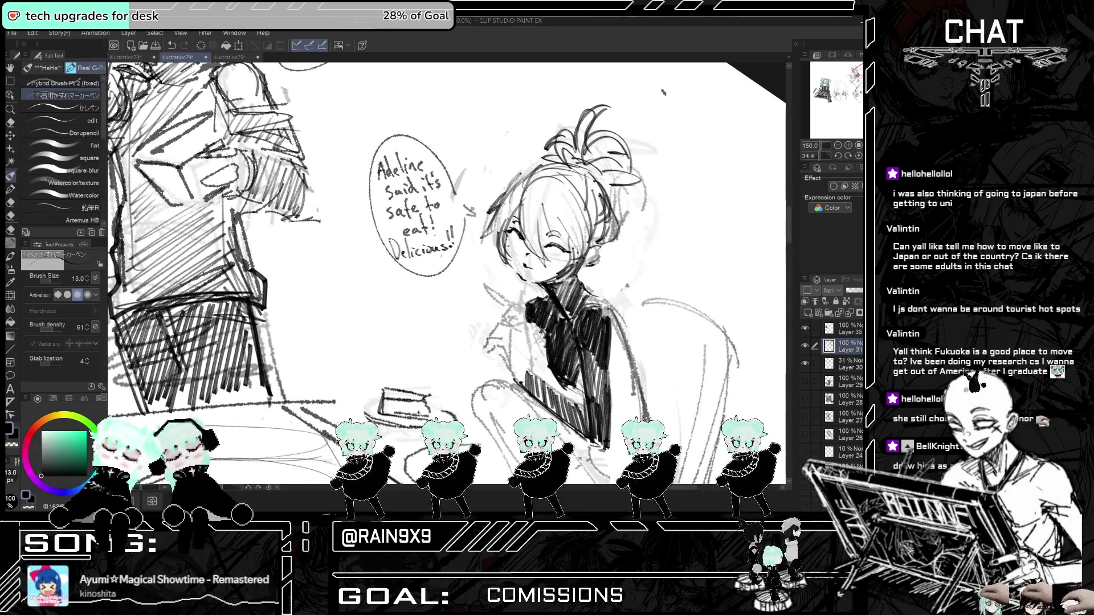
key("h")
scroll(447, 228, "down", 3)
key("h")
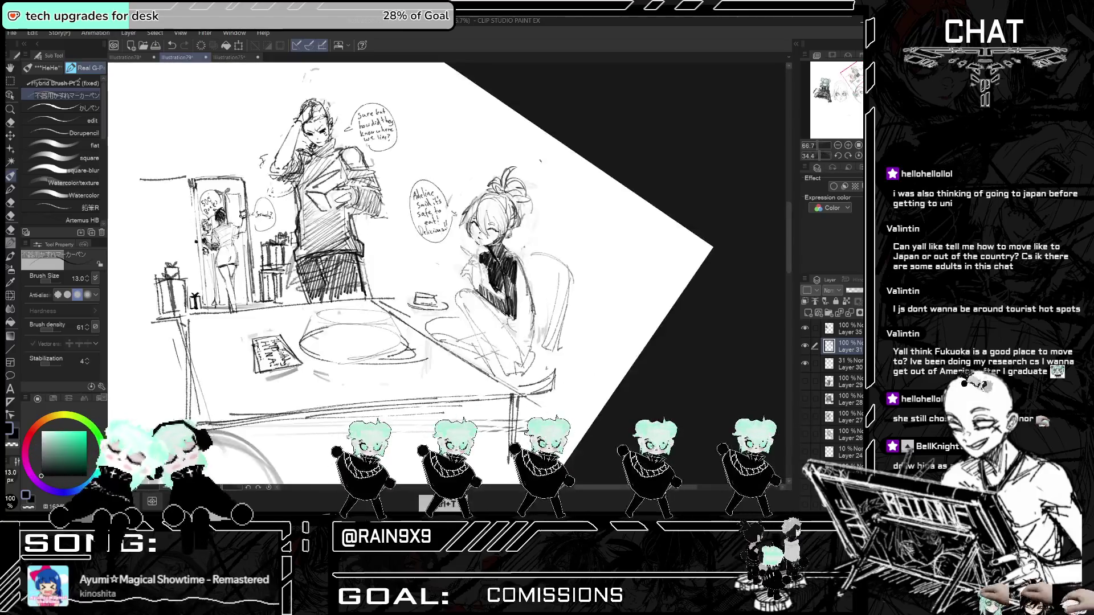
scroll(447, 228, "up", 3)
- Hatch dark shading on the black sweater, extending it down the right edge, then mirror-check
left_click_drag(514, 284, 512, 301)
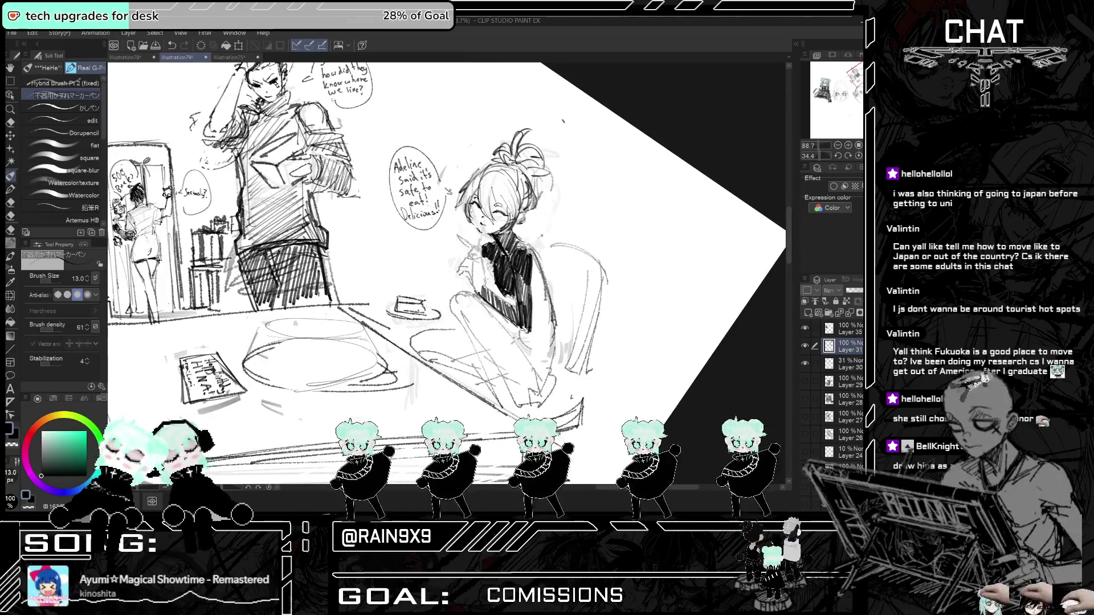
left_click_drag(538, 261, 534, 344)
left_click_drag(550, 306, 537, 368)
left_click_drag(552, 328, 539, 367)
mouse_move(550, 342)
left_mouse_down()
mouse_move(544, 356)
mouse_move(520, 345)
mouse_move(520, 367)
left_mouse_up()
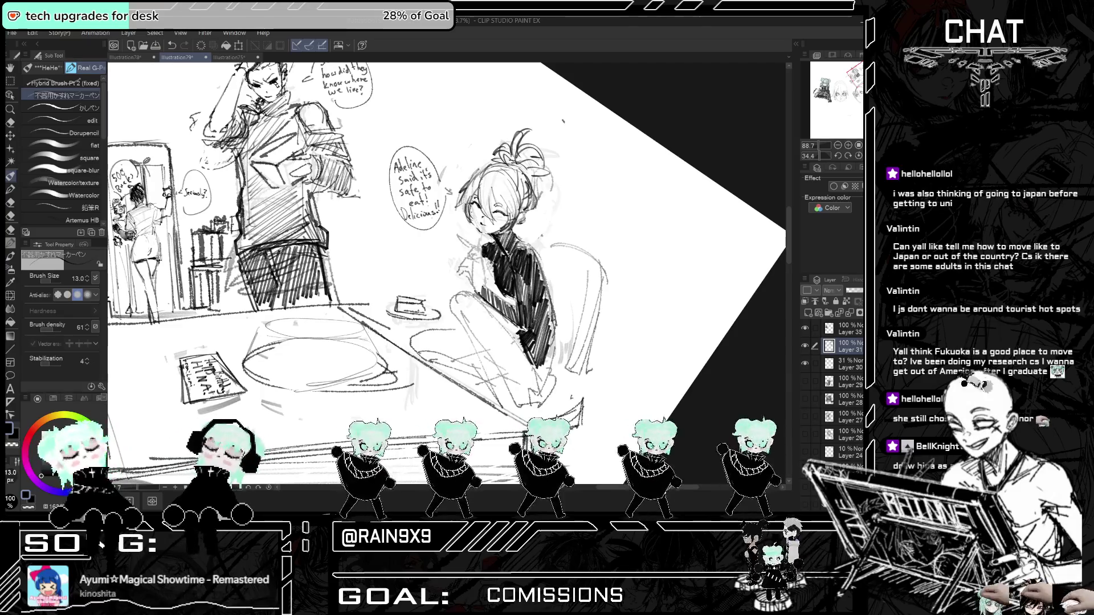
left_click_drag(552, 300, 544, 365)
key("ctrl+t")
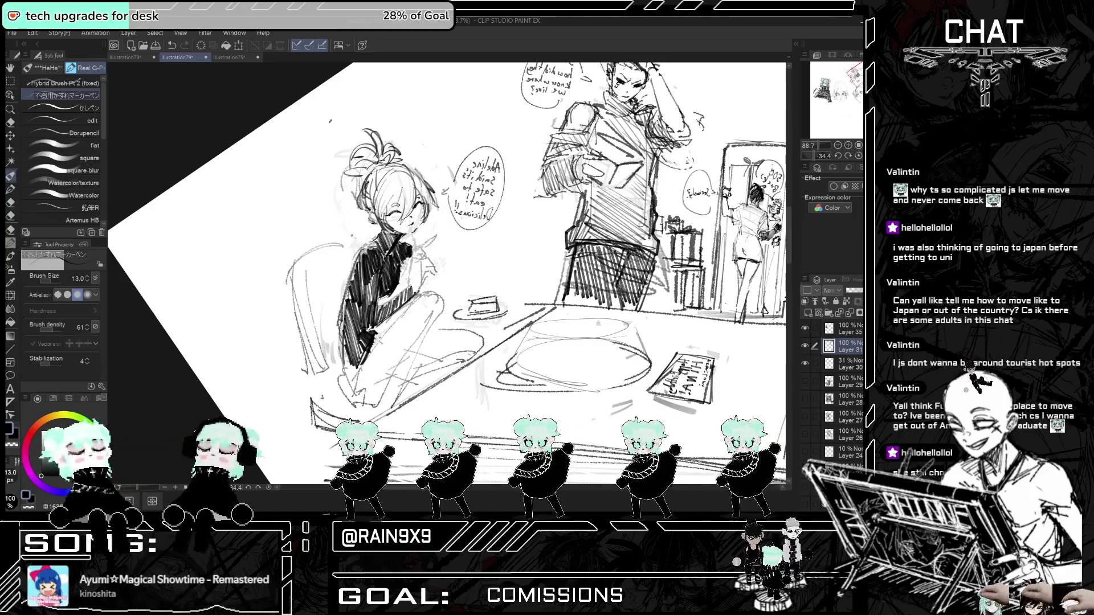
- Undo the chest stroke, then add dark hatching on the girl's leg and redraw the knee hatch
key("ctrl+z")
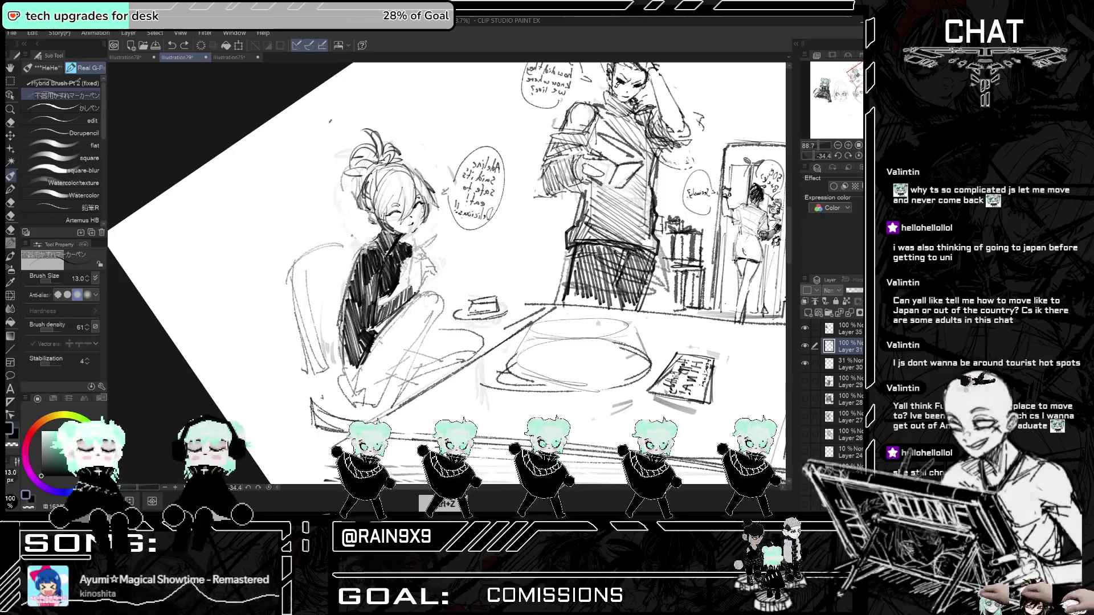
key("ctrl+t")
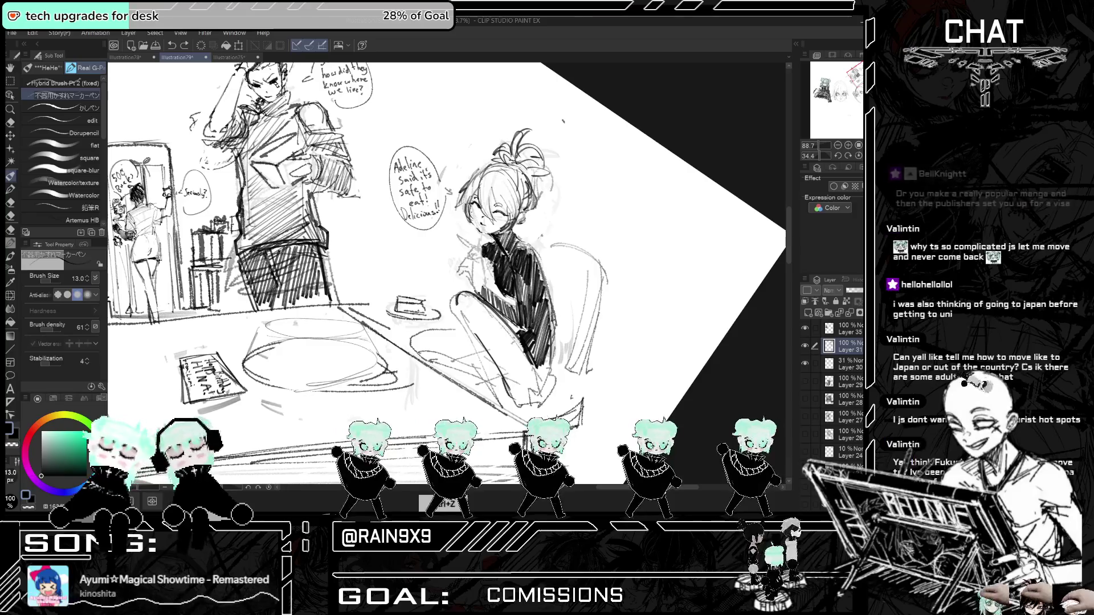
left_click_drag(551, 355, 541, 382)
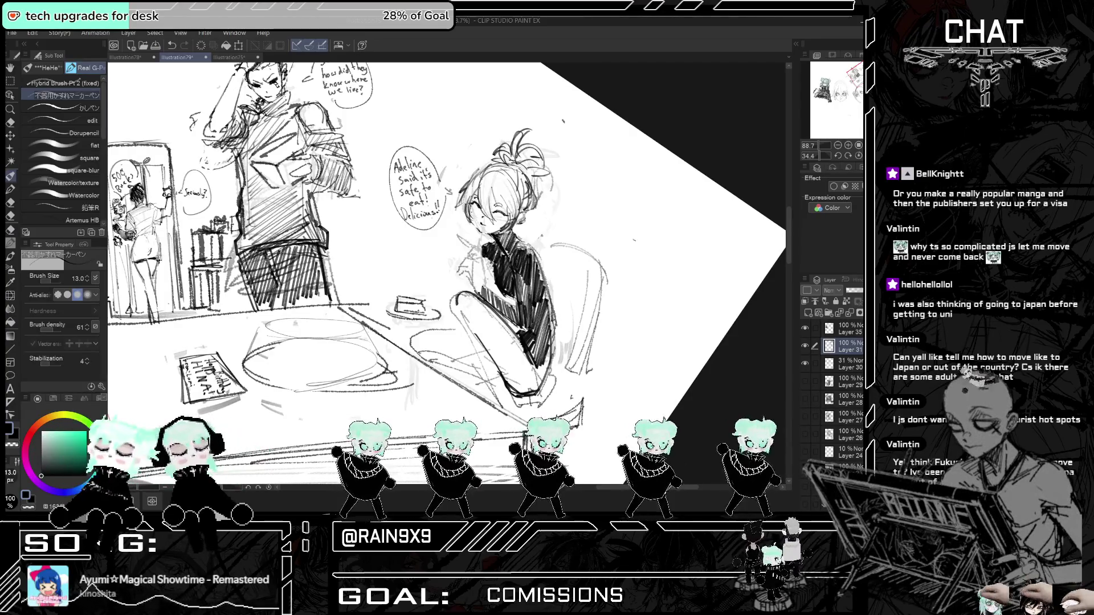
key("ctrl+h")
key("ctrl+h")
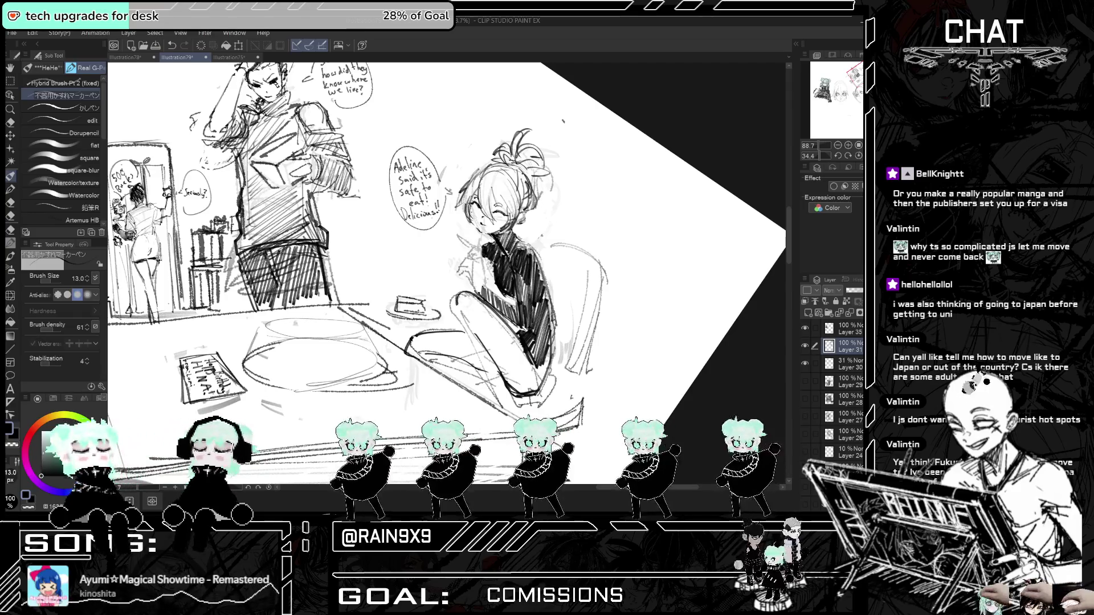
key("ctrl+z")
mouse_move(462, 294)
left_mouse_down()
mouse_move(454, 317)
mouse_move(467, 317)
left_mouse_up()
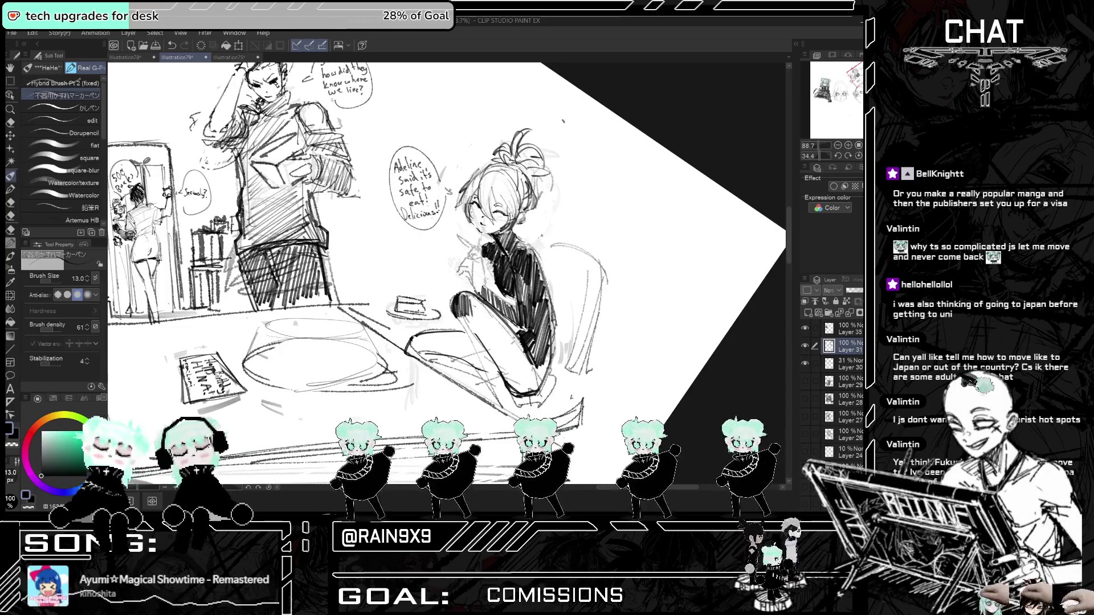
key("ctrl+z")
key("ctrl+z")
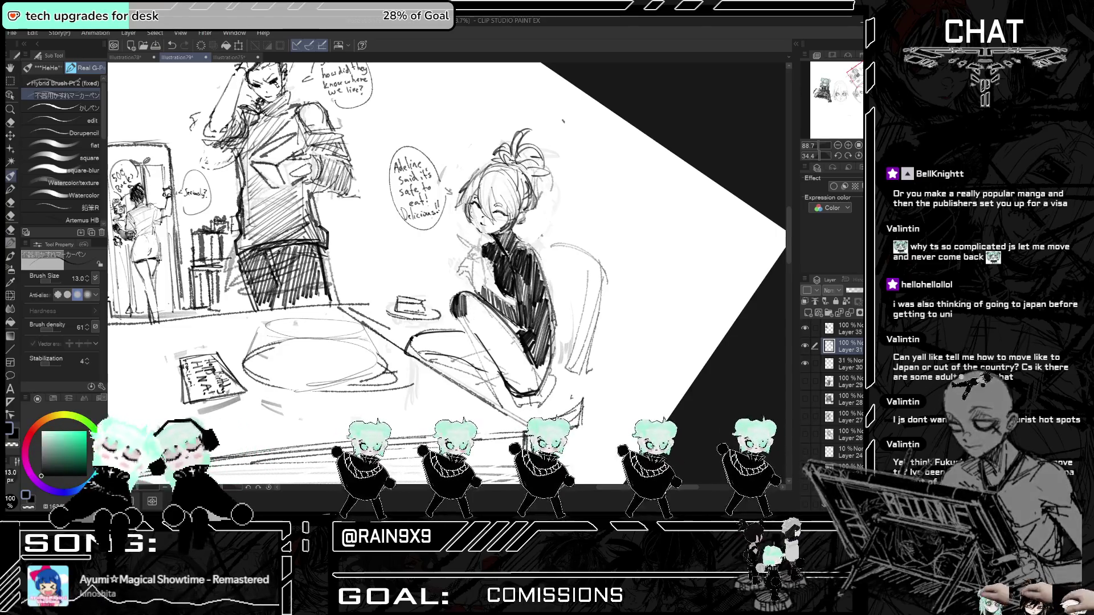
left_click_drag(458, 293, 452, 307)
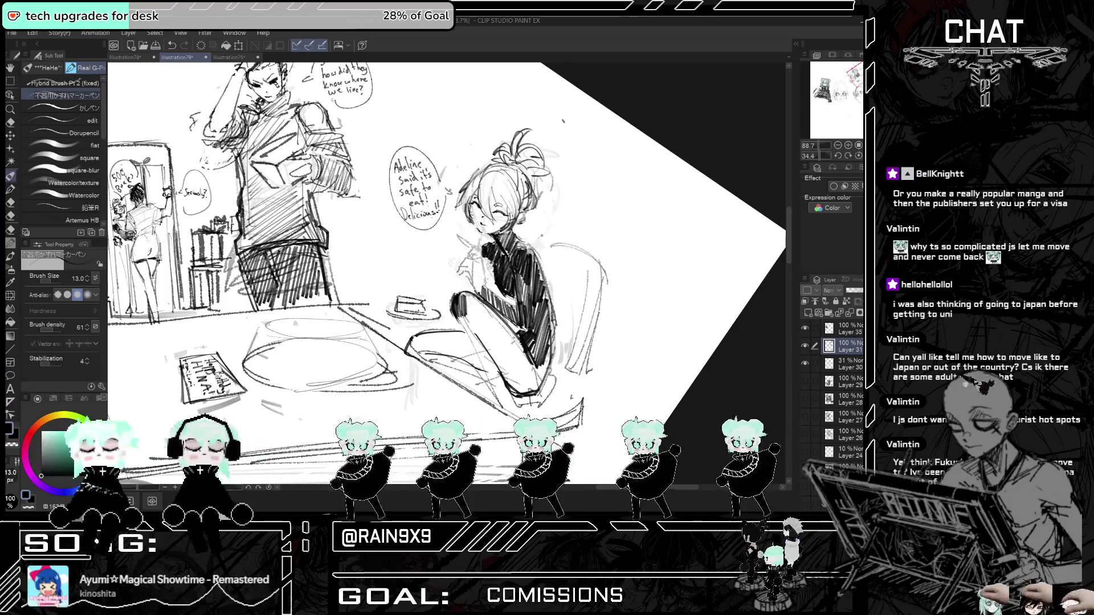
key("h")
key("h")
scroll(447, 274, "up", 3)
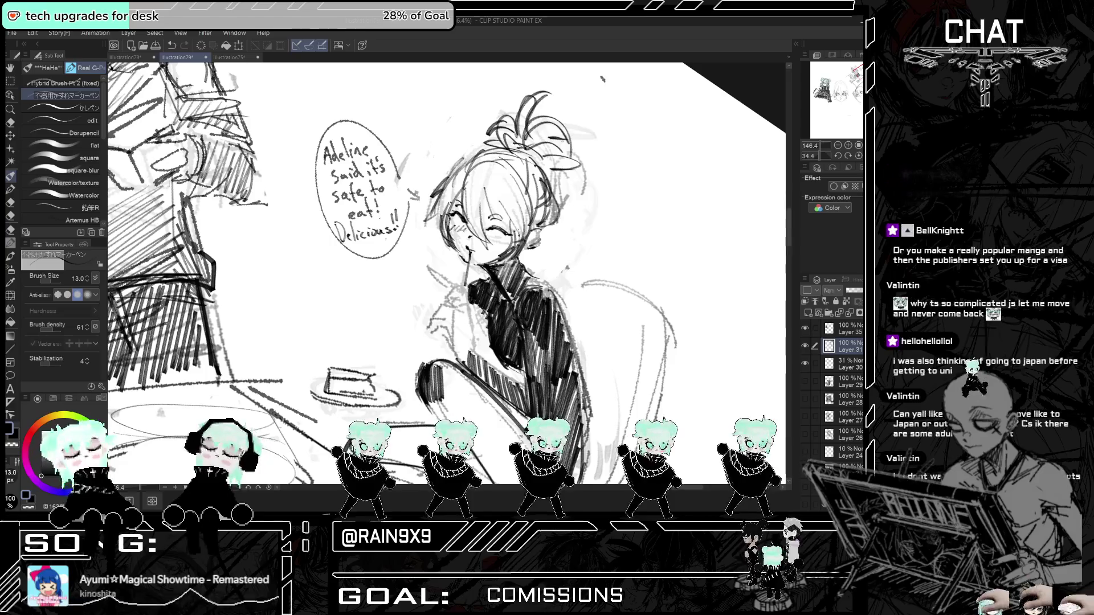
- Hatch blush onto the seated girl's cheek
mouse_move(489, 232)
left_mouse_down()
mouse_move(485, 240)
mouse_move(505, 242)
left_mouse_up()
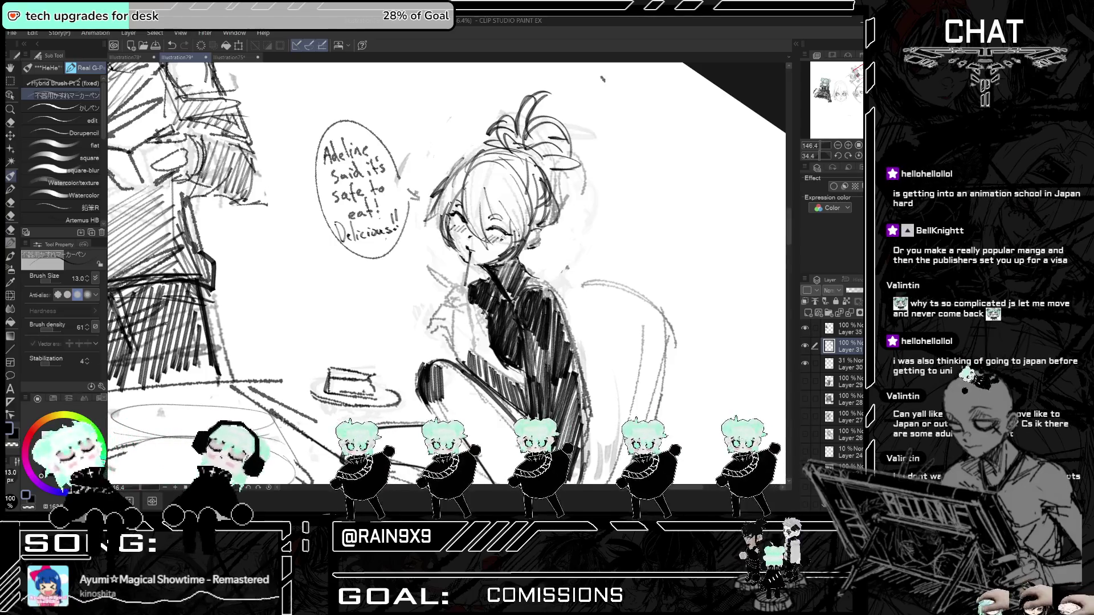
scroll(447, 273, "down", 3)
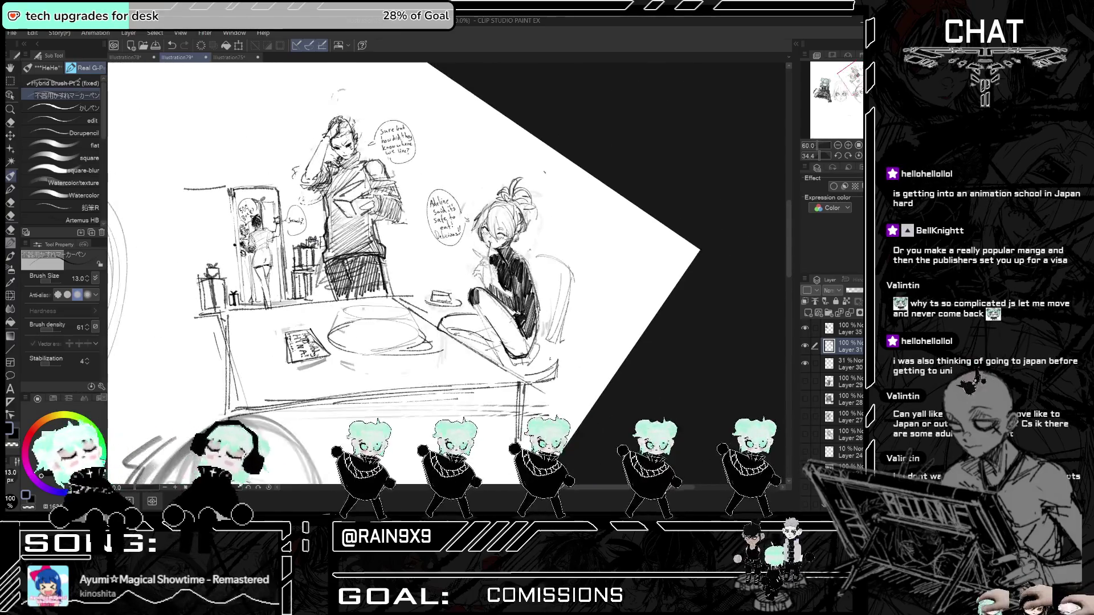
key("h")
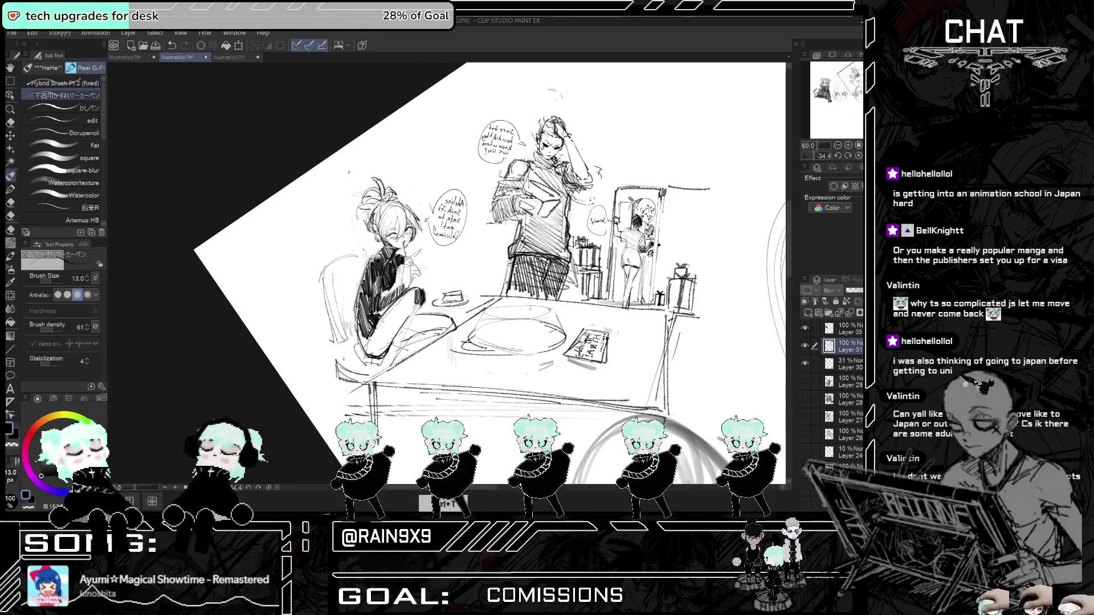
key("h")
scroll(583, 271, "up", 3)
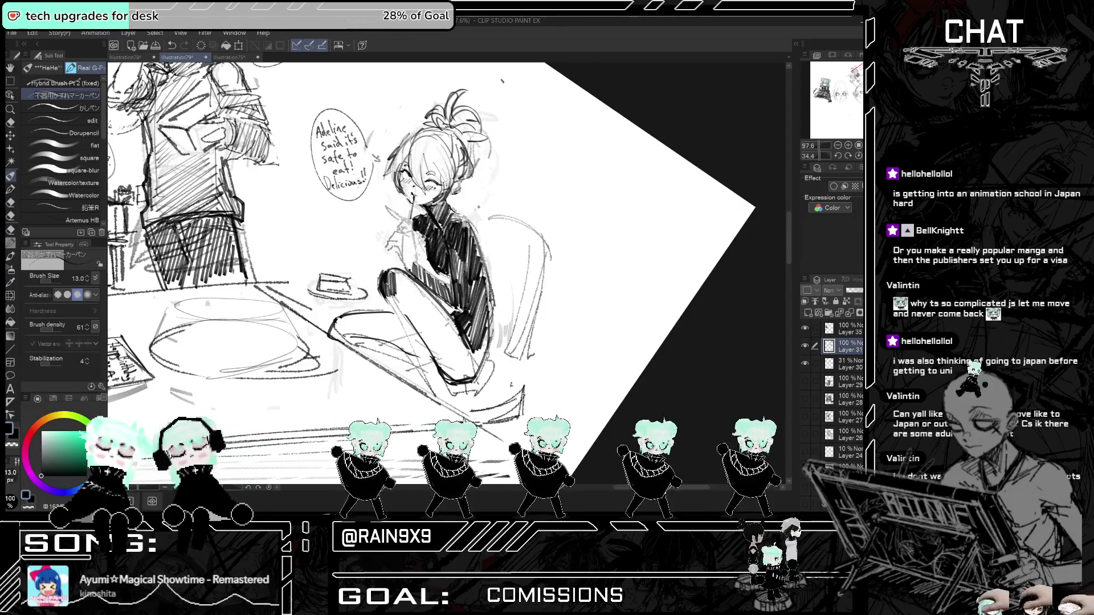
- Draw dark strokes along the leg and down the shin, undoing one bad stroke
left_click_drag(398, 335, 429, 381)
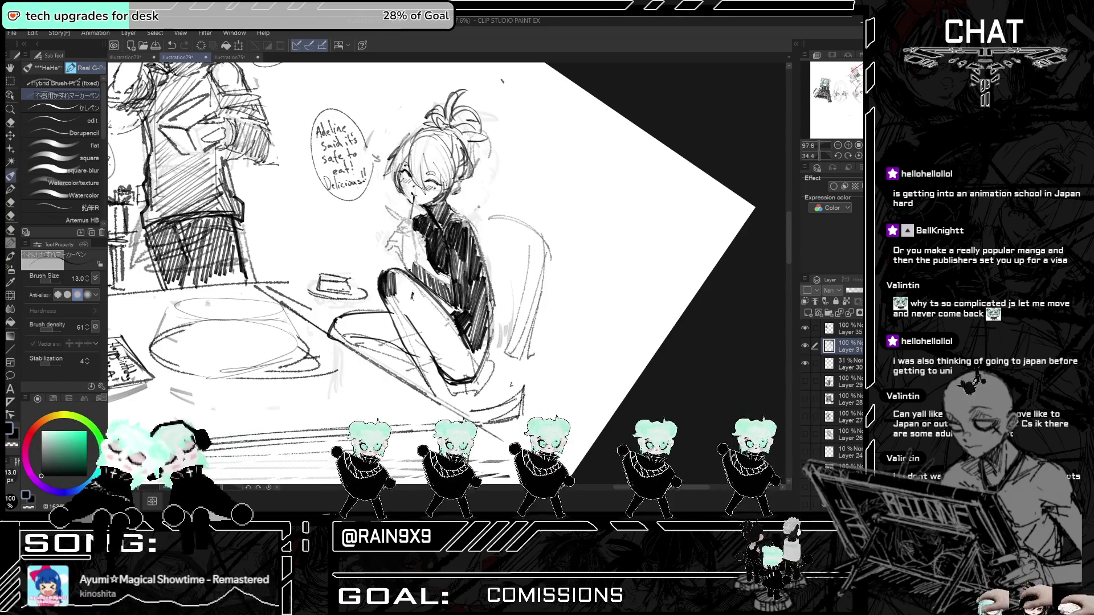
key("h")
key("h")
key("ctrl+z")
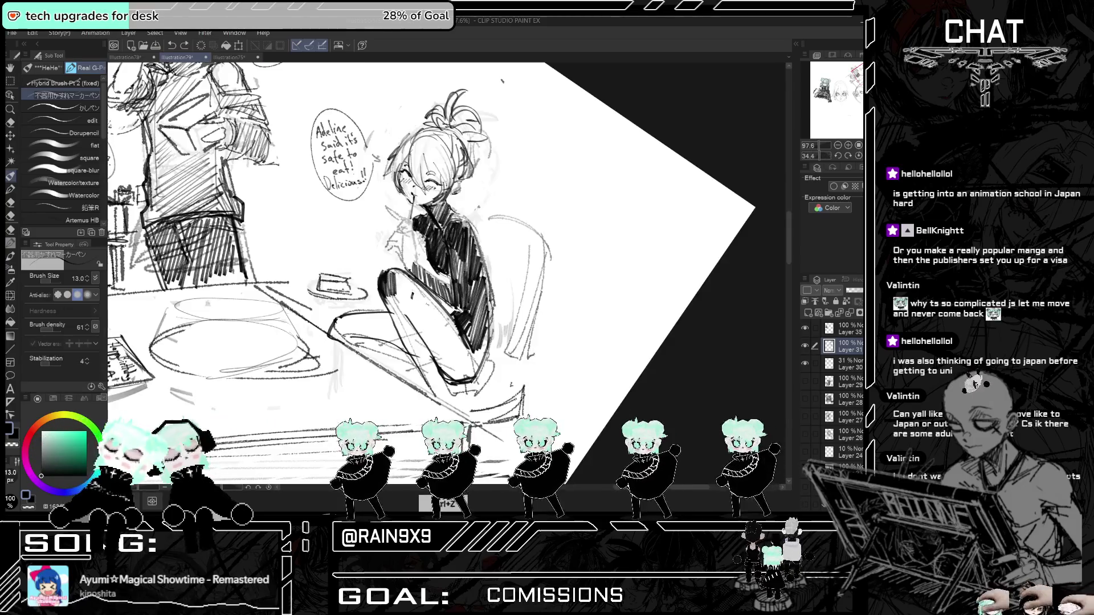
left_click_drag(436, 366, 441, 382)
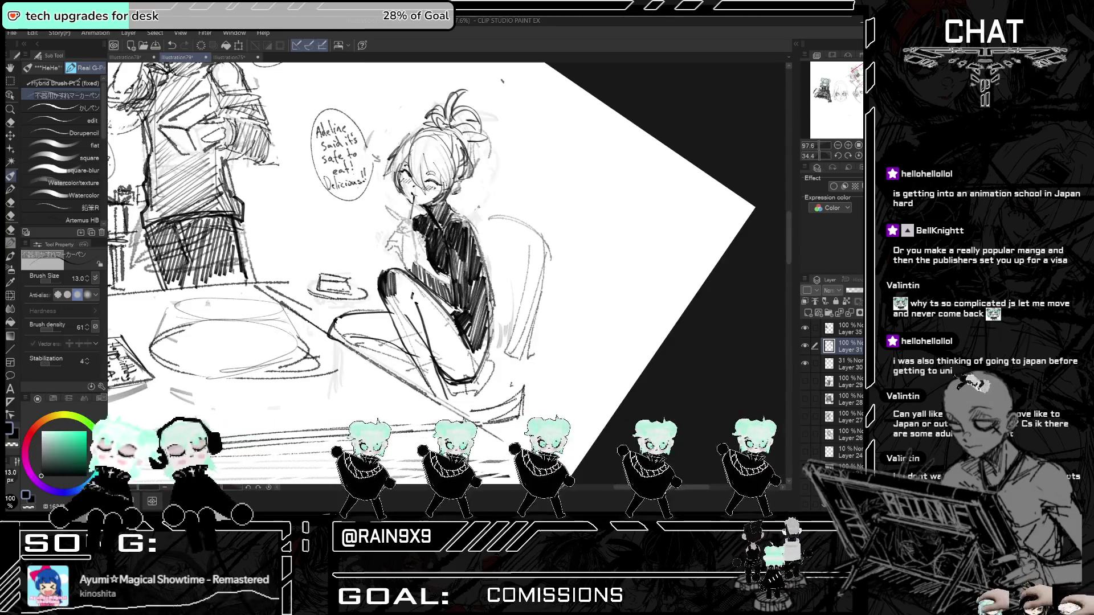
left_click_drag(390, 281, 414, 361)
mouse_move(415, 319)
left_mouse_down()
mouse_move(419, 373)
mouse_move(432, 383)
left_mouse_up()
left_click_drag(431, 364, 434, 383)
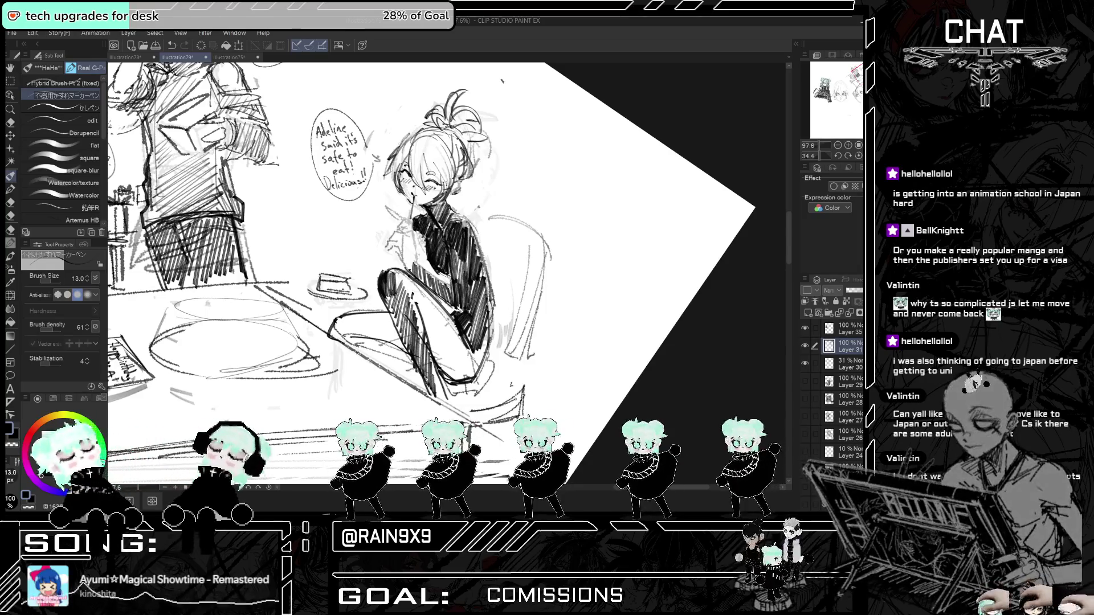
- Build dense vertical hatching over the knee, leg and thigh to darken them
mouse_move(406, 271)
left_mouse_down()
mouse_move(396, 298)
mouse_move(418, 321)
left_mouse_up()
mouse_move(429, 291)
left_mouse_down()
mouse_move(420, 329)
mouse_move(434, 363)
left_mouse_up()
left_click_drag(444, 310, 438, 369)
left_click_drag(448, 311, 442, 374)
mouse_move(457, 319)
left_mouse_down()
mouse_move(446, 376)
mouse_move(465, 381)
left_mouse_up()
left_click_drag(489, 334, 477, 372)
left_click_drag(490, 335, 480, 360)
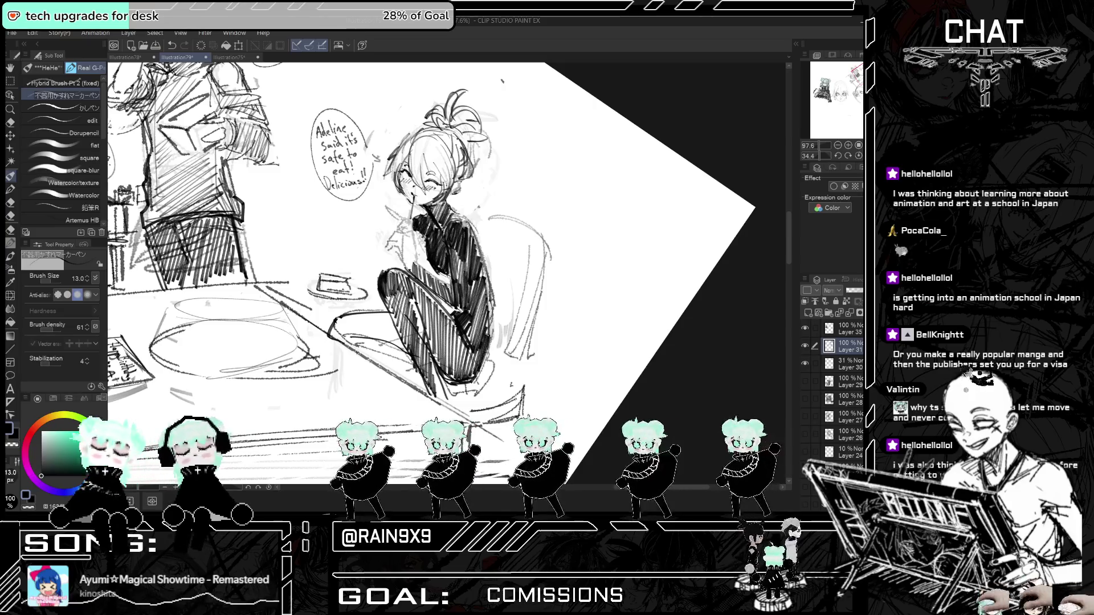
mouse_move(439, 280)
left_mouse_down()
mouse_move(417, 296)
mouse_move(434, 304)
left_mouse_up()
left_click_drag(446, 284, 426, 301)
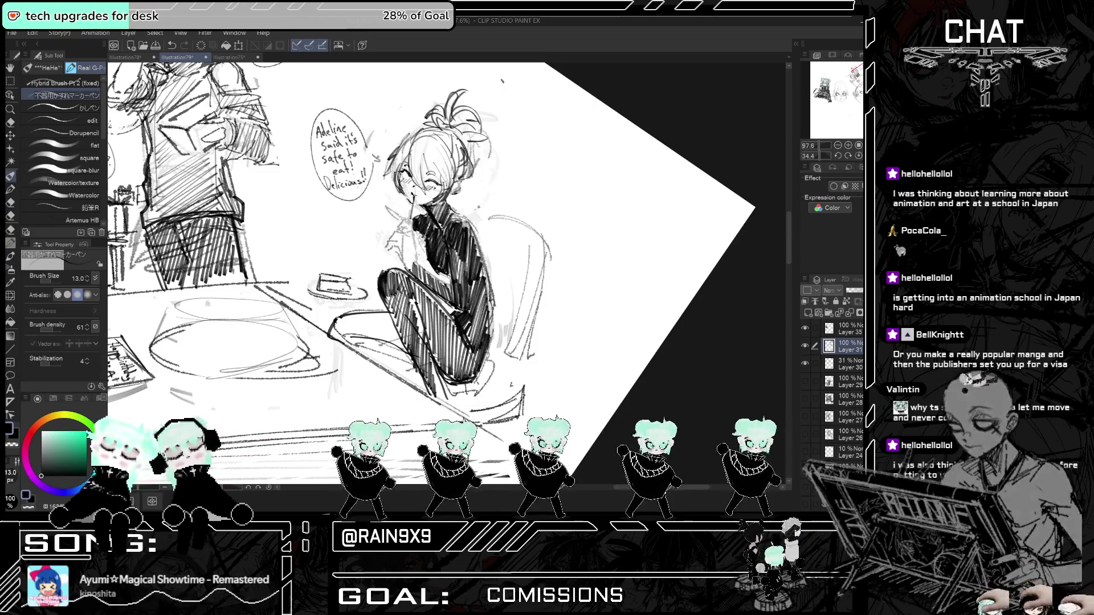
key("h")
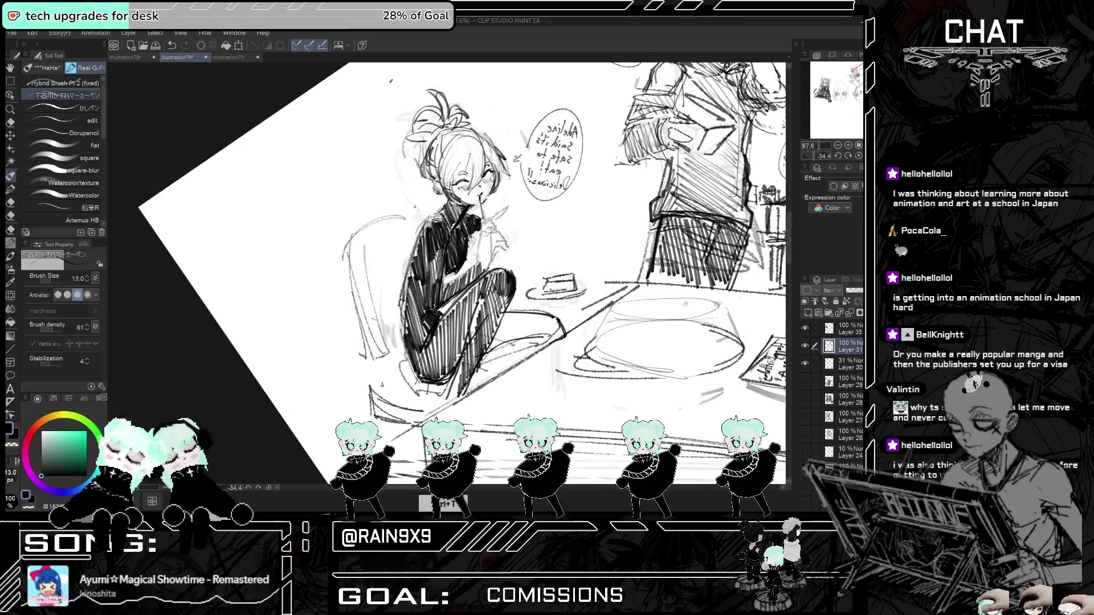
key("h")
left_click_drag(417, 236, 412, 261)
left_click_drag(419, 249, 414, 266)
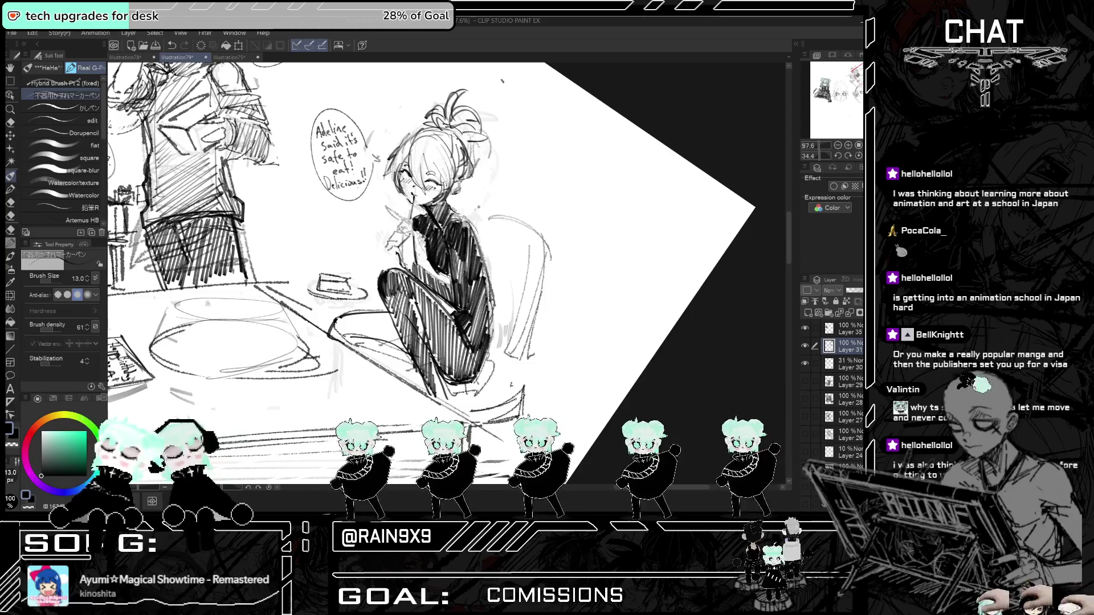
key("h")
scroll(455, 273, "down", 2)
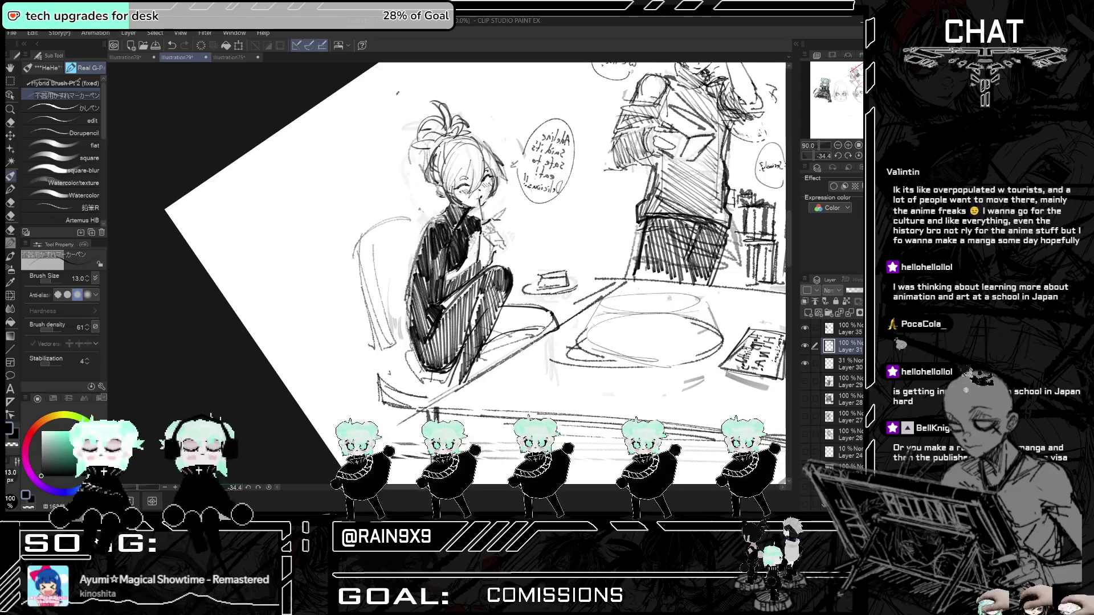
key("ctrl+t")
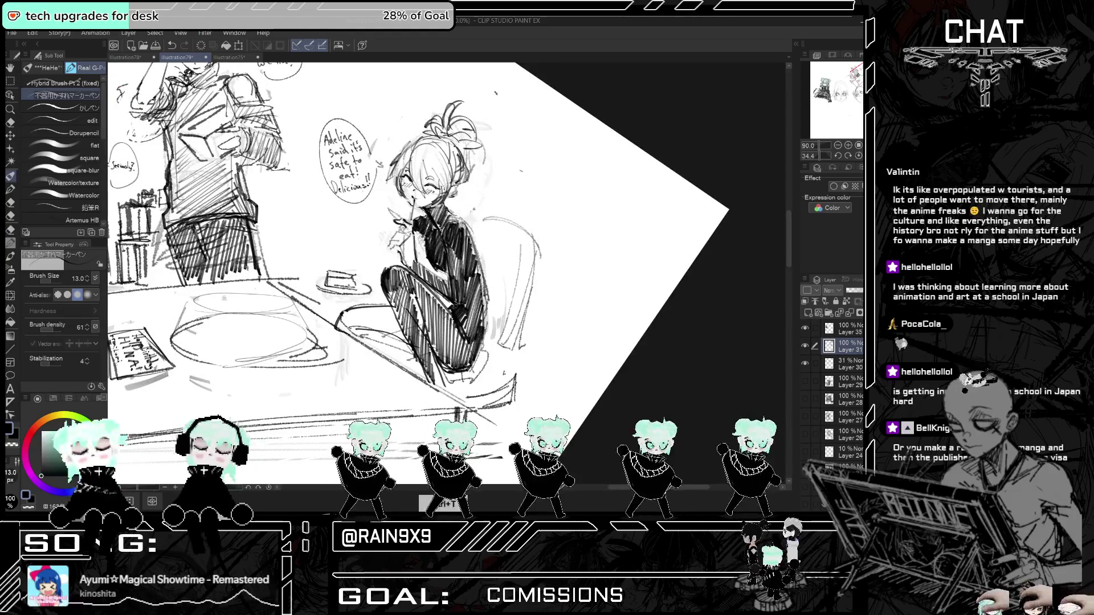
key("ctrl+t")
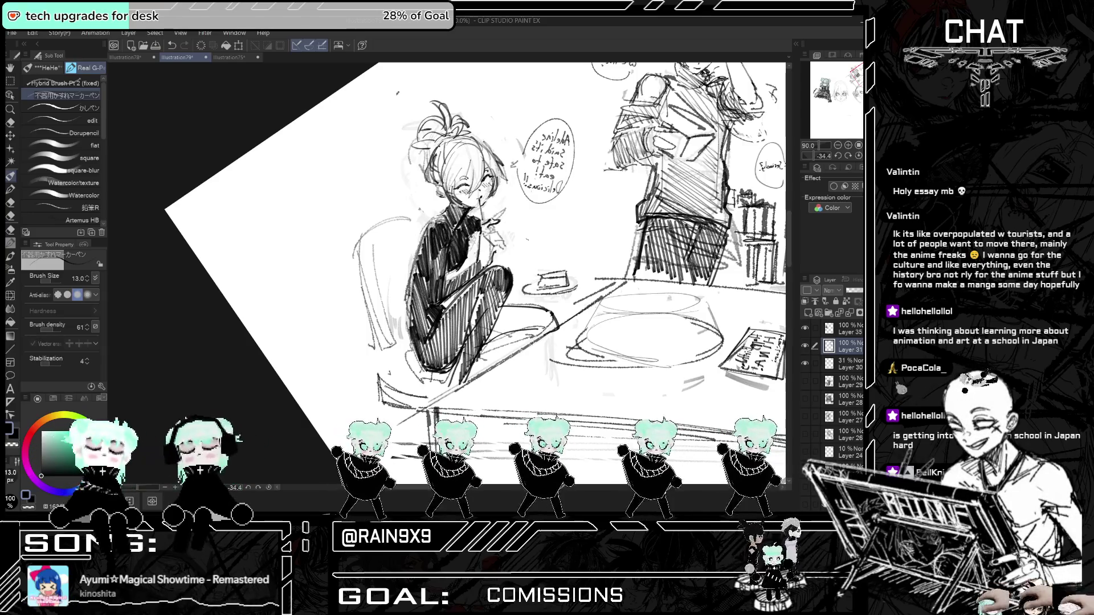
scroll(501, 215, "up", 2)
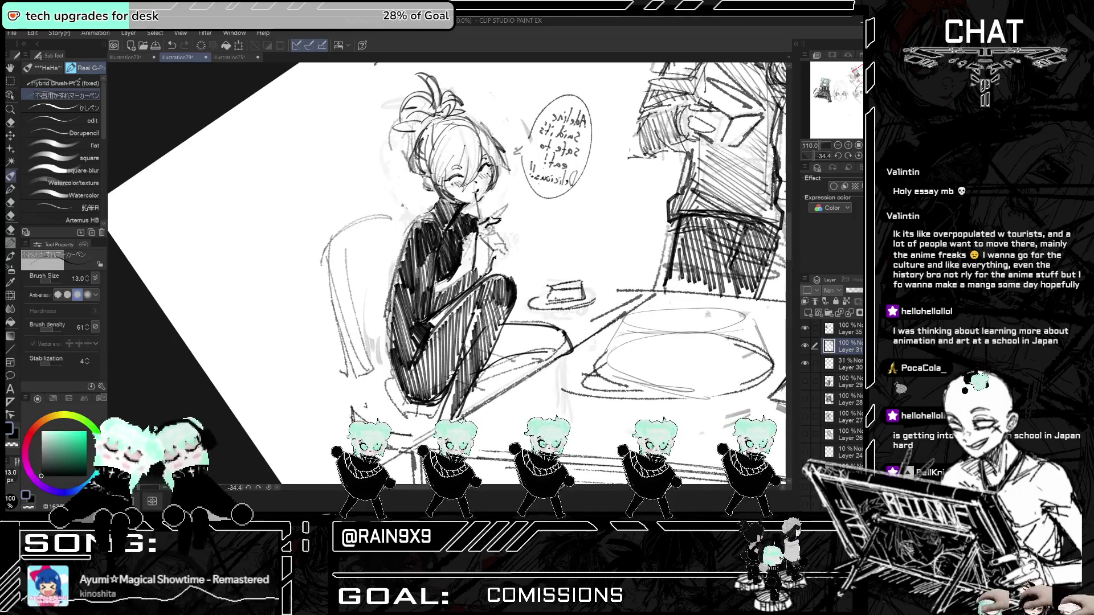
key("h")
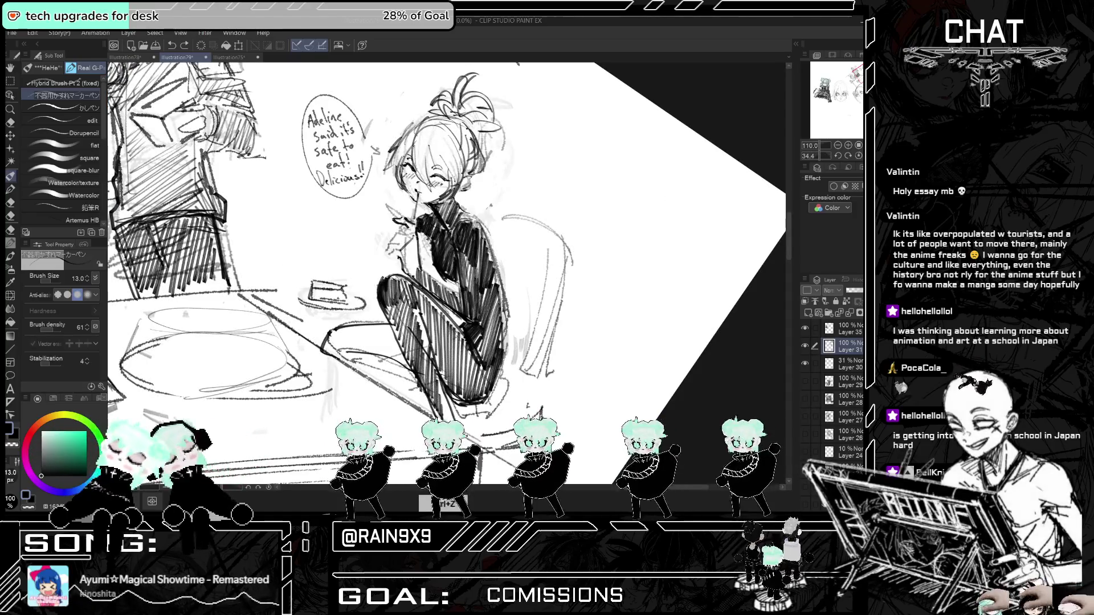
key("h")
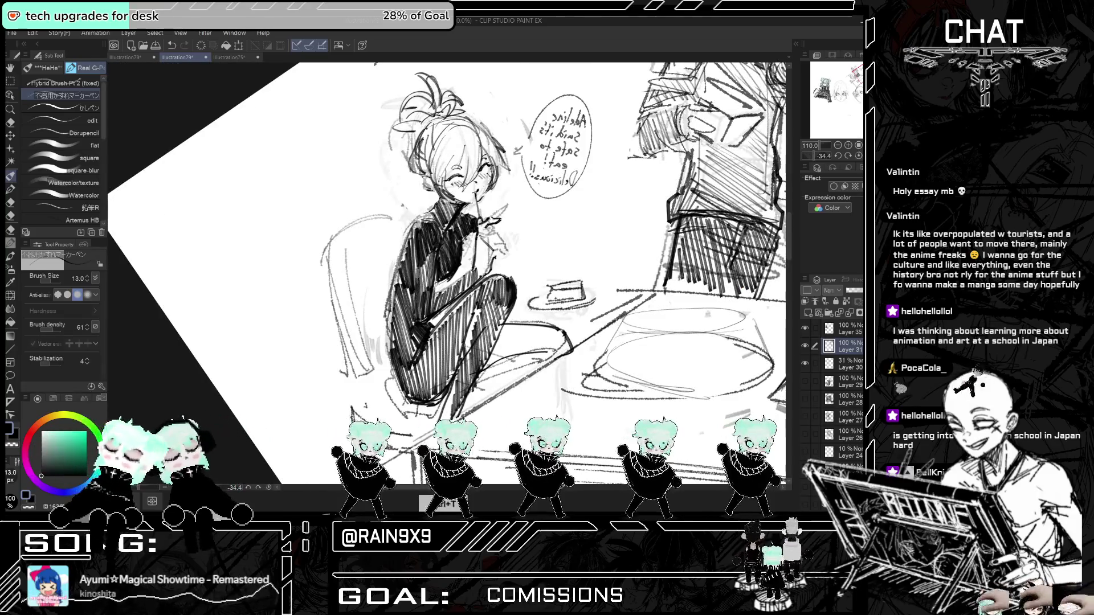
key("h")
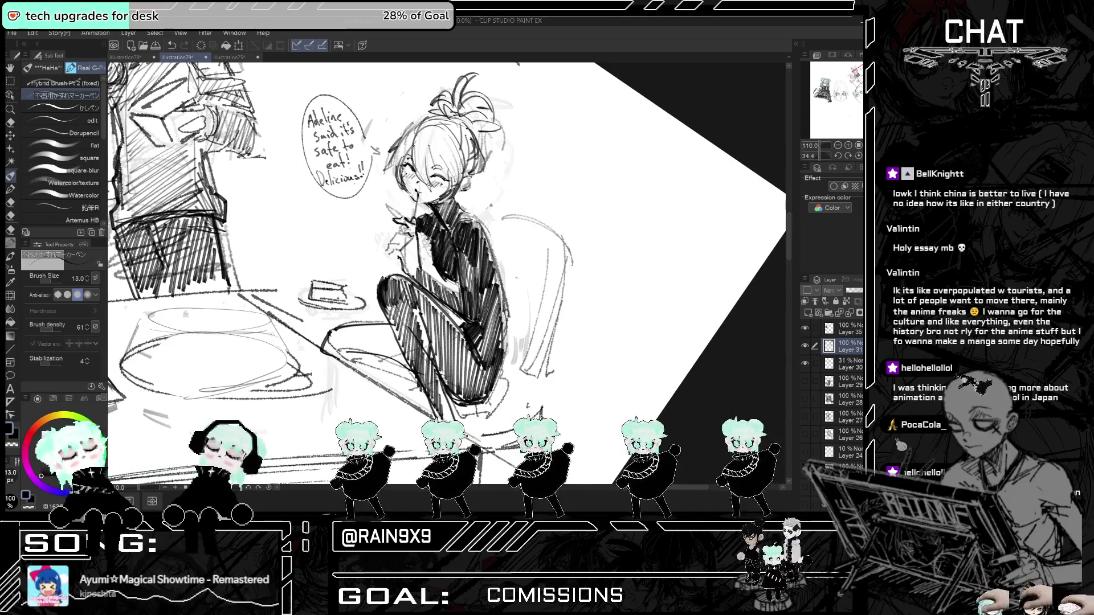
key("h")
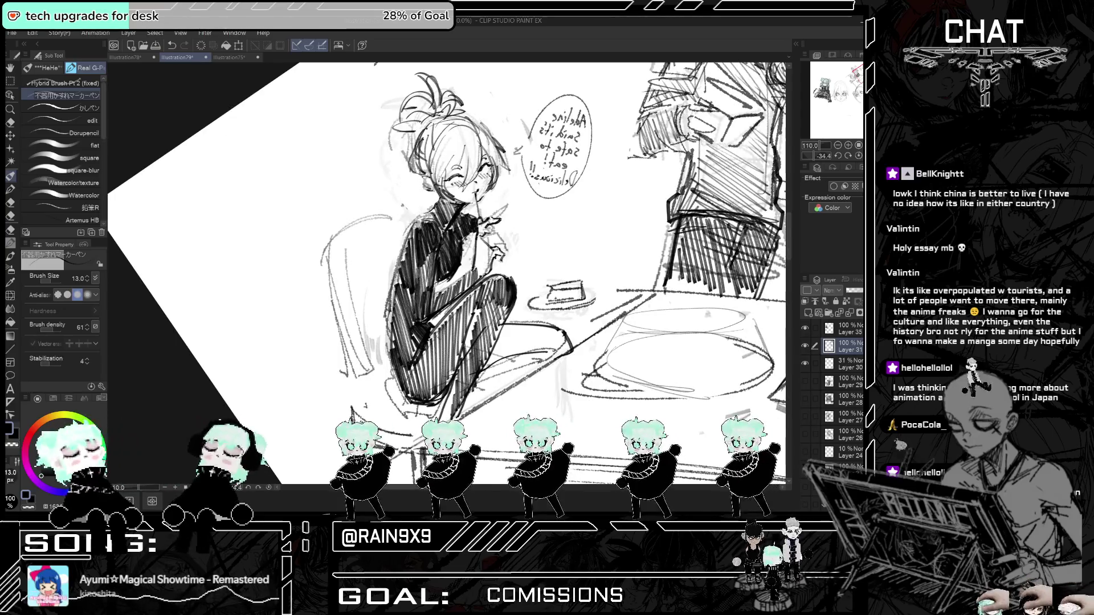
key("h")
scroll(447, 273, "down", 5)
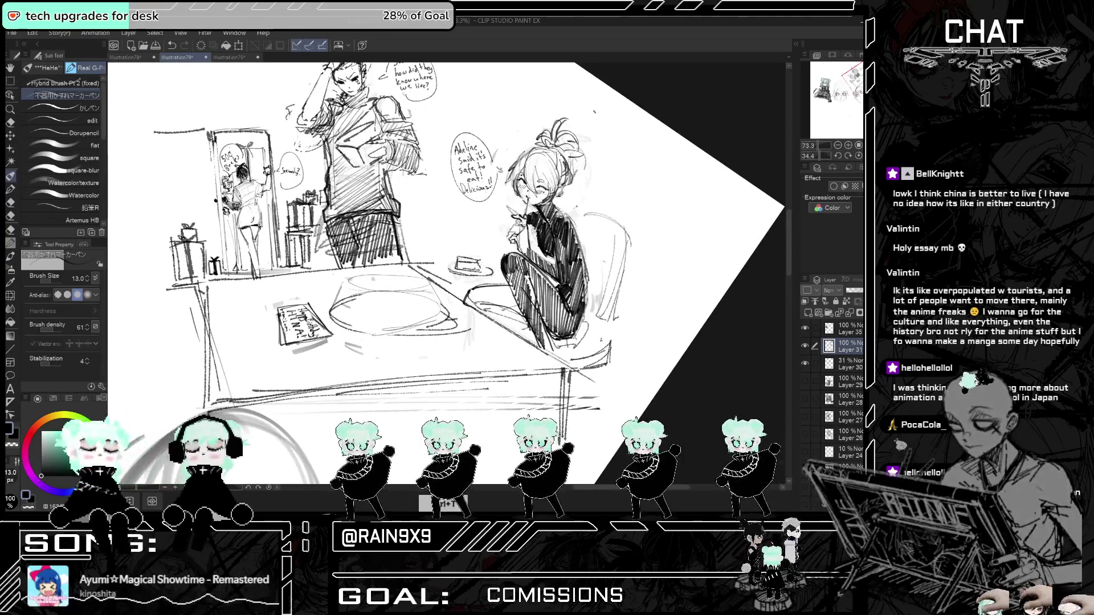
scroll(619, 262, "up", 4)
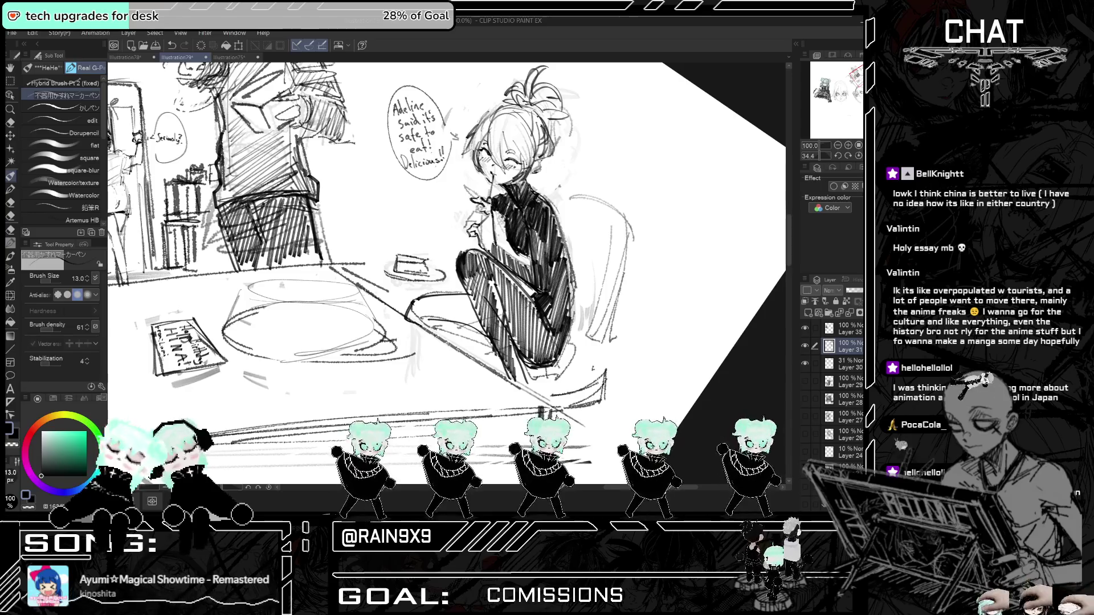
scroll(561, 217, "down", 1)
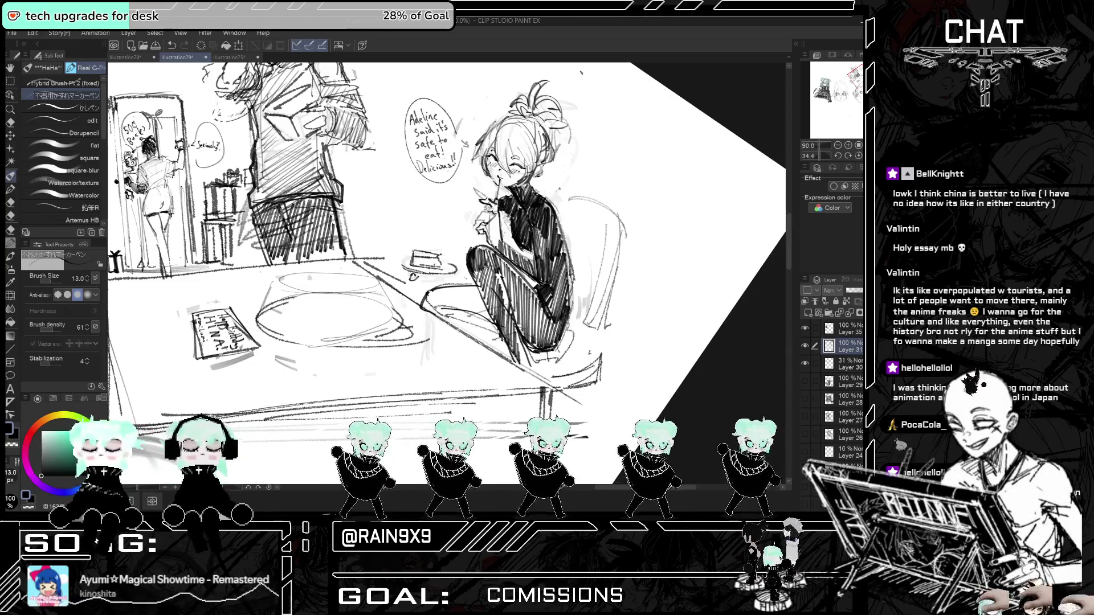
key("ctrl+z")
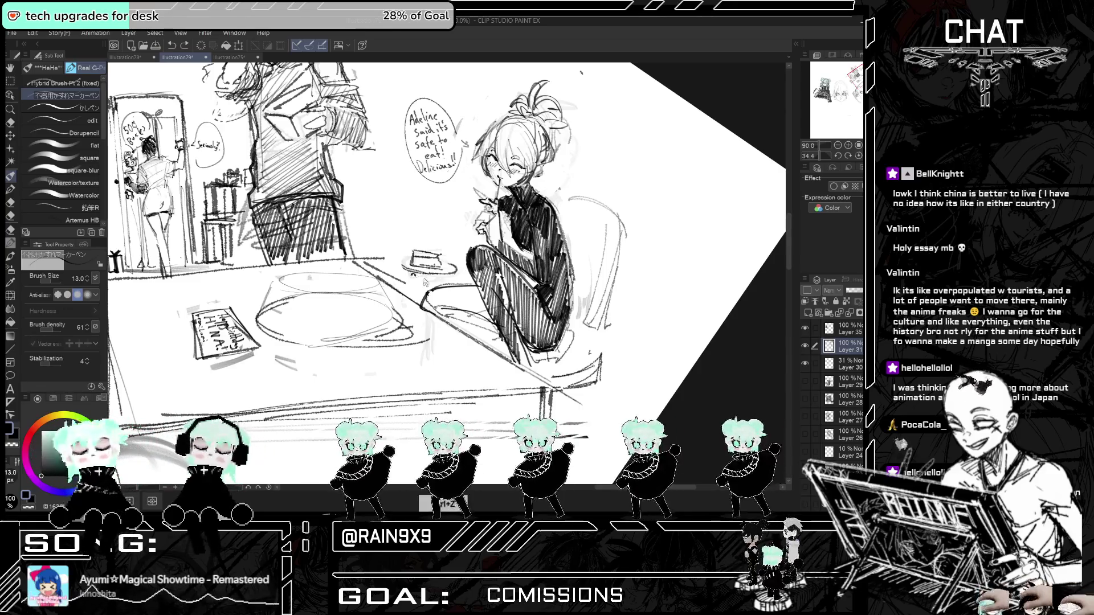
key("ctrl+y")
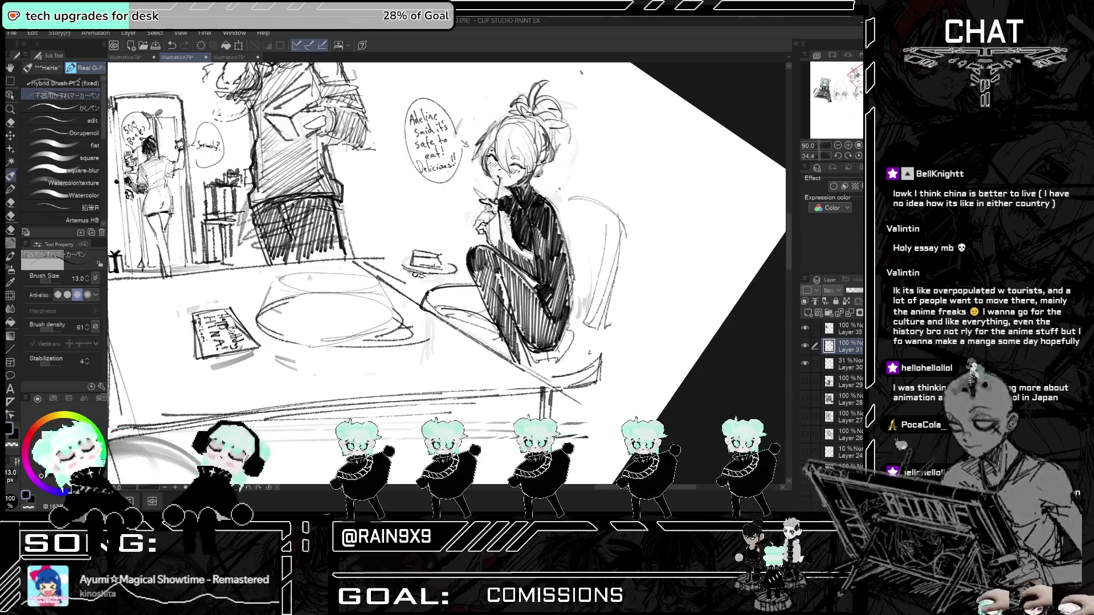
key("ctrl+h")
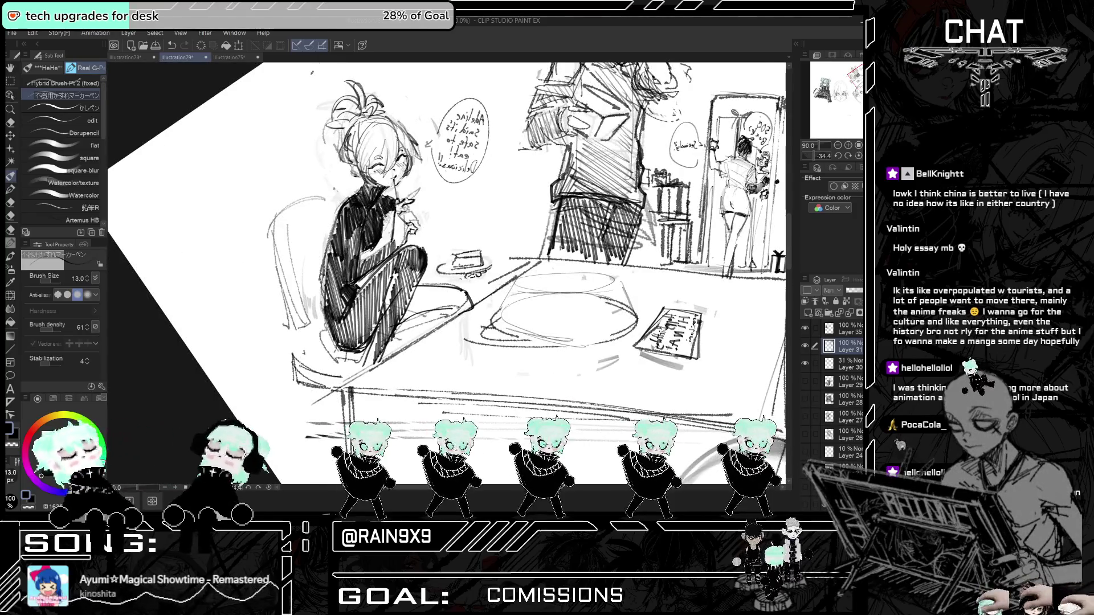
key("ctrl+h")
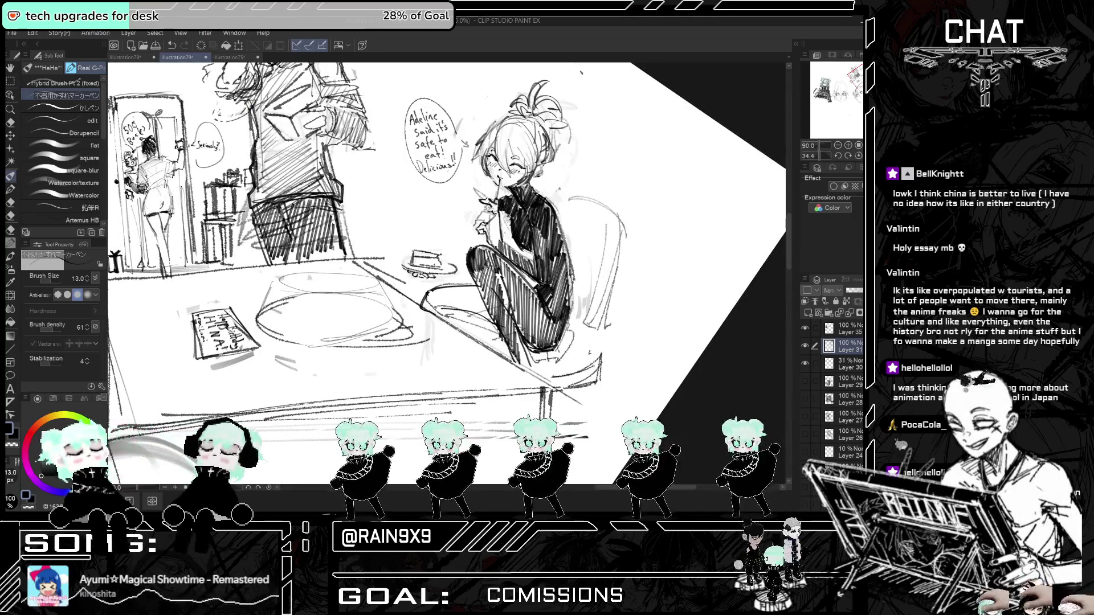
key("ctrl+y")
key("ctrl+y")
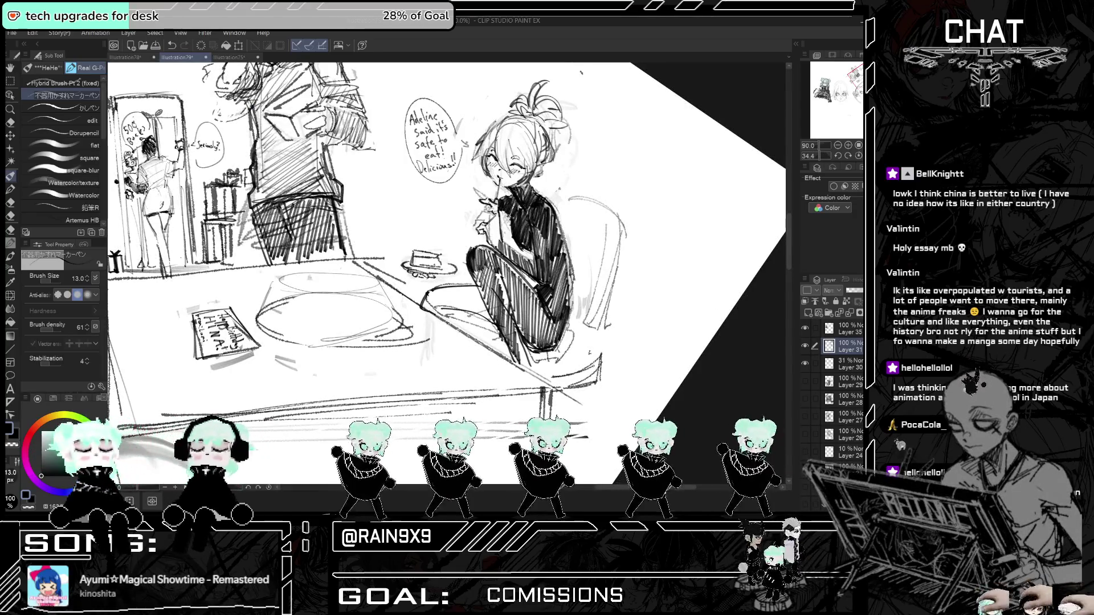
key("ctrl+z")
key("ctrl+z")
key("ctrl+y")
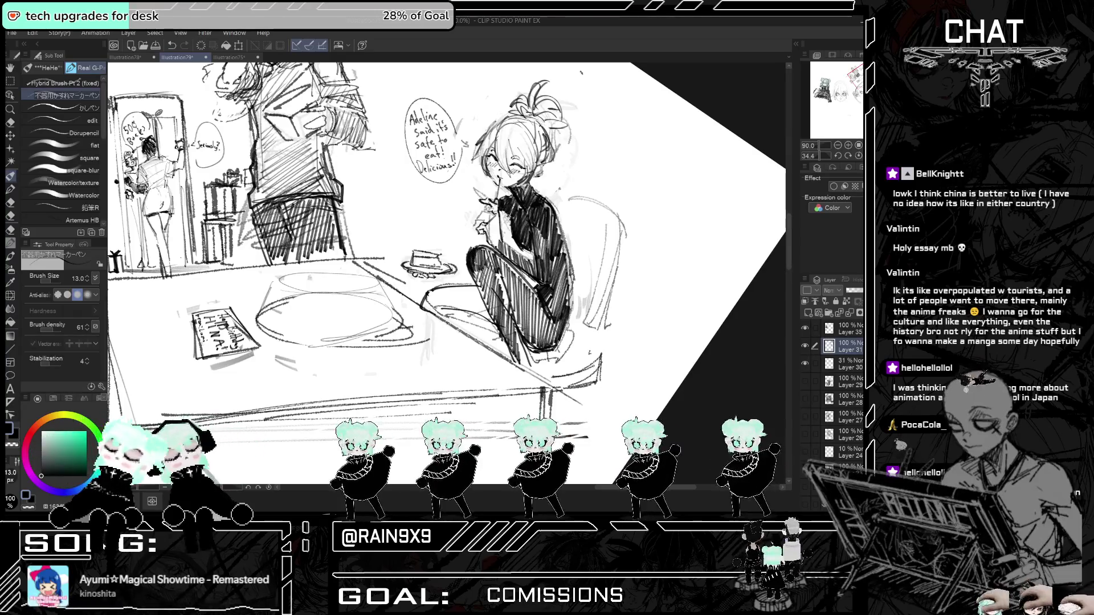
- Return to the pen and hatch dark strokes over the seated girl's leg, knee and black shirt
key("e")
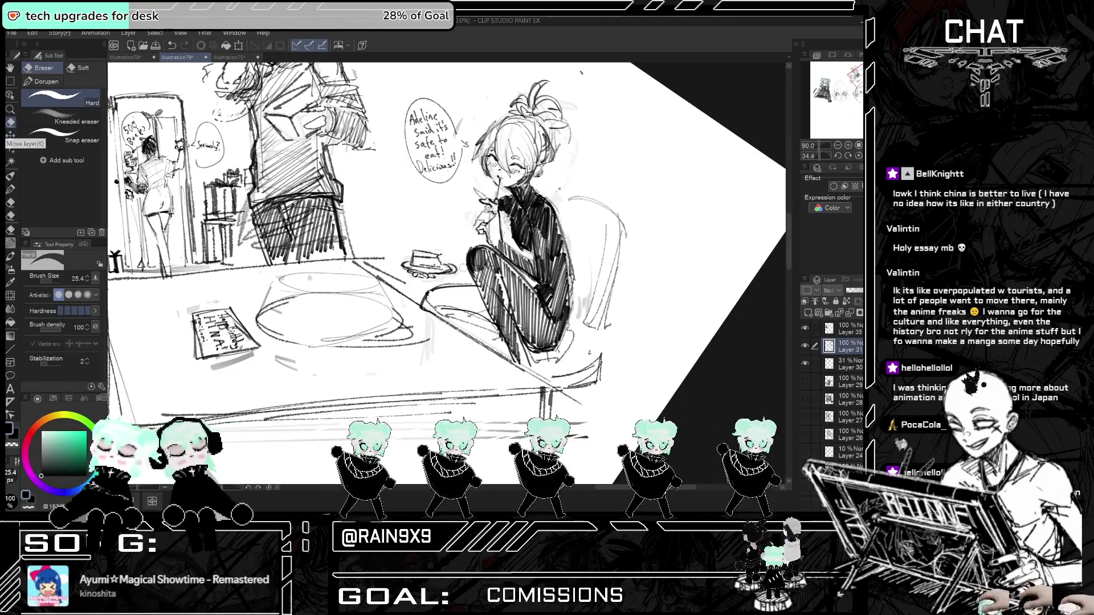
key("h")
key("h")
left_click(10, 177)
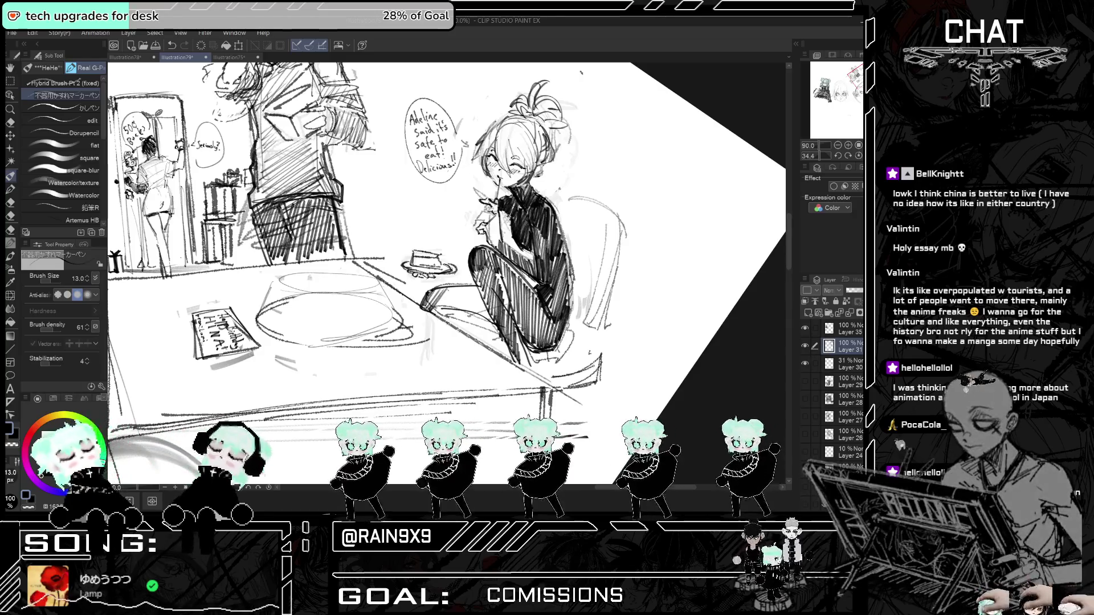
mouse_move(450, 289)
left_mouse_down()
mouse_move(447, 313)
mouse_move(481, 315)
left_mouse_up()
left_click_drag(506, 269, 498, 311)
mouse_move(509, 277)
left_mouse_down()
mouse_move(501, 310)
mouse_move(482, 315)
left_mouse_up()
left_click_drag(496, 270, 475, 320)
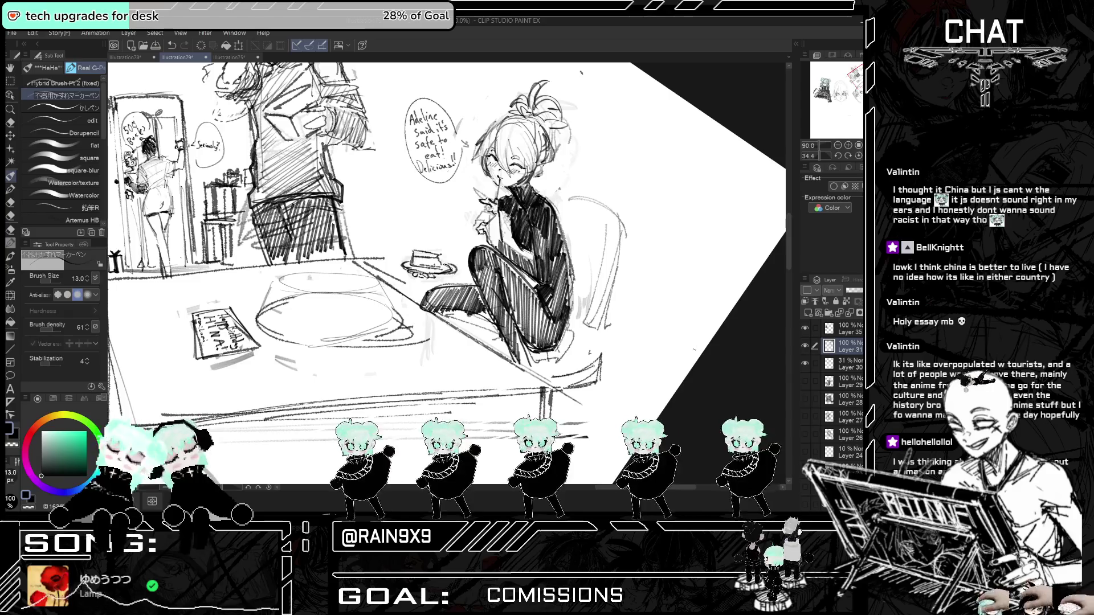
left_click_drag(537, 223, 545, 275)
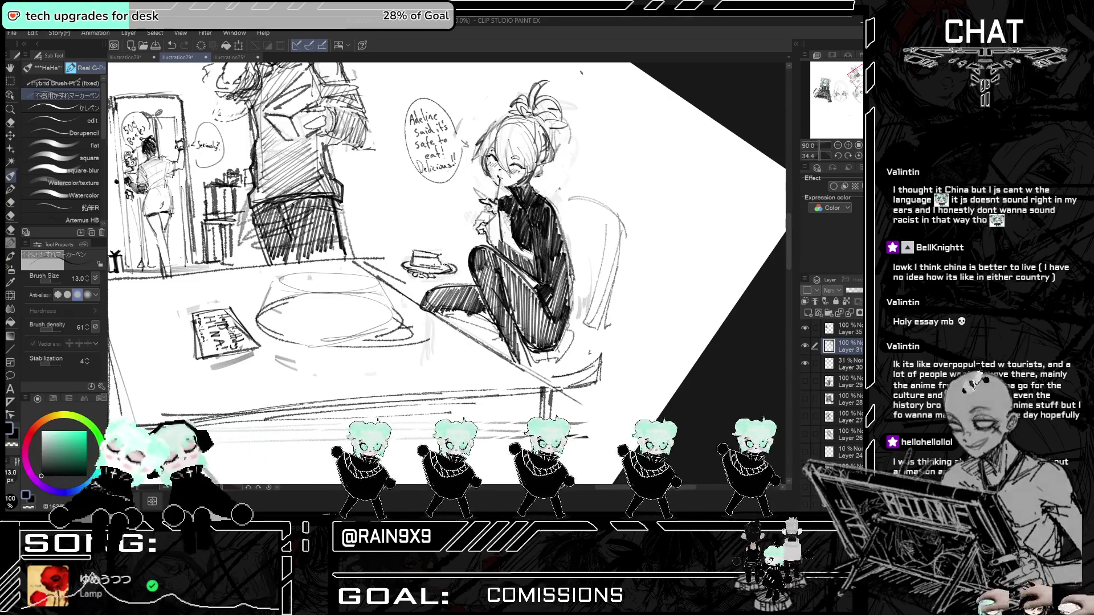
left_click_drag(497, 249, 536, 268)
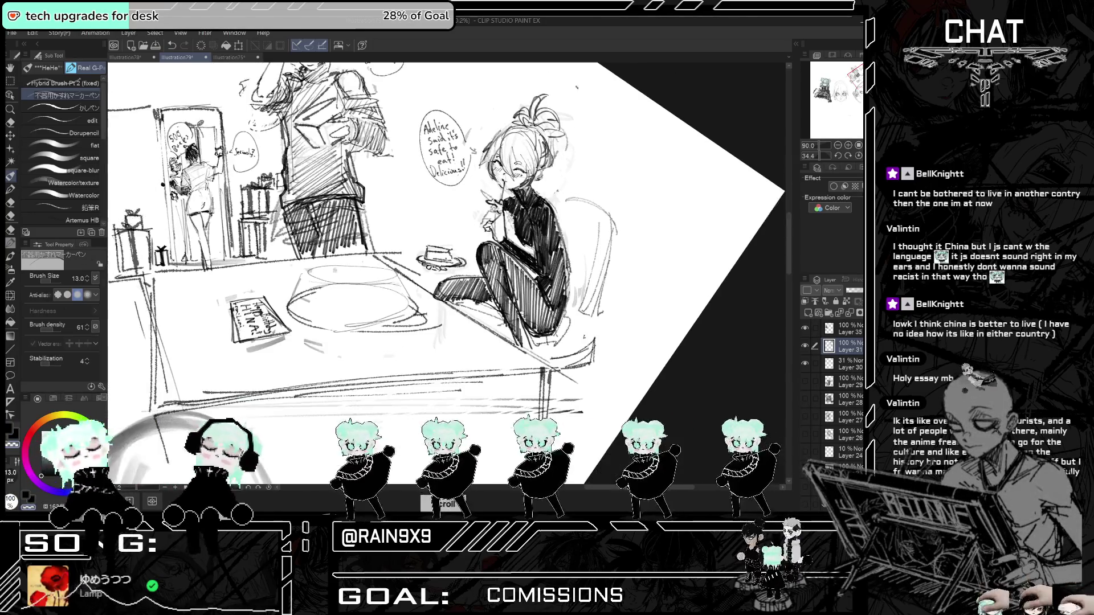
- Zoom out and undo the small stroke near the girl's raised hand, then mirror-check
scroll(444, 273, "down", 1)
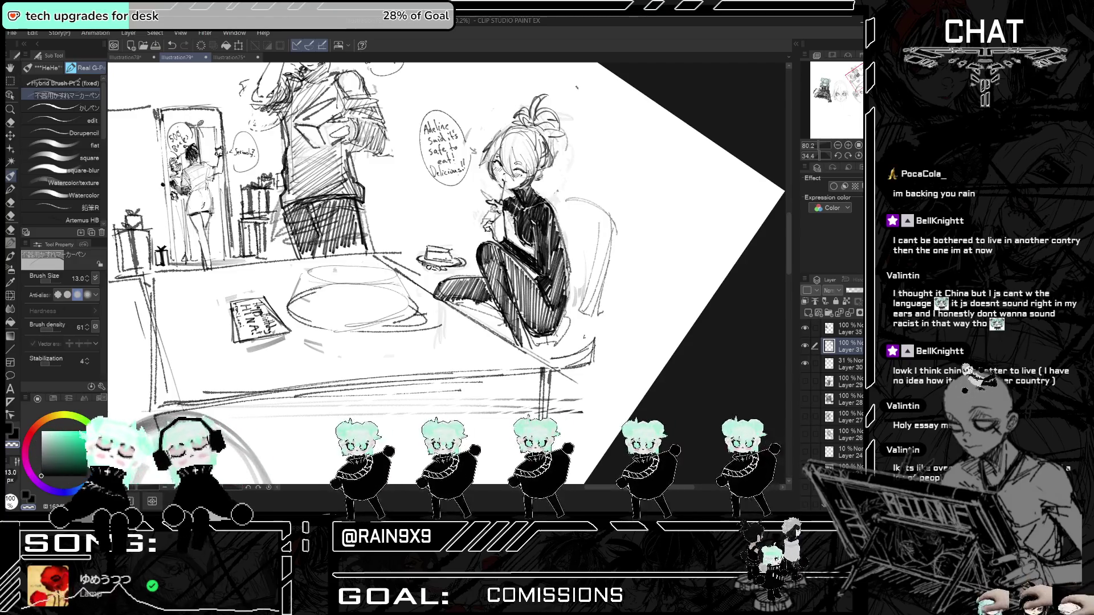
key("ctrl+z")
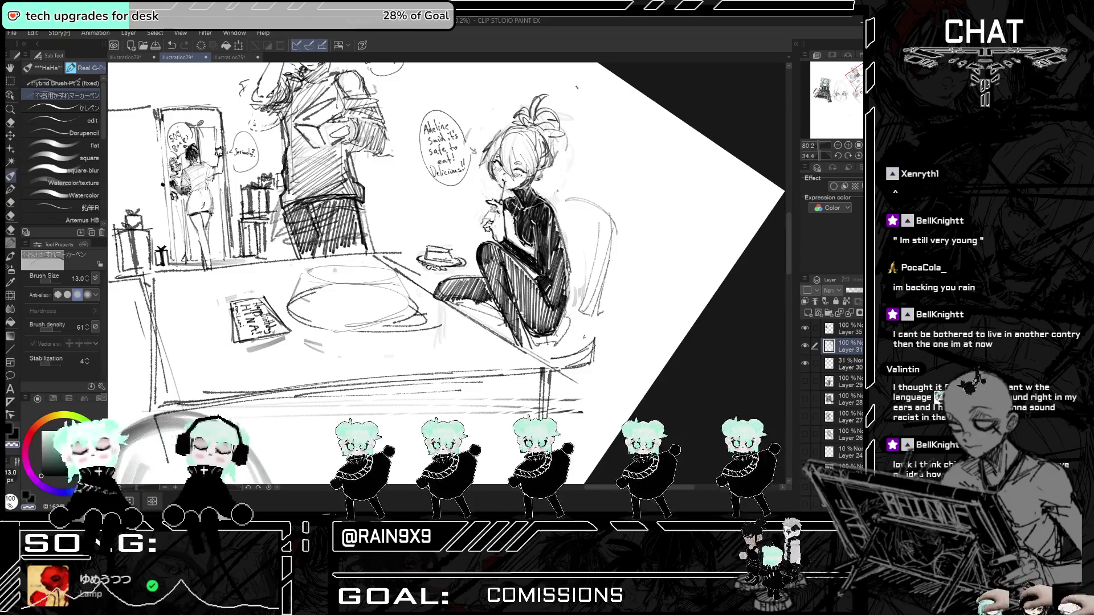
key("h")
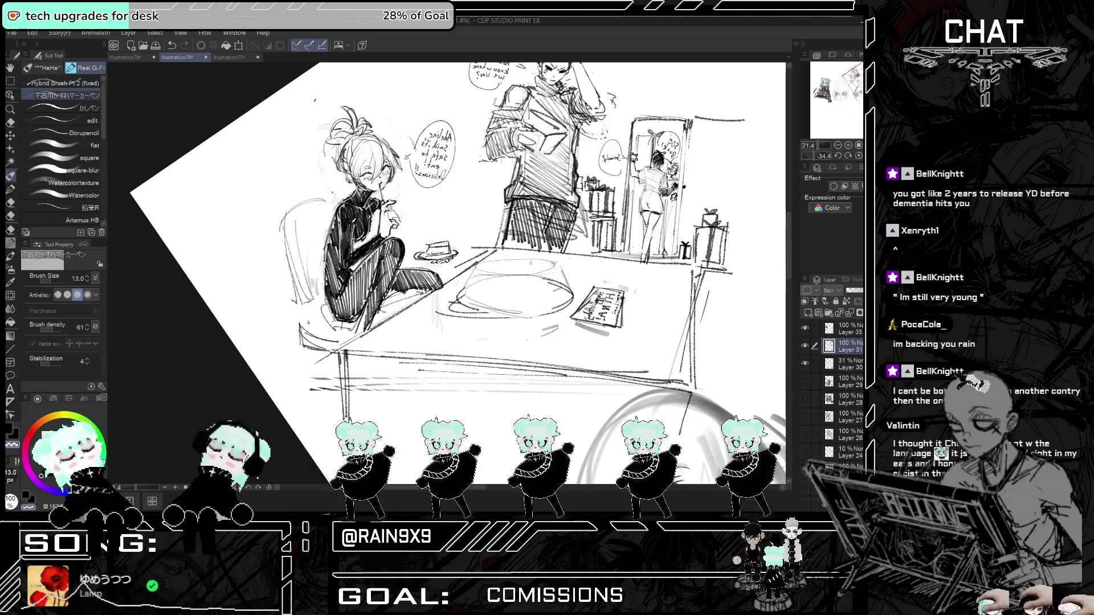
- Draw a short dark stroke down the seated girl's back, then zoom out to view the scene
key("h")
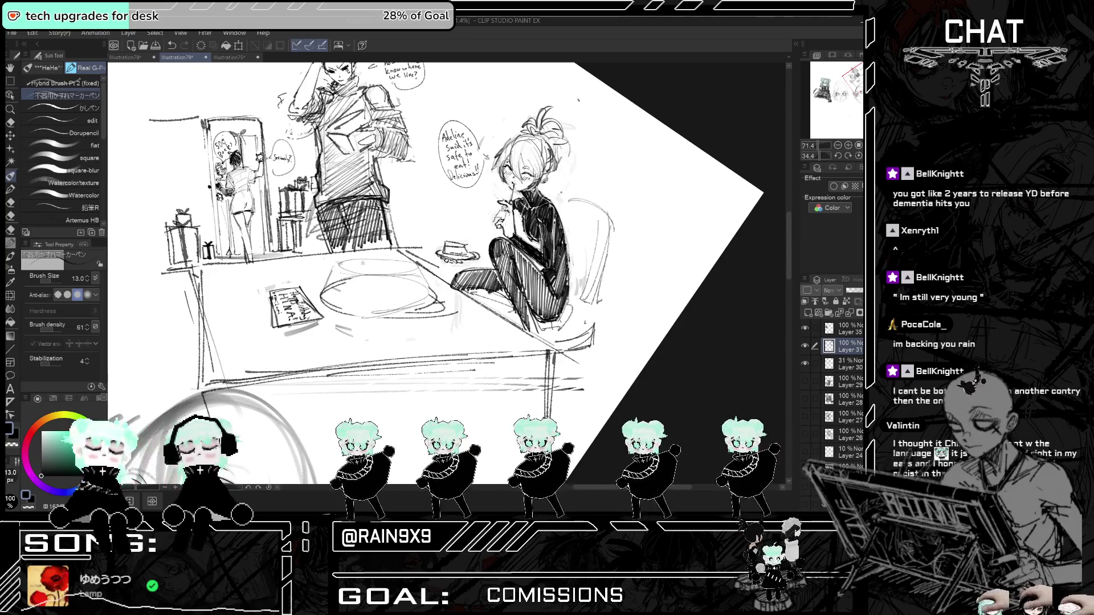
left_click_drag(557, 262, 556, 293)
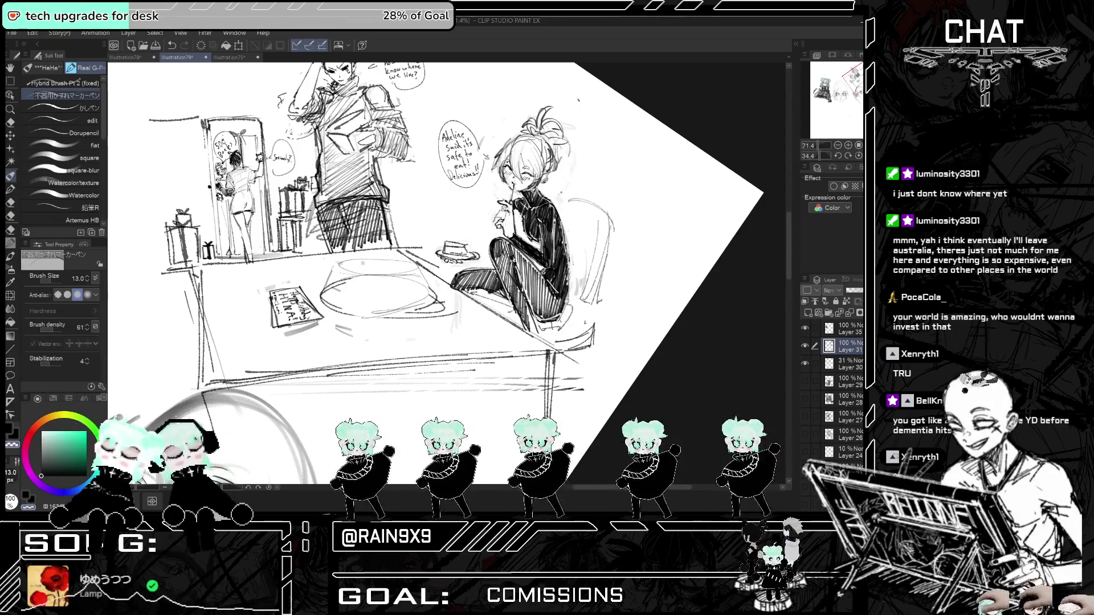
key("h")
key("h")
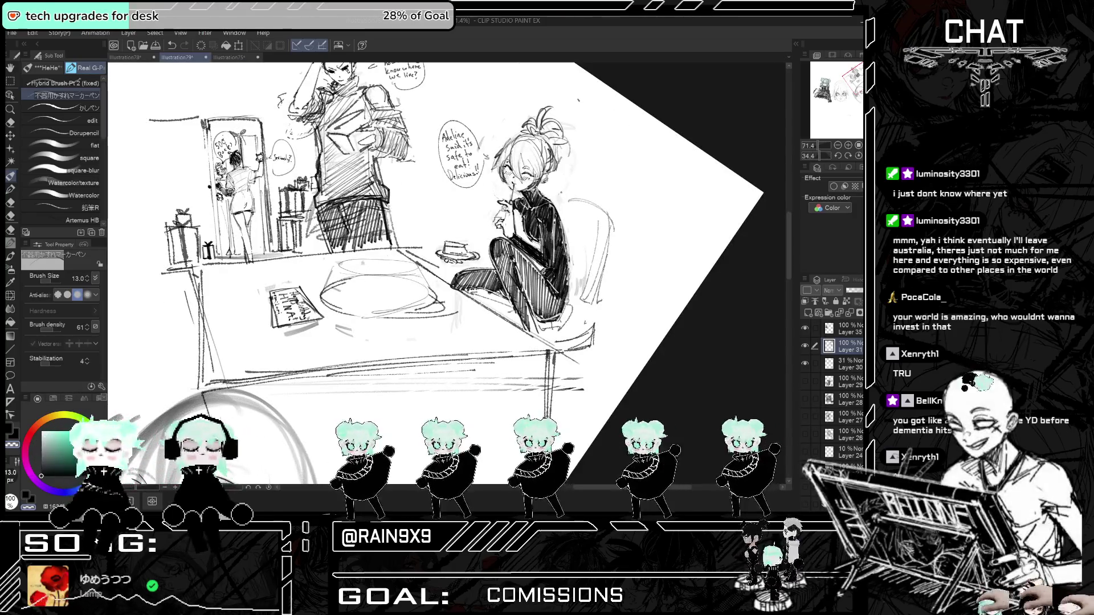
key("ctrl+minus")
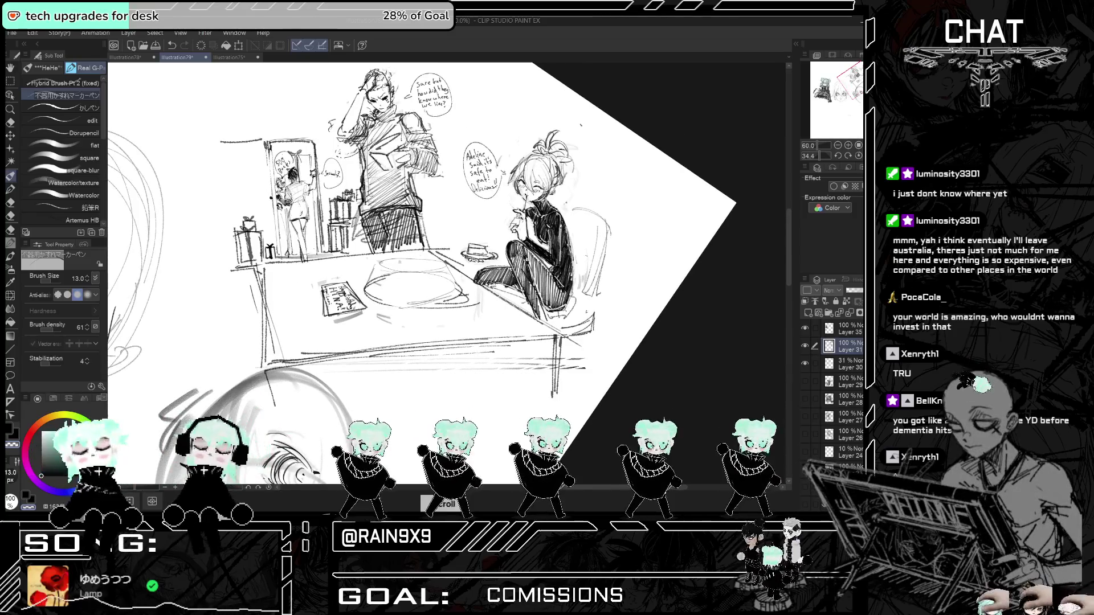
key("ctrl+minus")
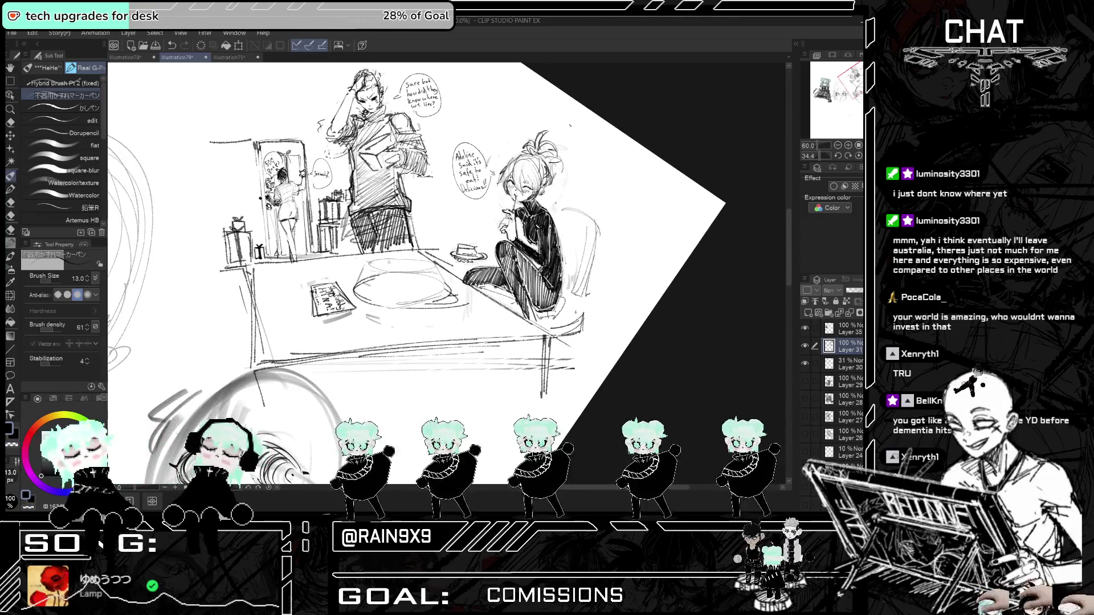
key("h")
key("h")
key("ctrl+plus")
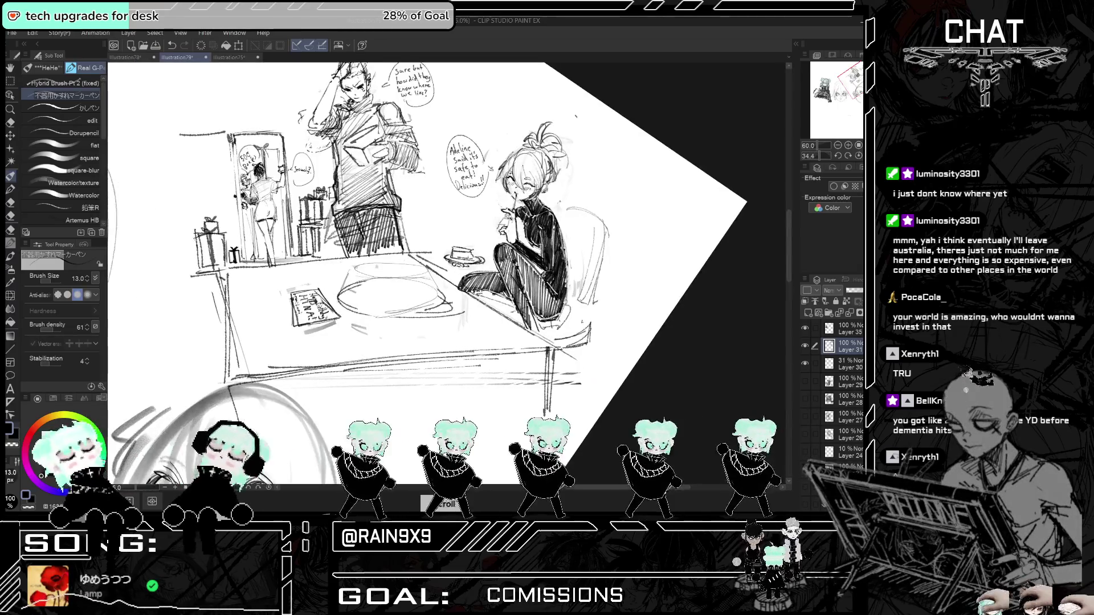
key("ctrl+plus")
key("h")
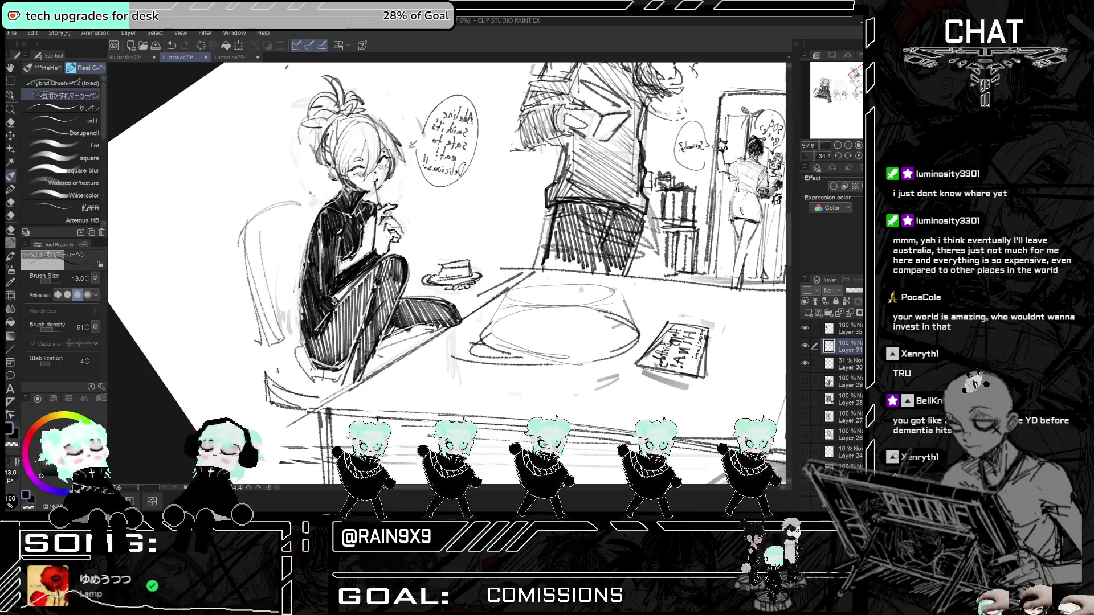
key("h")
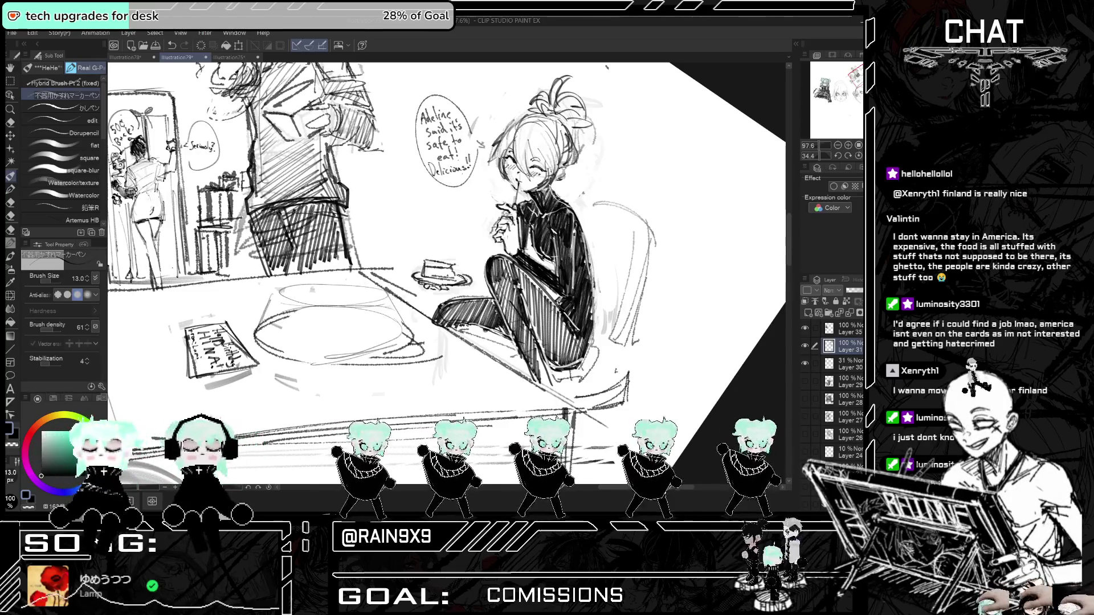
key("h")
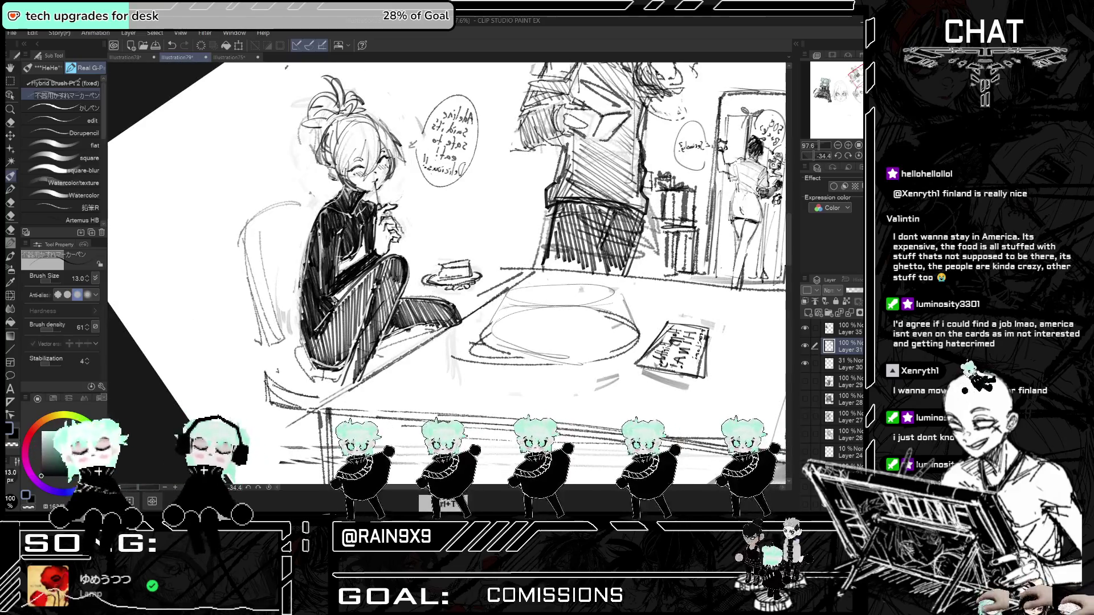
key("ctrl+t")
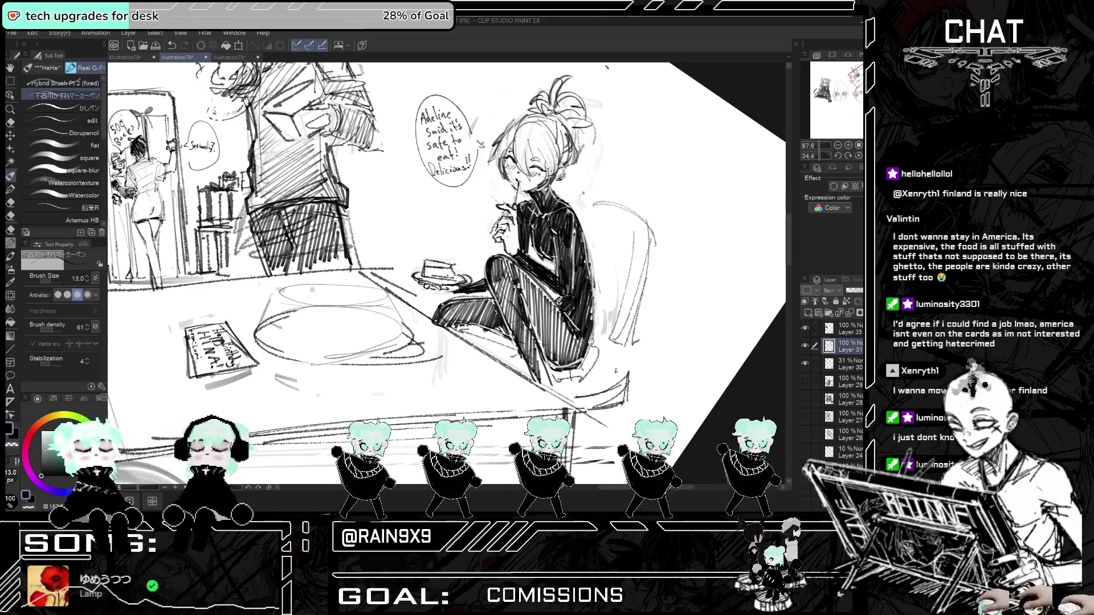
- Darken the hatching near the seated girl's knee and along her lower leg
scroll(484, 256, "down", 2)
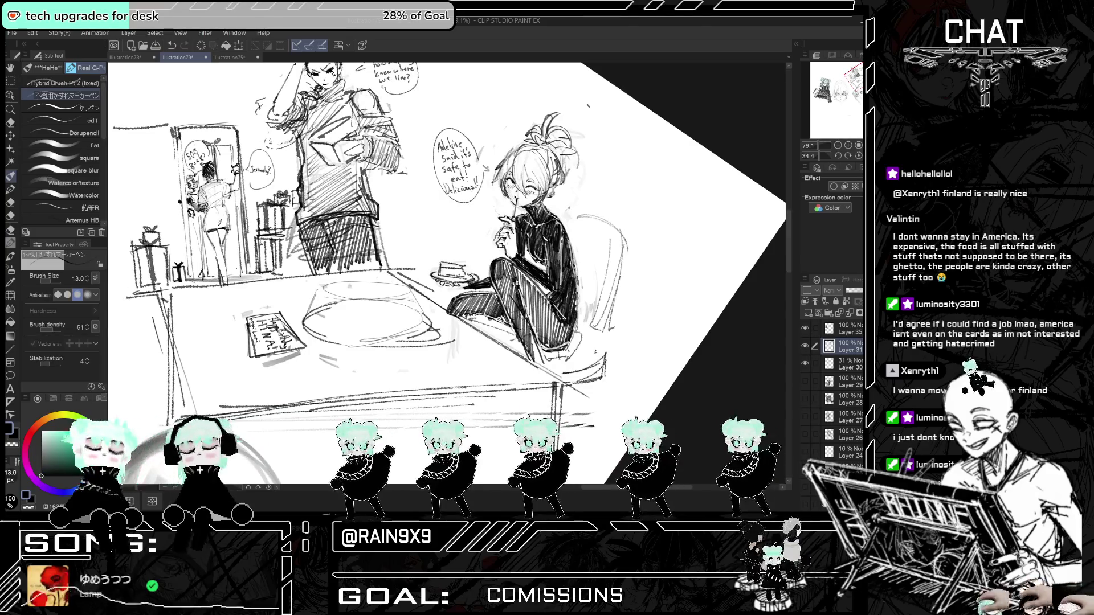
scroll(444, 273, "up", 1)
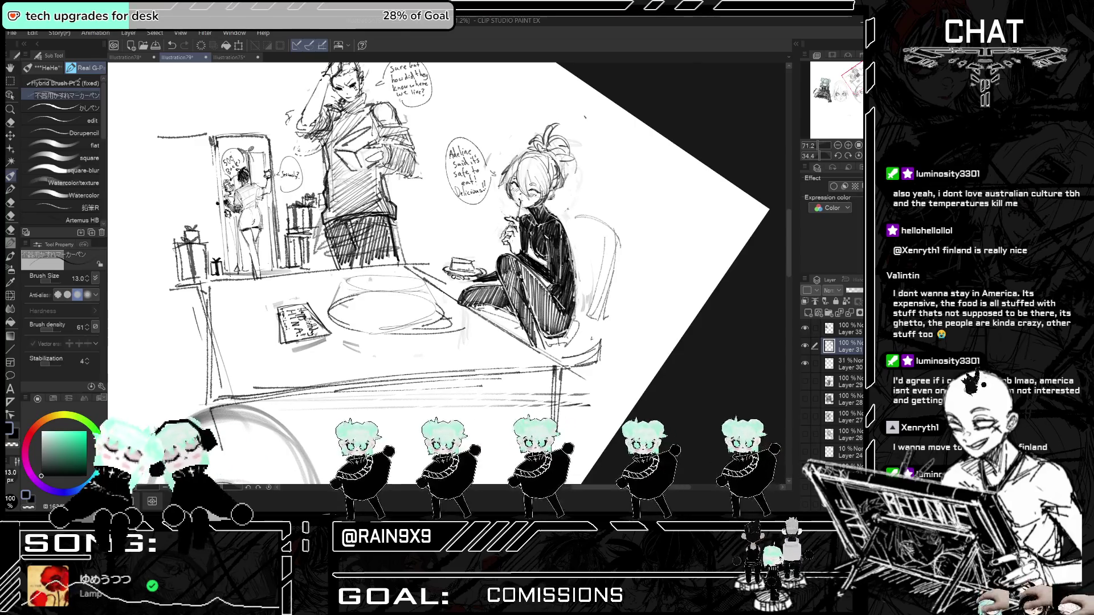
scroll(445, 256, "up", 1)
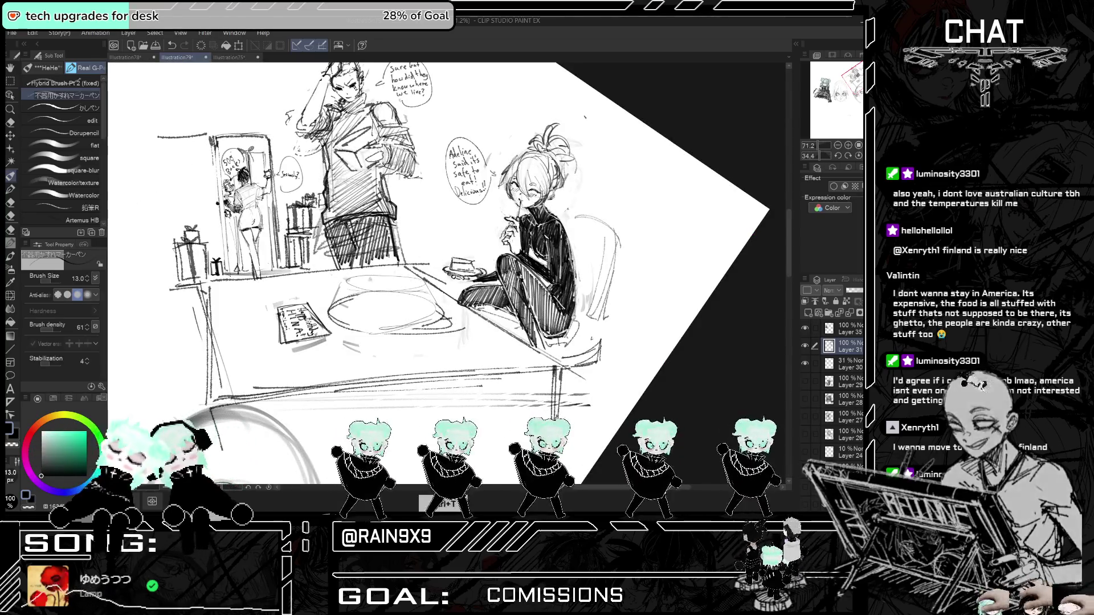
scroll(445, 256, "up", 1)
scroll(444, 257, "up", 1)
key("h")
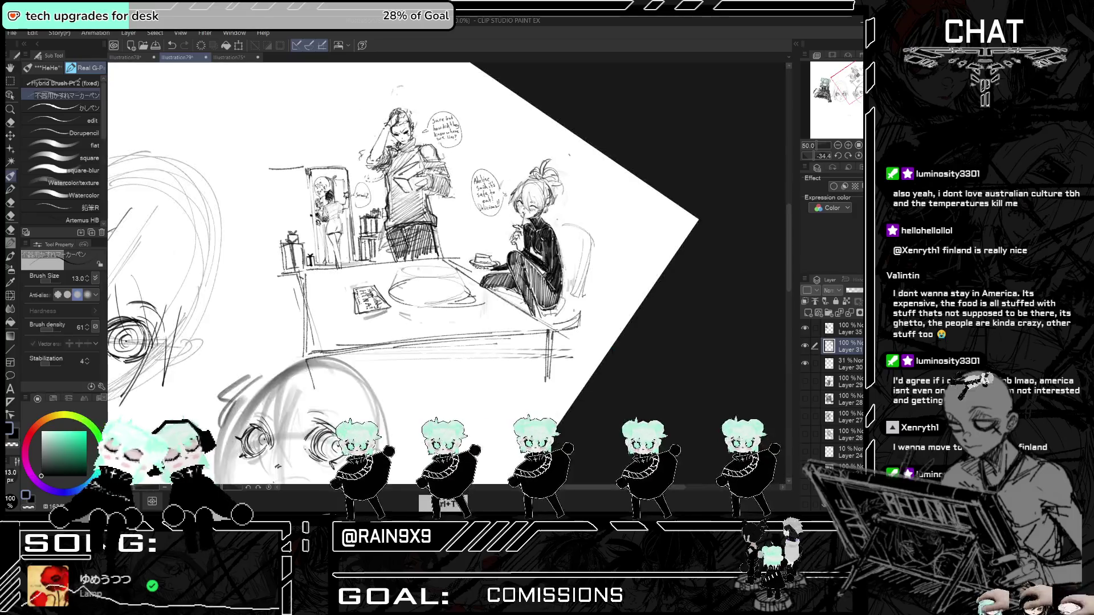
key("h")
scroll(444, 257, "up", 1)
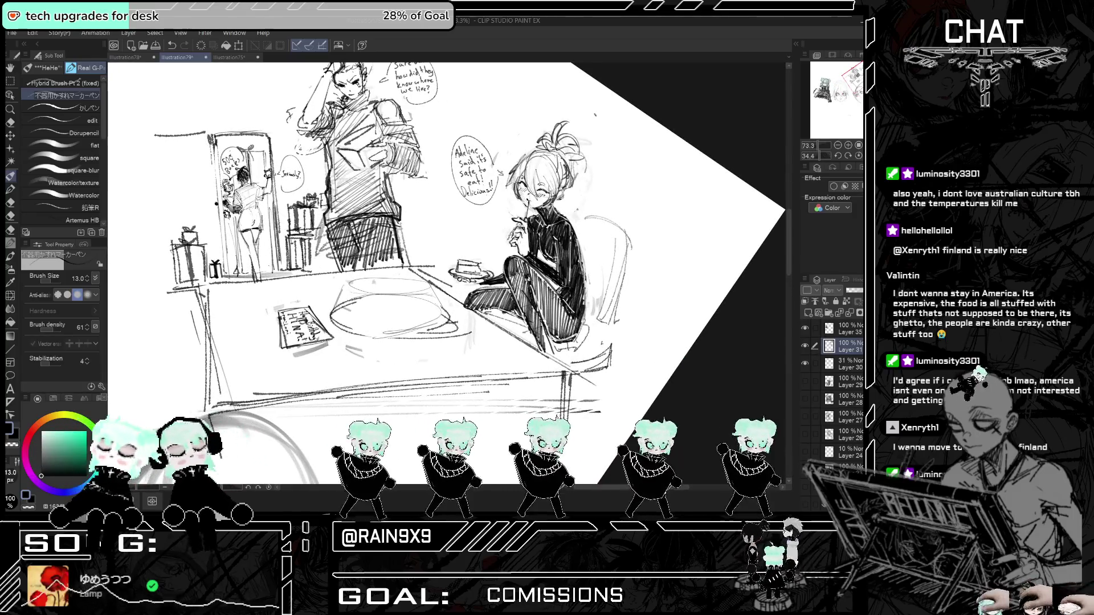
left_click_drag(530, 268, 545, 288)
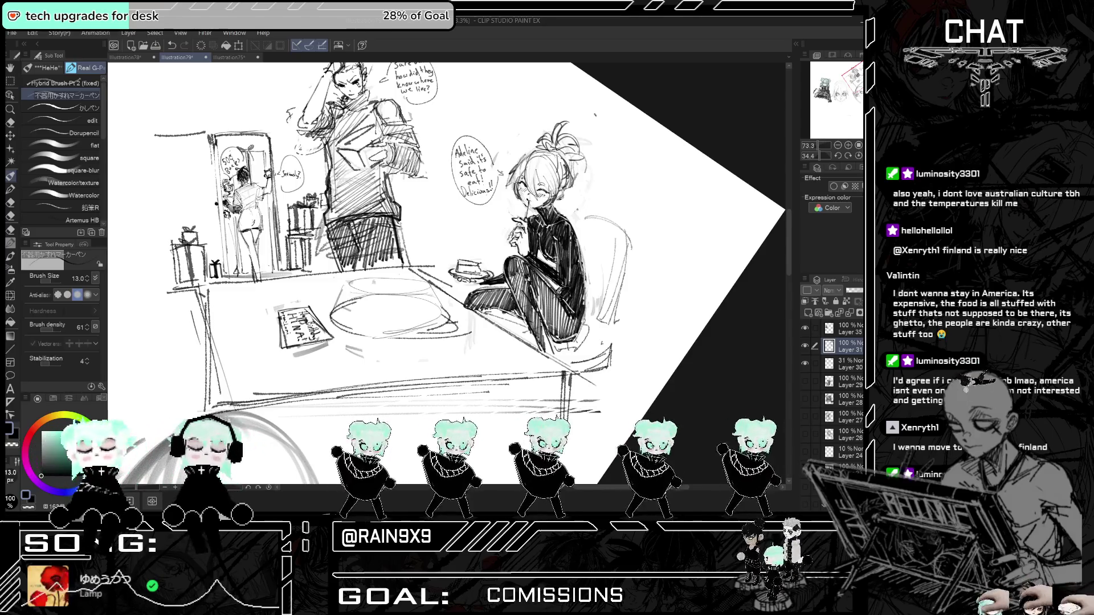
left_click_drag(542, 325, 548, 352)
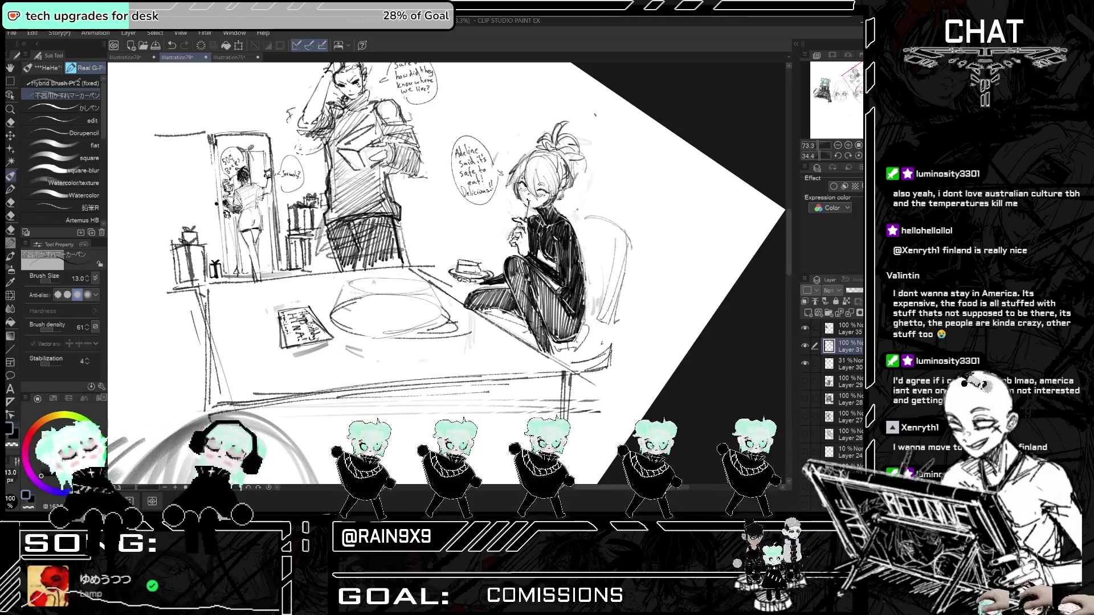
left_click_drag(480, 314, 496, 317)
- Check the leg hatching in mirrored view and undo the last stroke
key("h")
key("h")
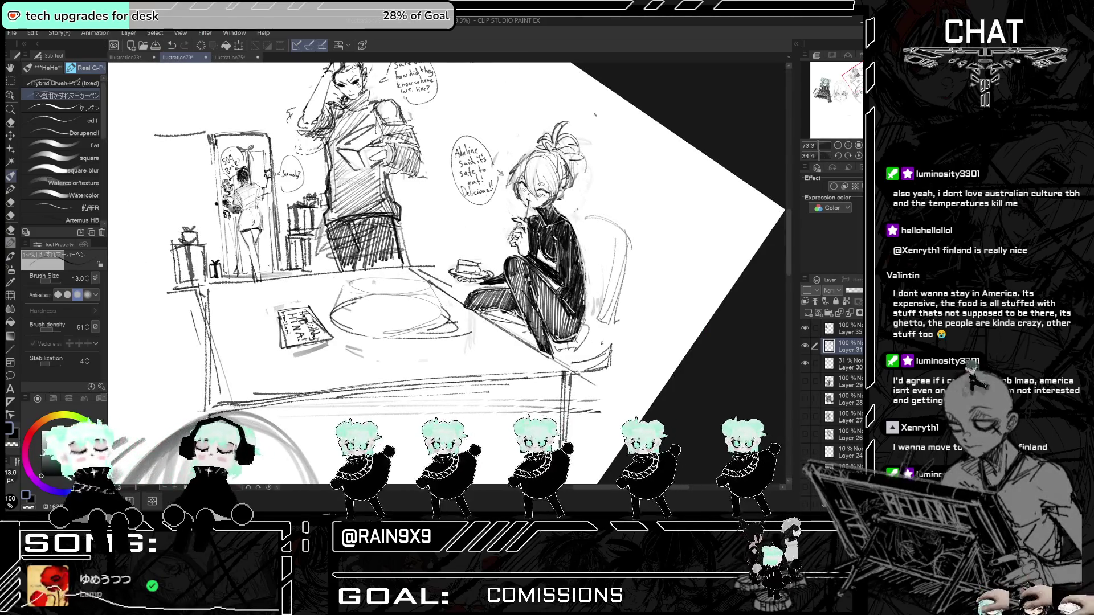
key("ctrl+t")
key("ctrl+t")
key("ctrl+t")
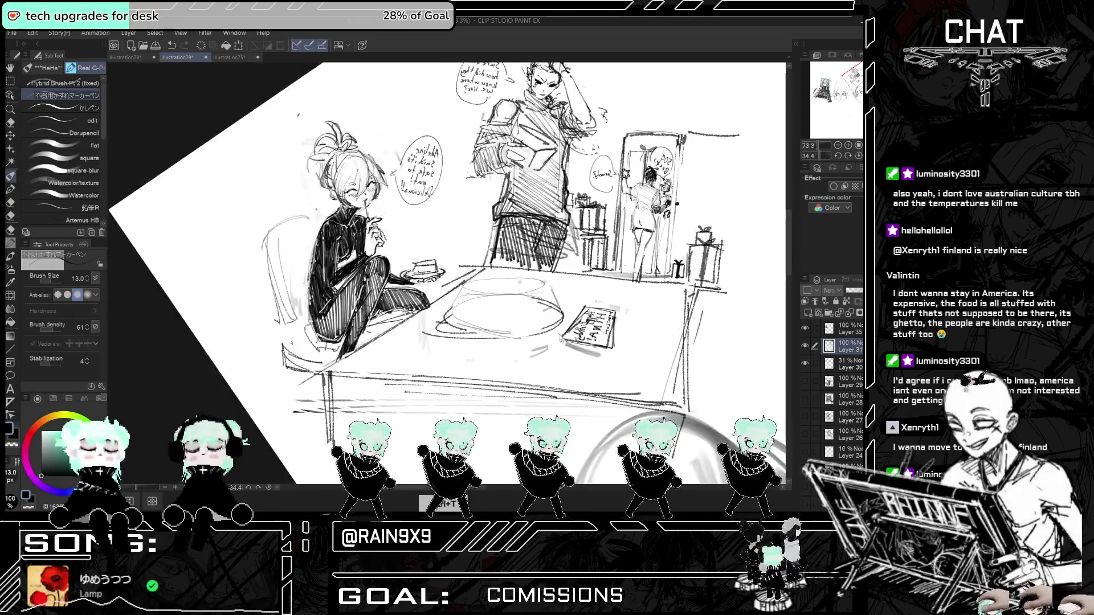
key("h")
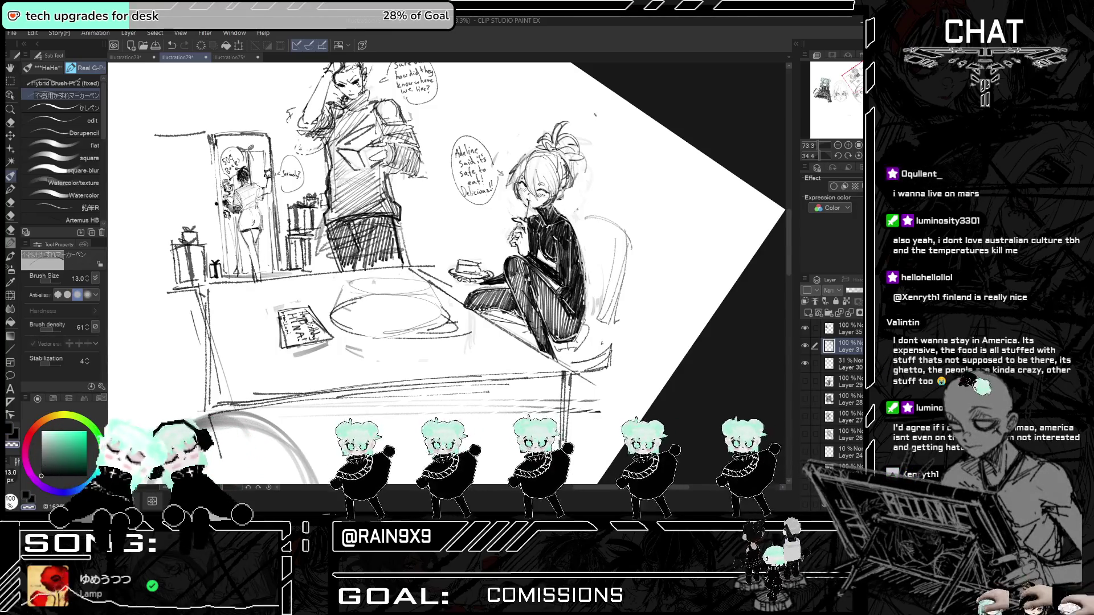
key("ctrl+z")
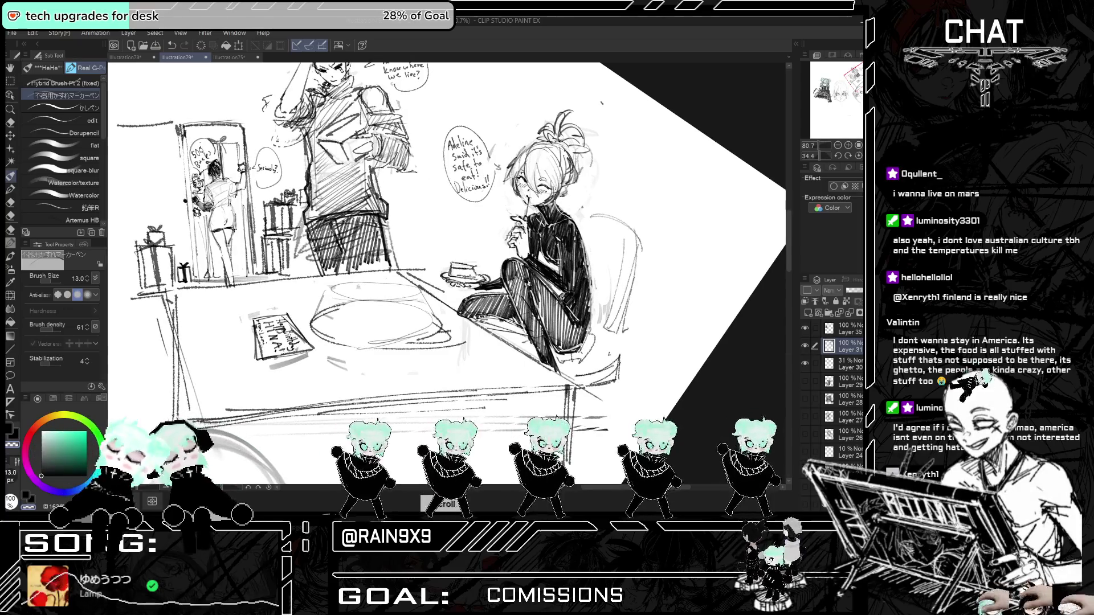
scroll(512, 228, "down", 4)
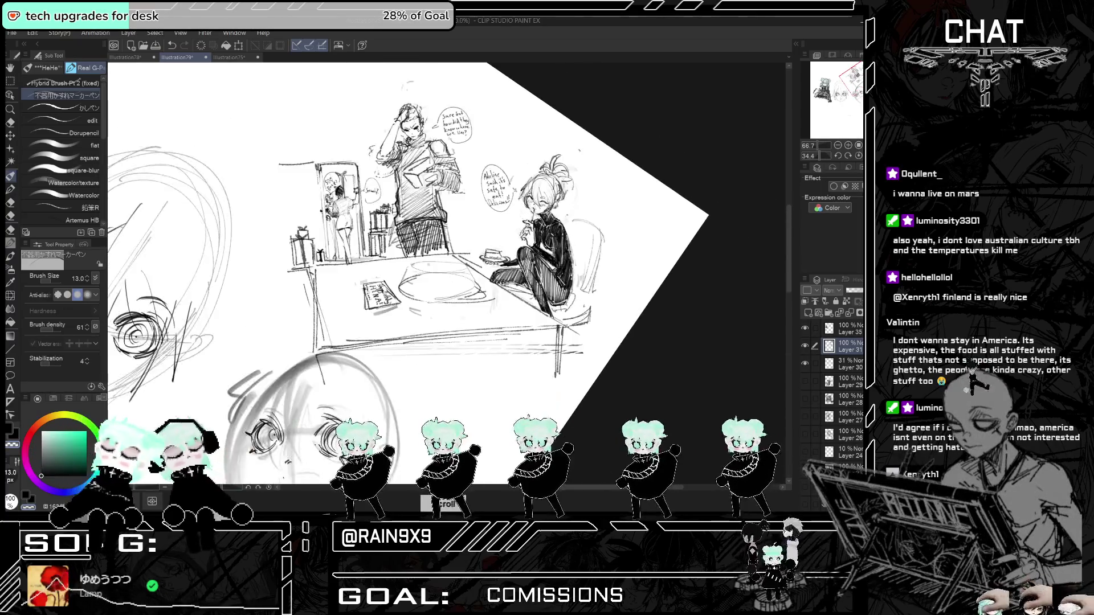
scroll(544, 197, "up", 4)
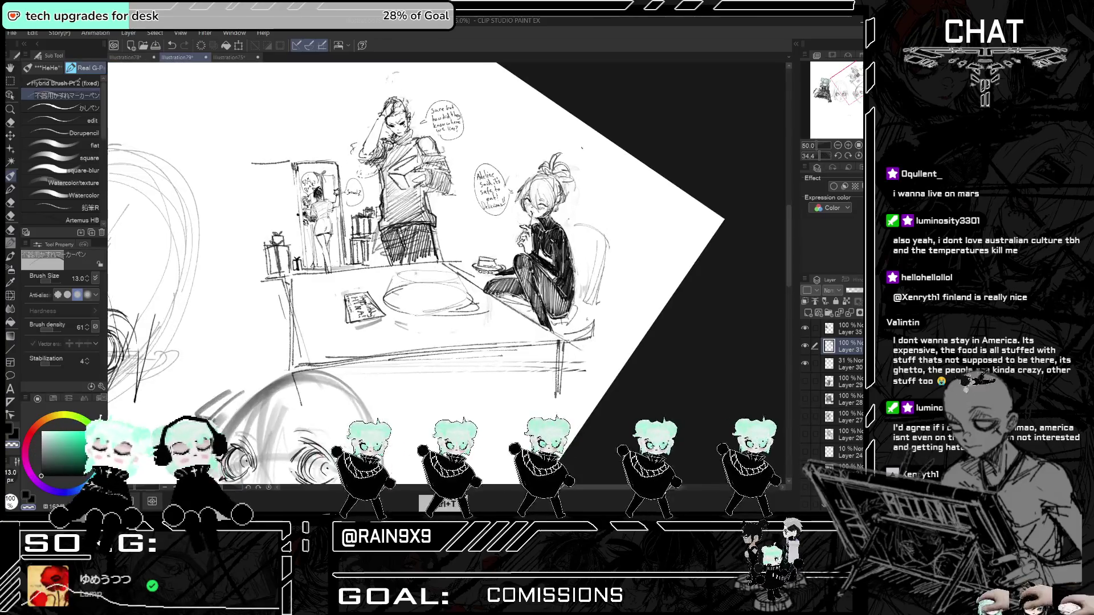
scroll(627, 285, "down", 4)
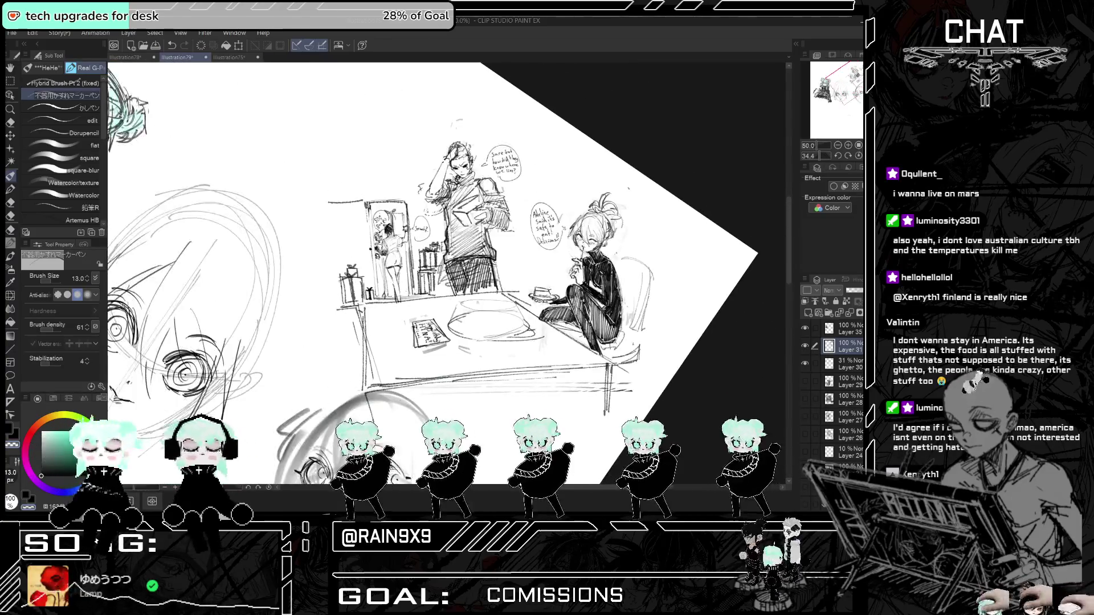
- Lasso-select the cake plate beside the seated girl, apply a transform, then deselect
scroll(627, 301, "up", 4)
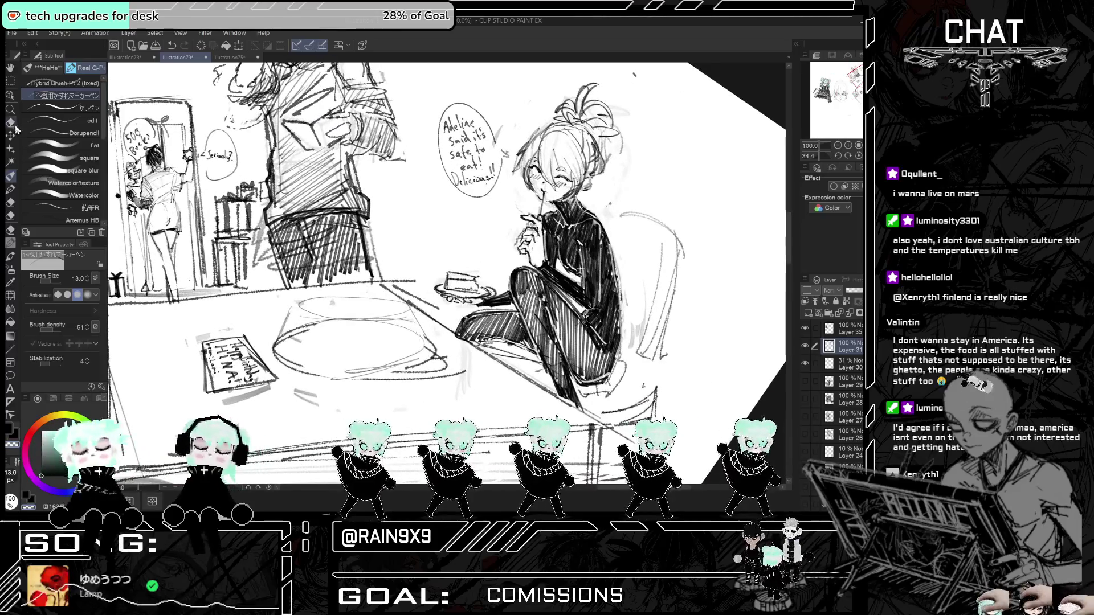
left_click(10, 82)
mouse_move(473, 258)
left_mouse_down()
mouse_move(432, 282)
mouse_move(473, 308)
mouse_move(515, 300)
mouse_move(503, 281)
mouse_move(508, 269)
mouse_move(518, 280)
left_mouse_up()
key("ctrl+t")
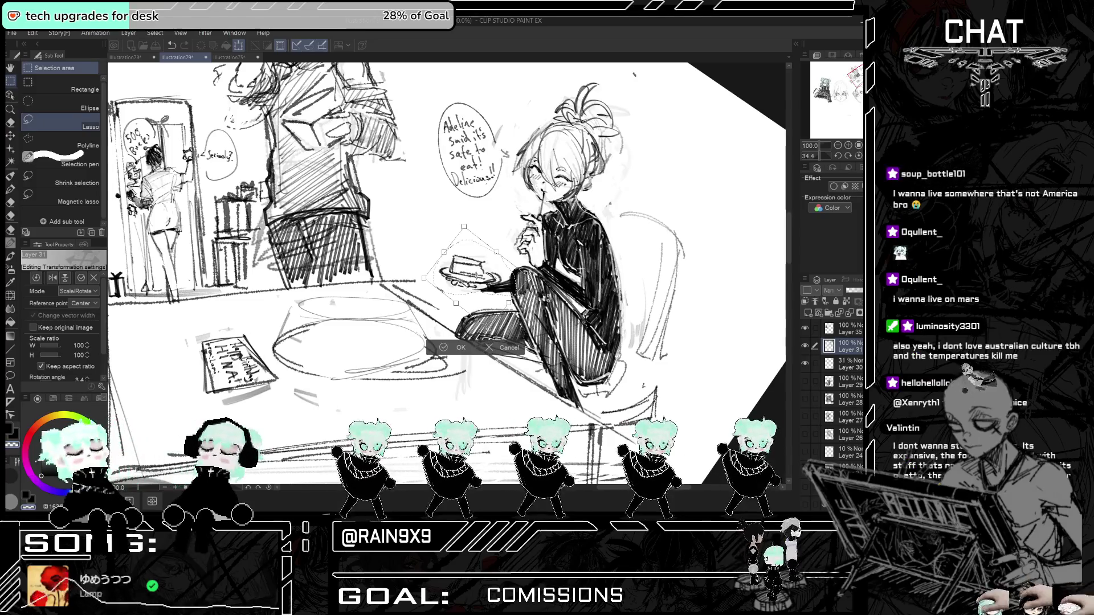
left_click(449, 347)
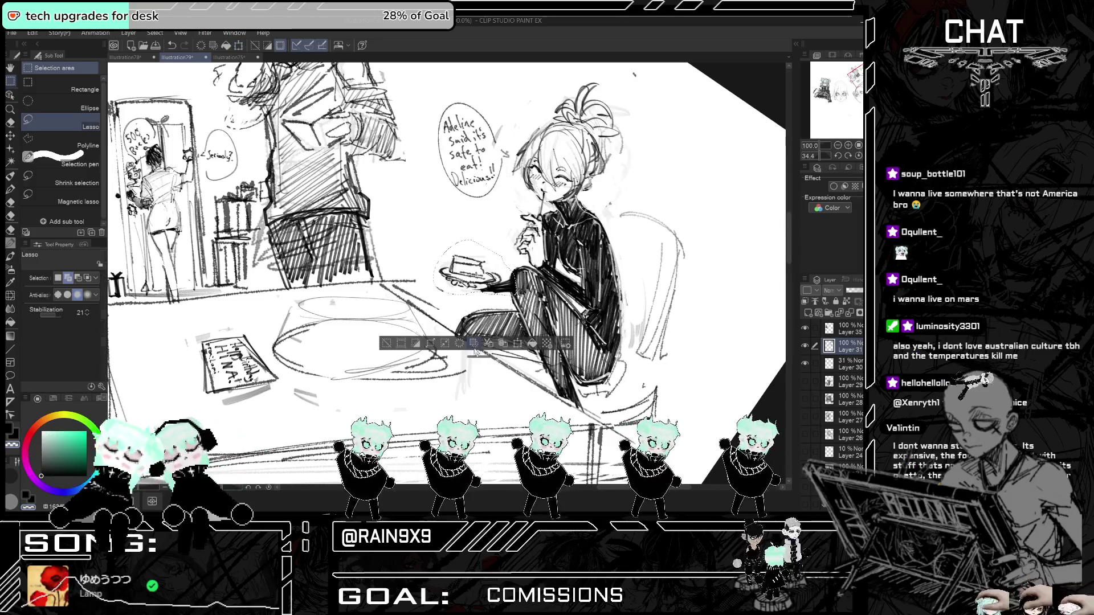
left_click(391, 347)
- Erase the cake slice and plate with the Eraser, mirror-checking the result
left_click(13, 124)
key("ctrl+t")
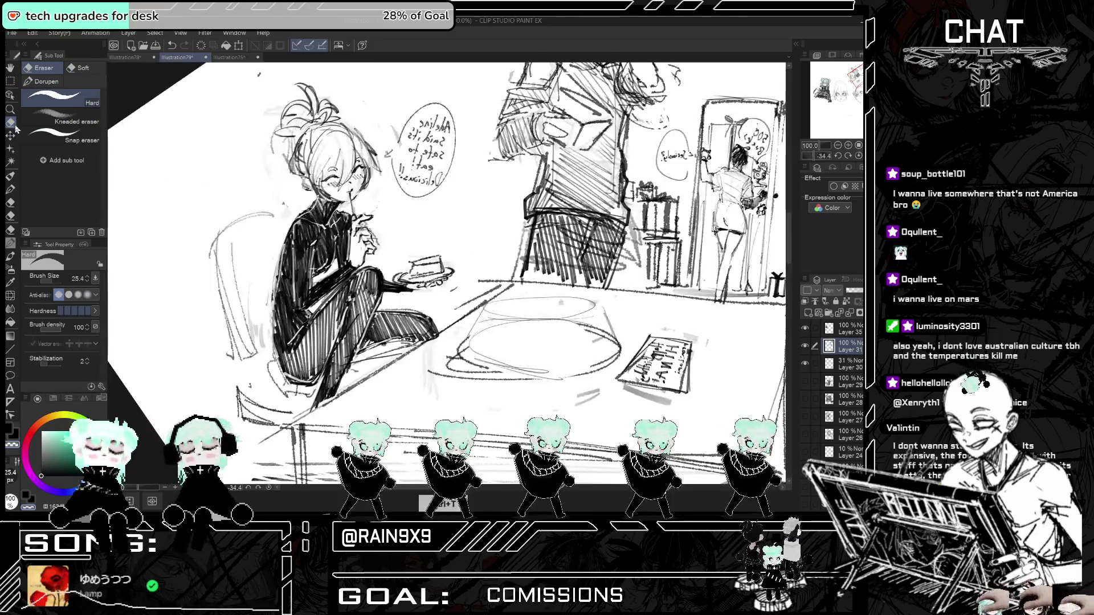
key("h")
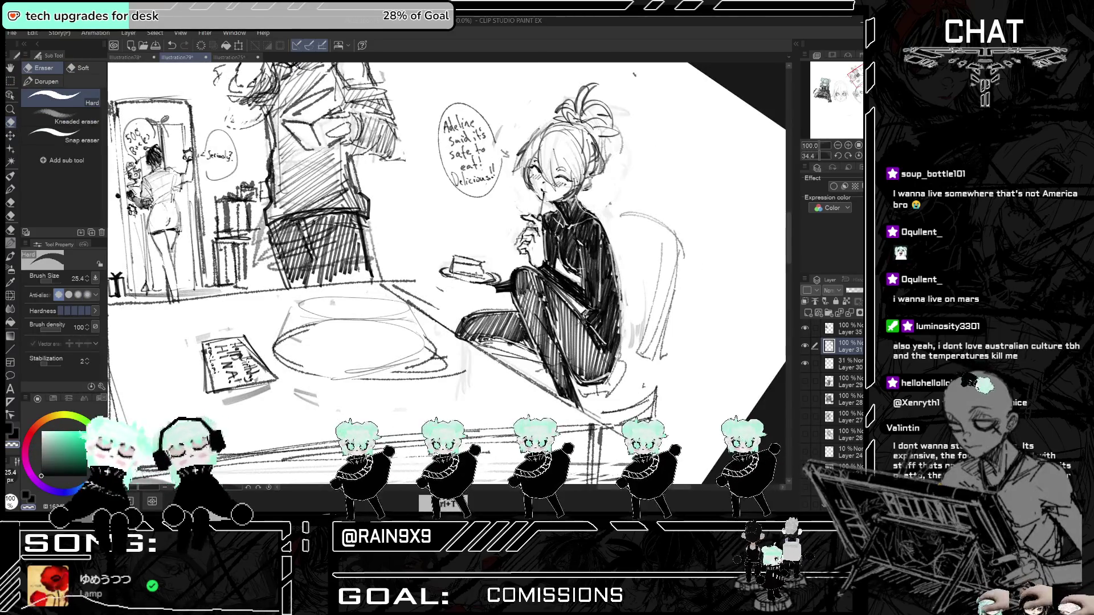
key("h")
key("h")
mouse_move(456, 268)
left_mouse_down()
mouse_move(469, 257)
mouse_move(508, 291)
left_mouse_up()
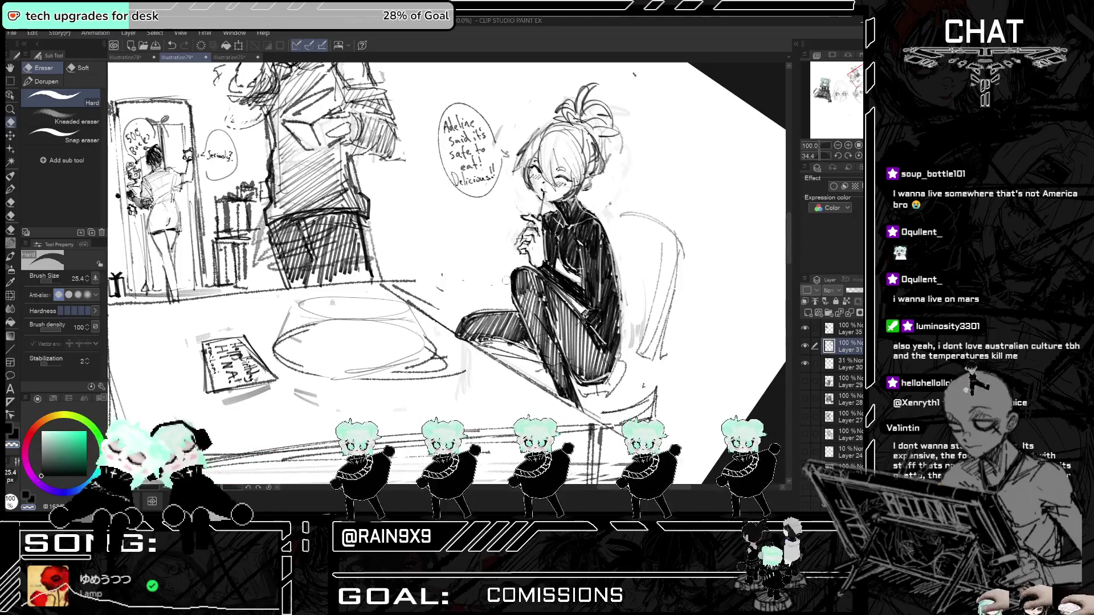
key("ctrl+t")
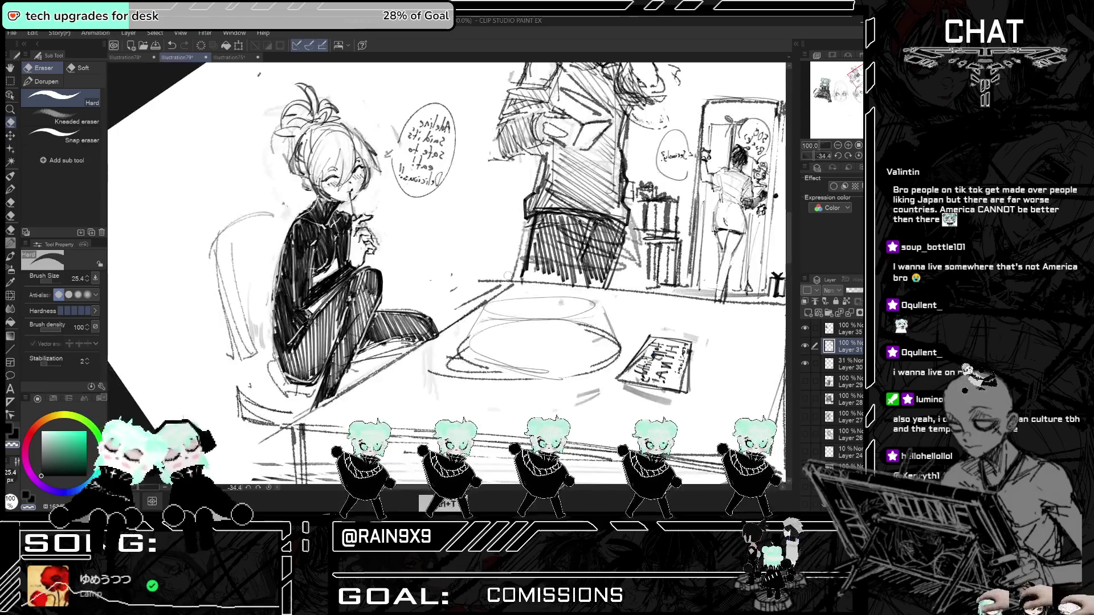
key("ctrl+t")
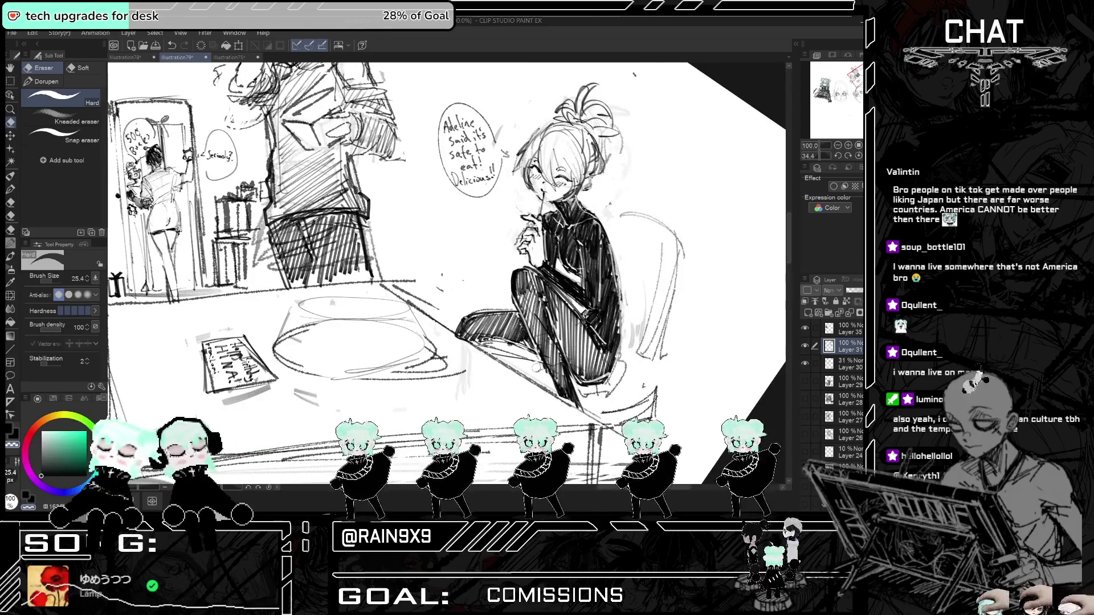
- Return to the pen with white as the drawing colour
left_click(9, 176)
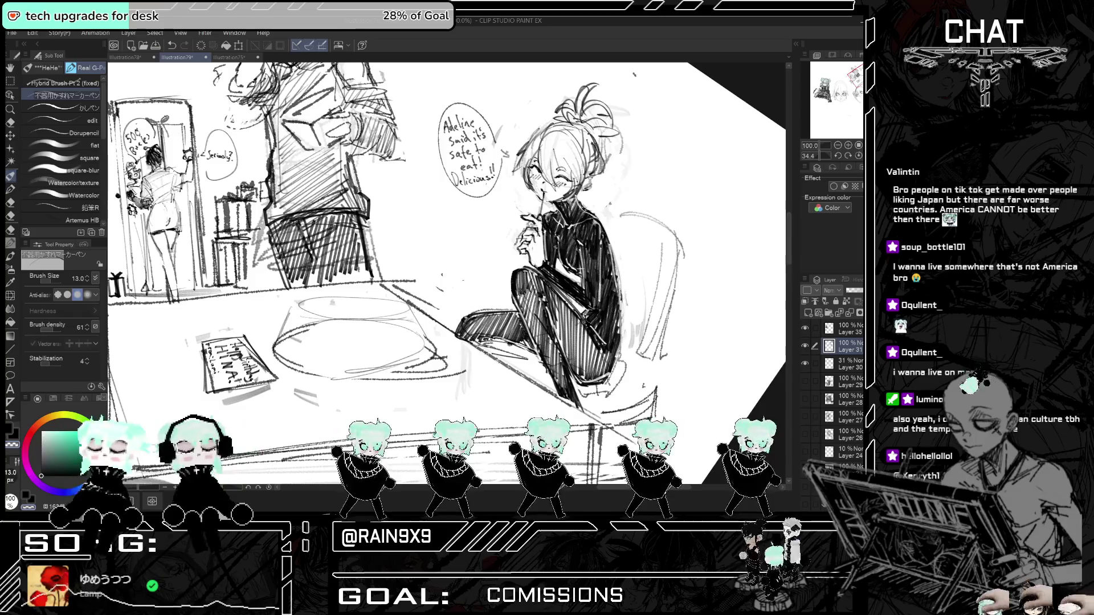
key("c")
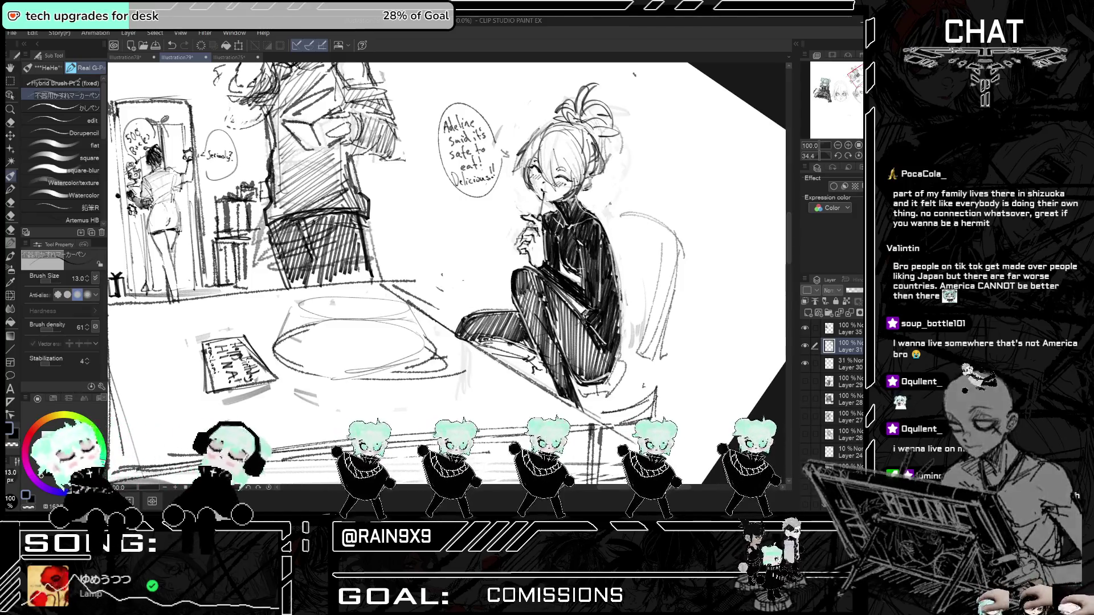
key("h")
key("h")
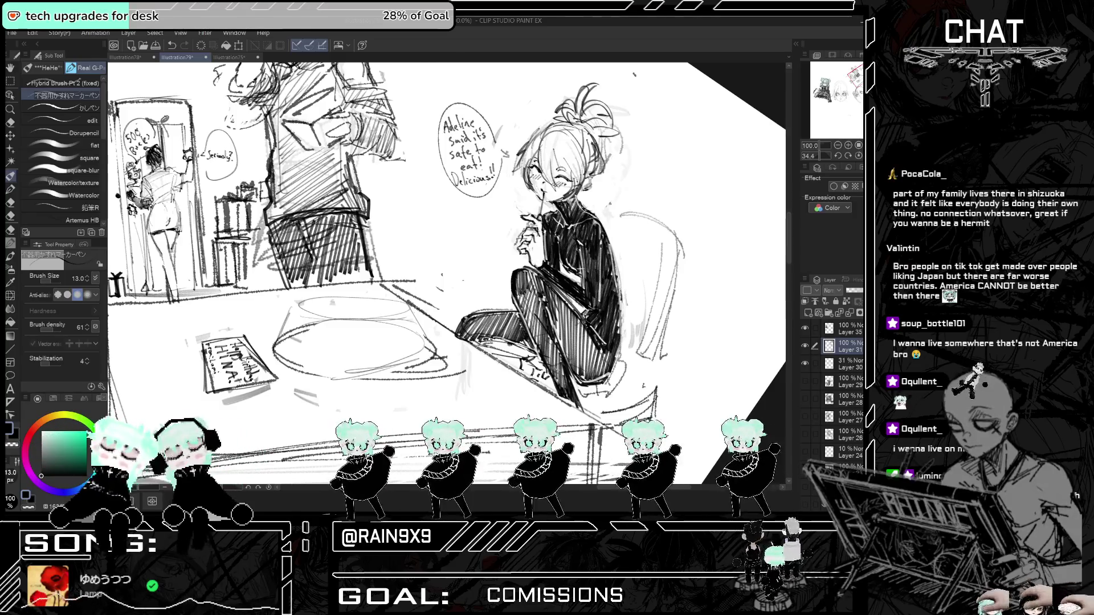
scroll(556, 285, "down", 2)
- Mirror the canvas to check the sketch, flip it back, and save Illustration79
key("h")
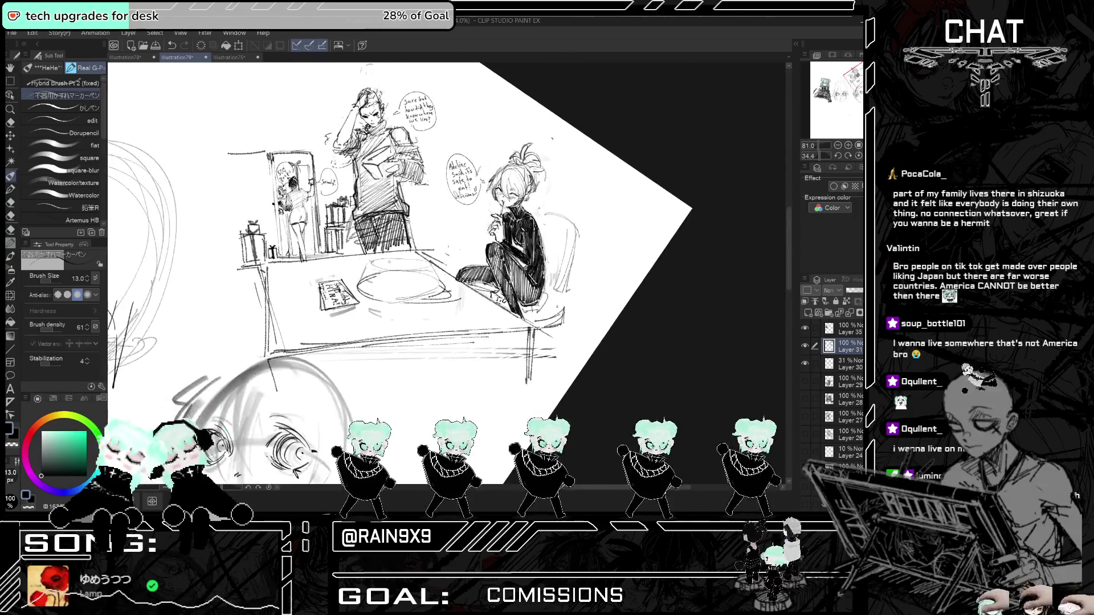
scroll(447, 273, "down", 2)
key("h")
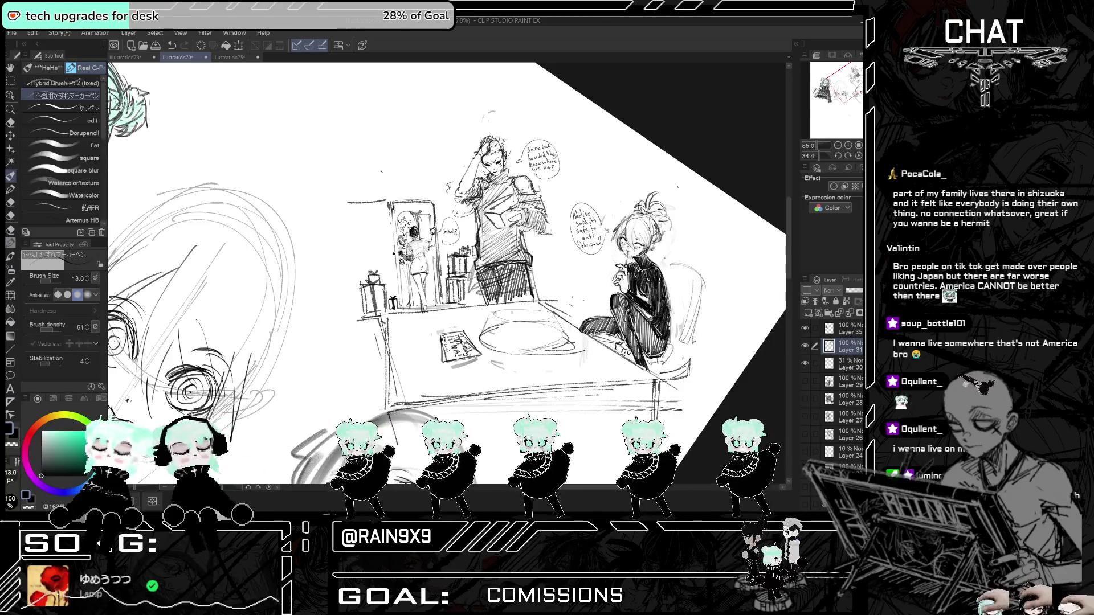
key("ctrl+s")
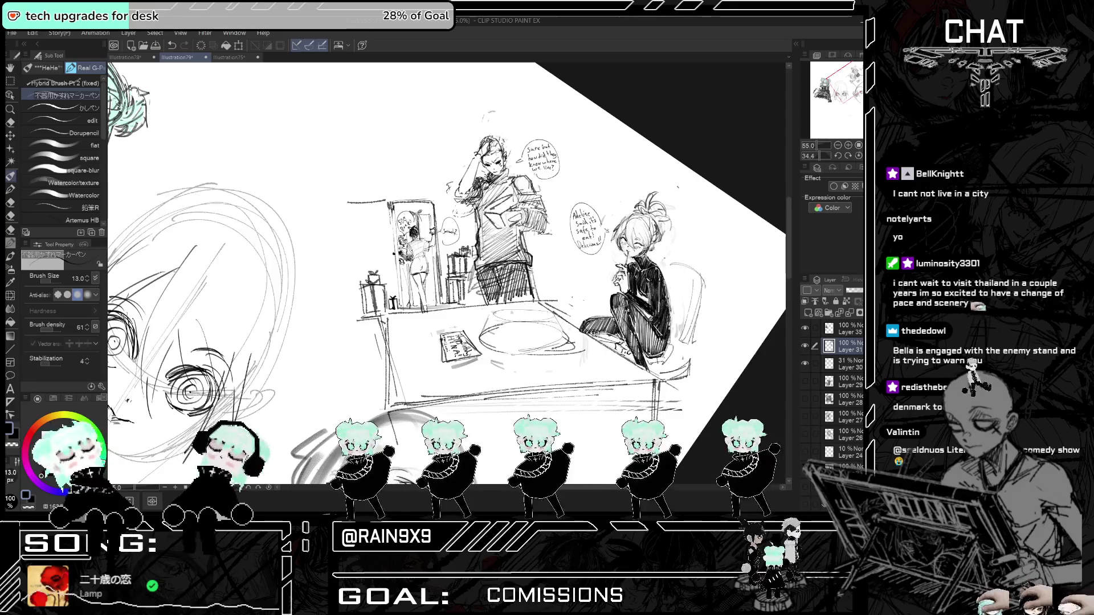
scroll(541, 181, "down", 3)
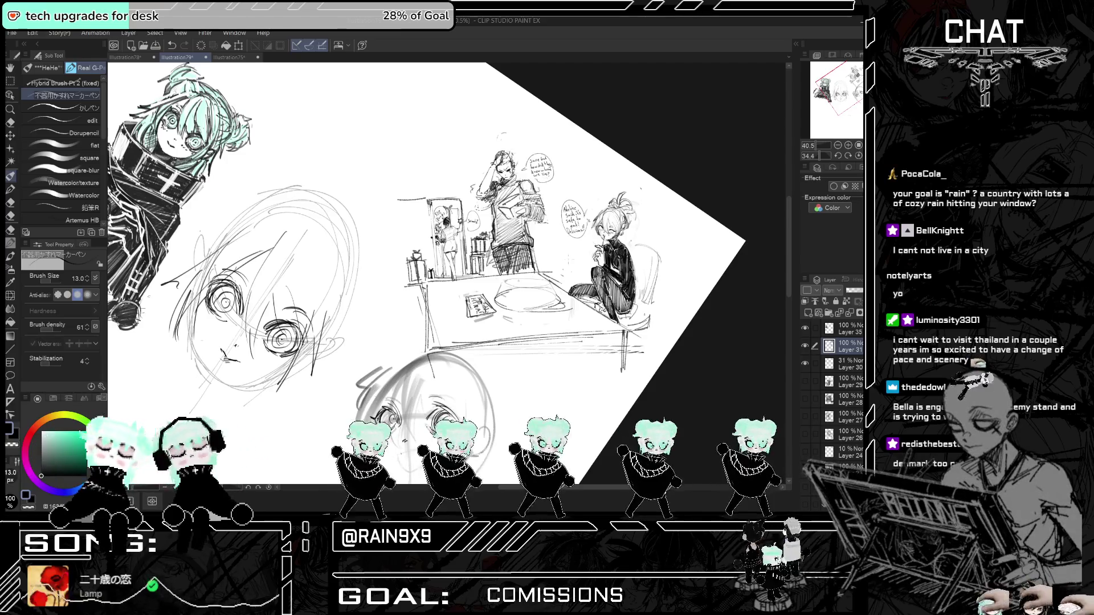
- Hatch G-Pen shading onto the reading man's chest, undoing the last stroke
scroll(485, 177, "up", 1)
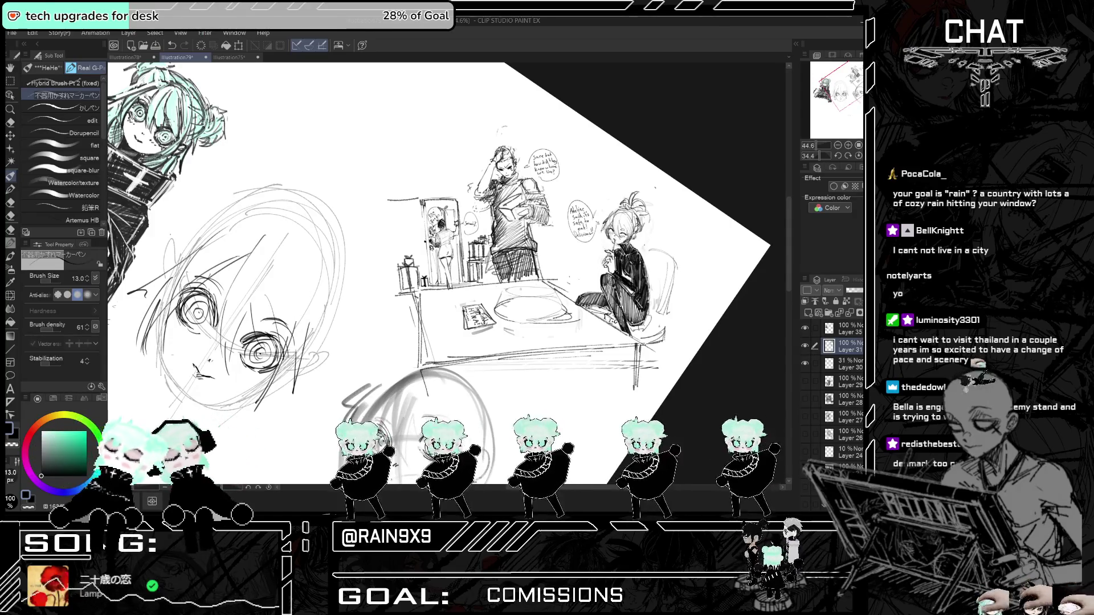
scroll(559, 239, "down", 2)
scroll(530, 199, "up", 2)
mouse_move(510, 202)
left_mouse_down()
mouse_move(529, 220)
mouse_move(540, 212)
left_mouse_up()
left_click_drag(532, 203, 545, 212)
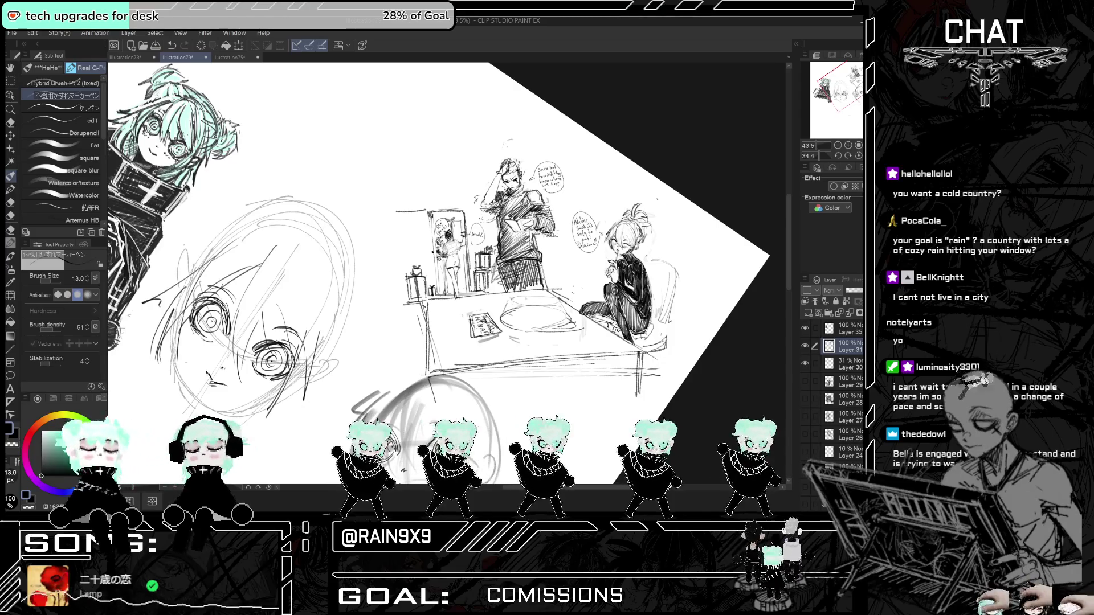
key("ctrl+z")
key("ctrl+z")
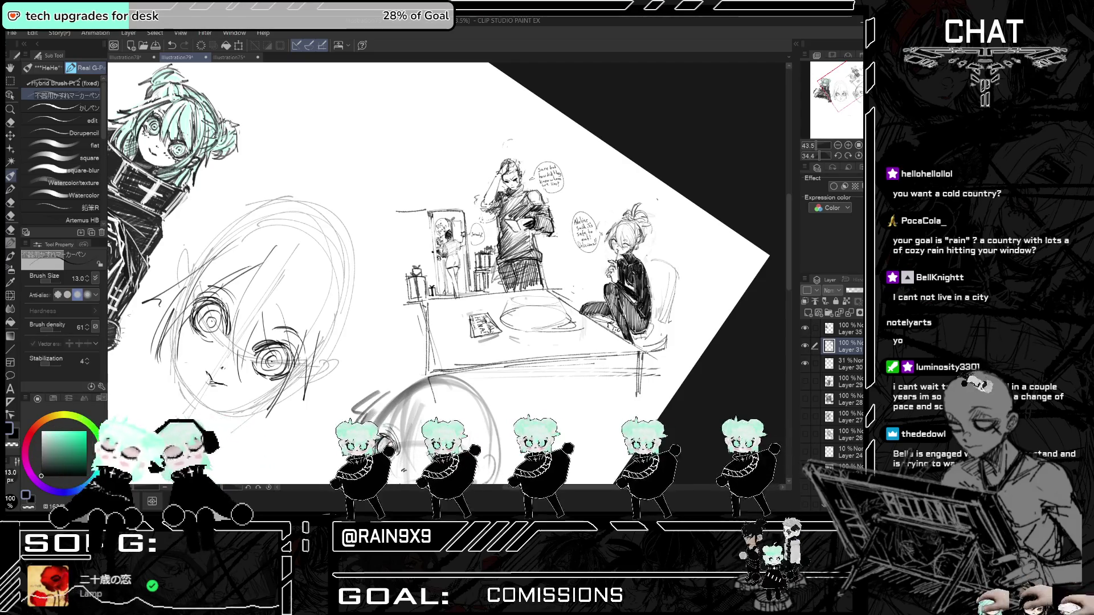
- Add dark hatching strokes to the man's raised arm, undoing a stray one
scroll(562, 224, "down", 3)
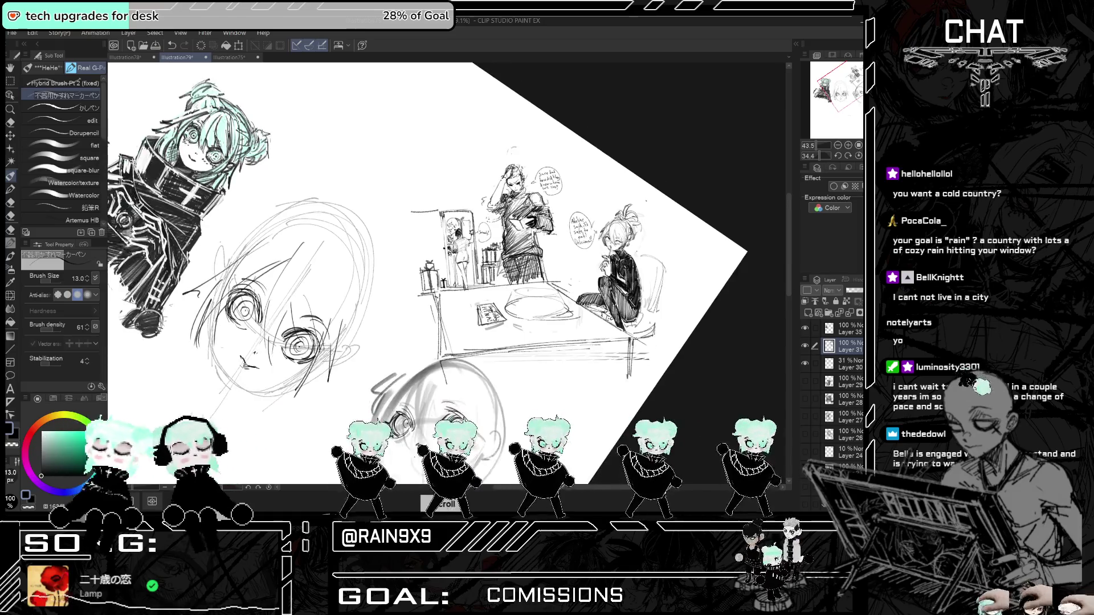
scroll(515, 191, "up", 4)
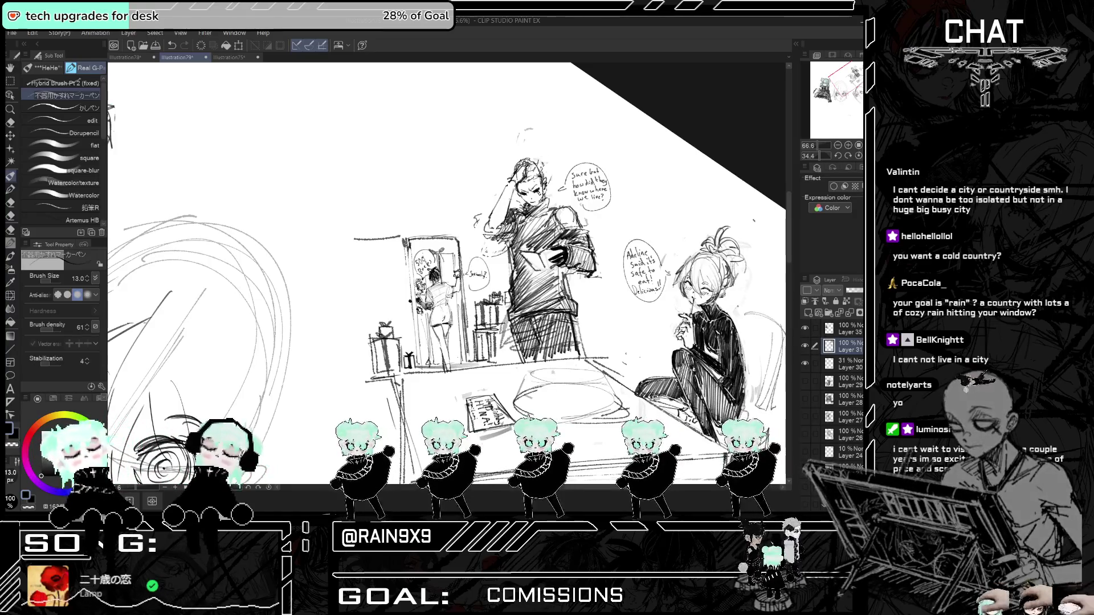
left_click_drag(510, 196, 487, 232)
left_click_drag(506, 192, 492, 217)
mouse_move(508, 186)
left_mouse_down()
mouse_move(495, 214)
mouse_move(519, 179)
mouse_move(505, 220)
mouse_move(483, 235)
mouse_move(499, 241)
left_mouse_up()
scroll(541, 228, "down", 1)
key("ctrl+z")
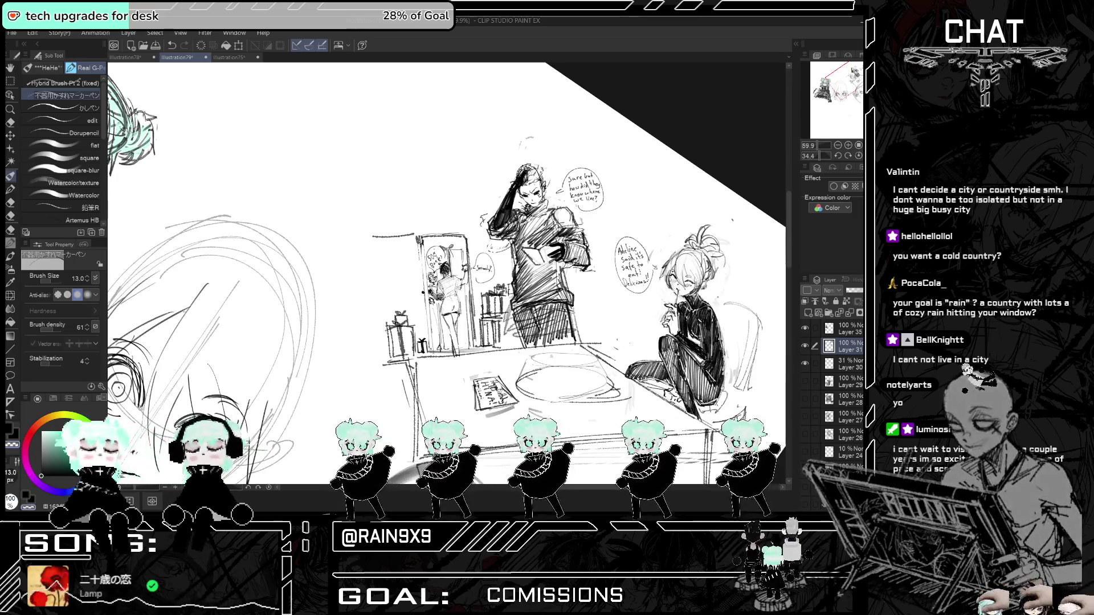
- Zoom in on the man's head and undo seven hatching strokes on his arm and hair
scroll(530, 152, "up", 4)
scroll(521, 160, "up", 4)
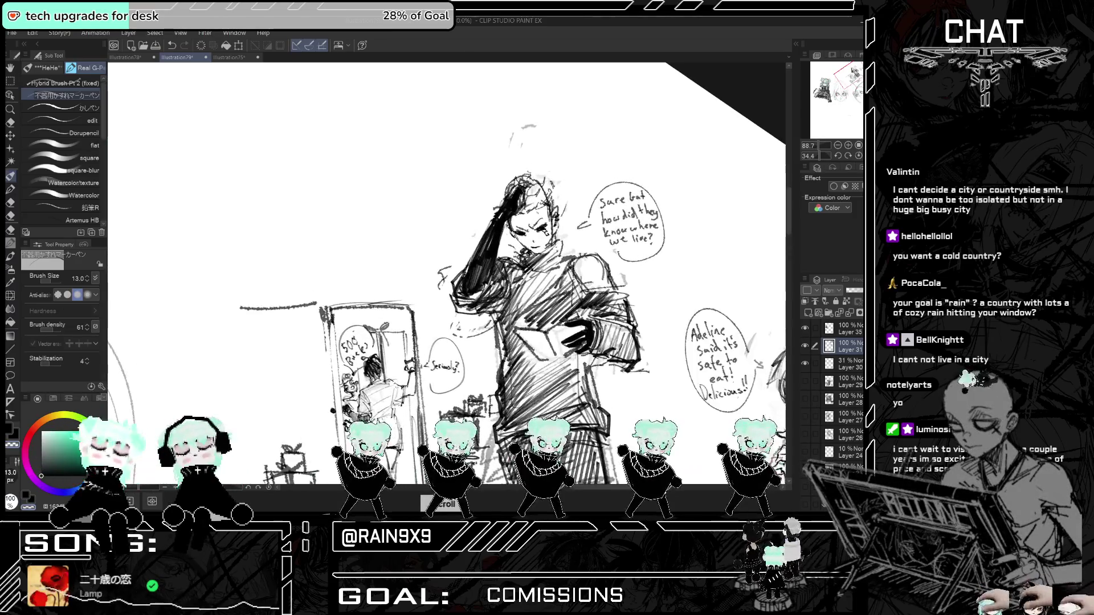
key("ctrl+z")
key("ctrl+z")
key("ctrl+z")
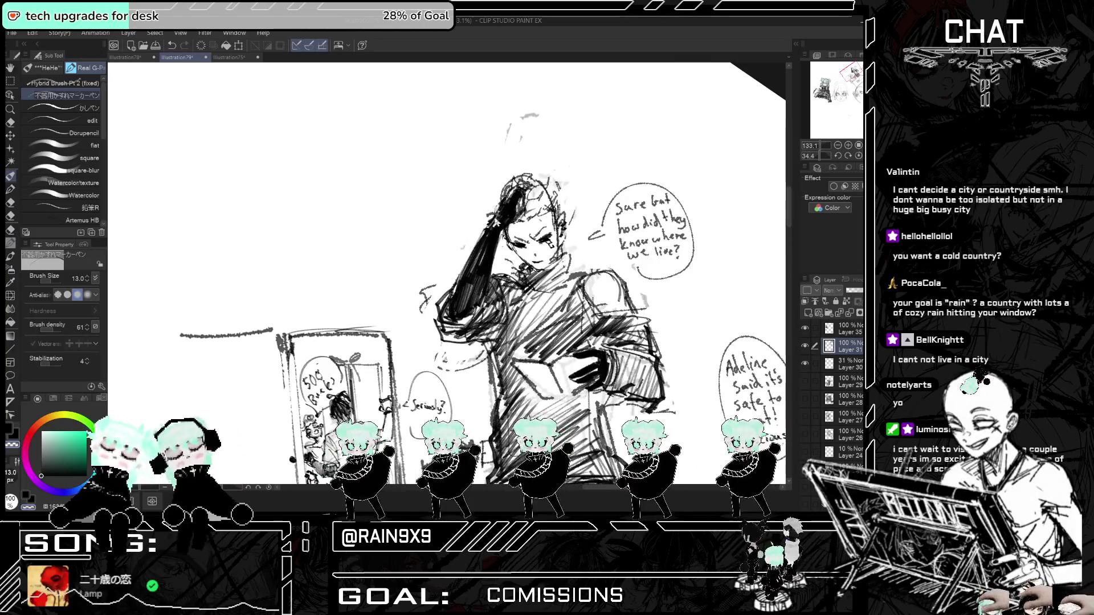
key("ctrl+z")
key("ctrl+z")
key("ctrl+z")
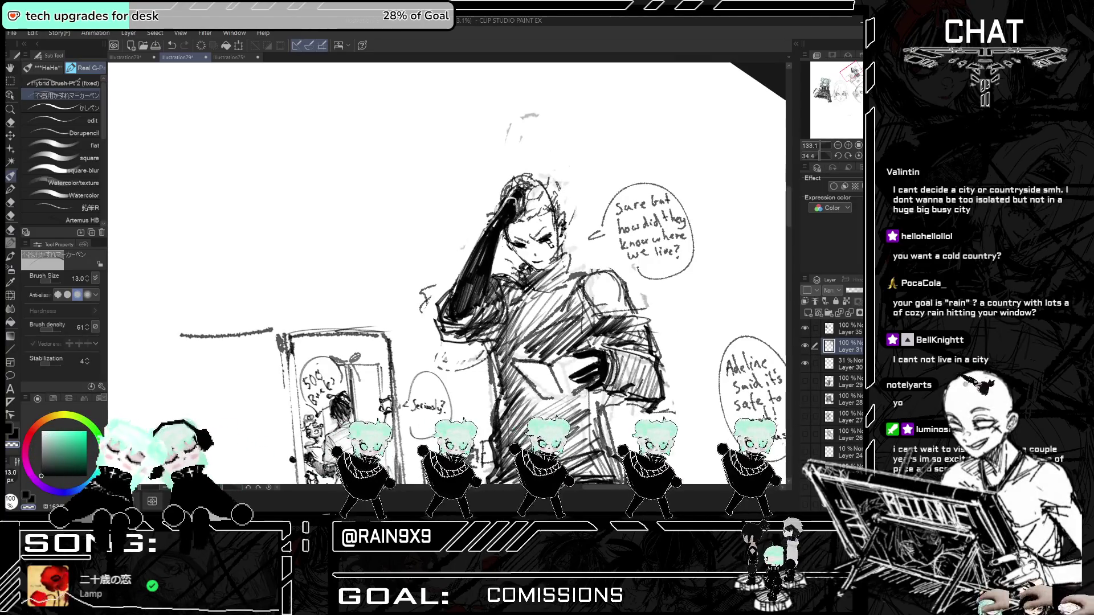
key("ctrl+z")
key("ctrl+z")
key("ctrl+z")
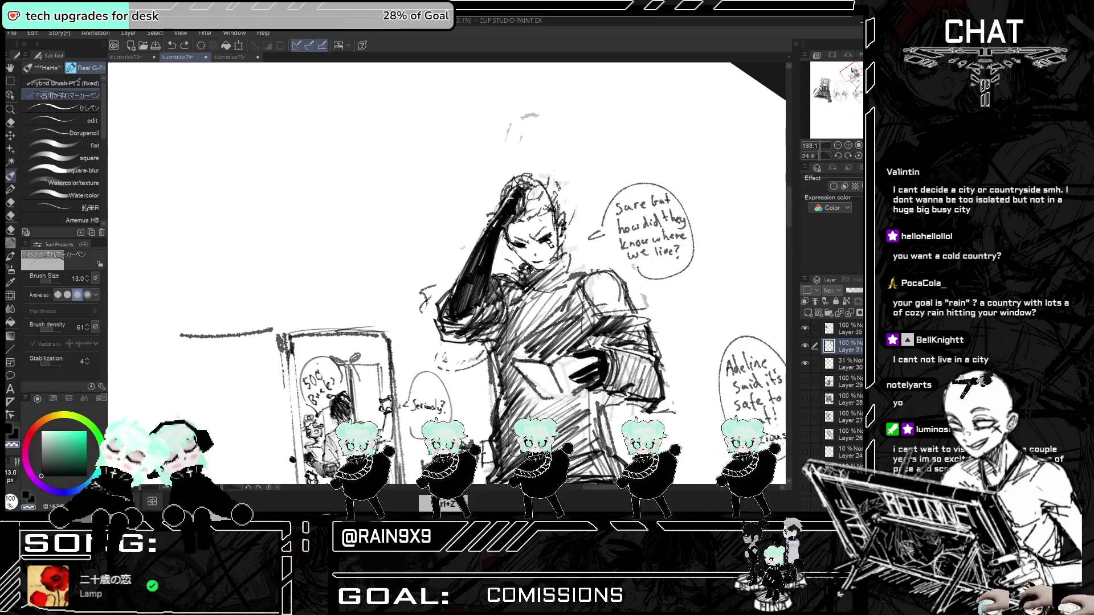
key("ctrl+z")
key("ctrl+z")
key("ctrl+z")
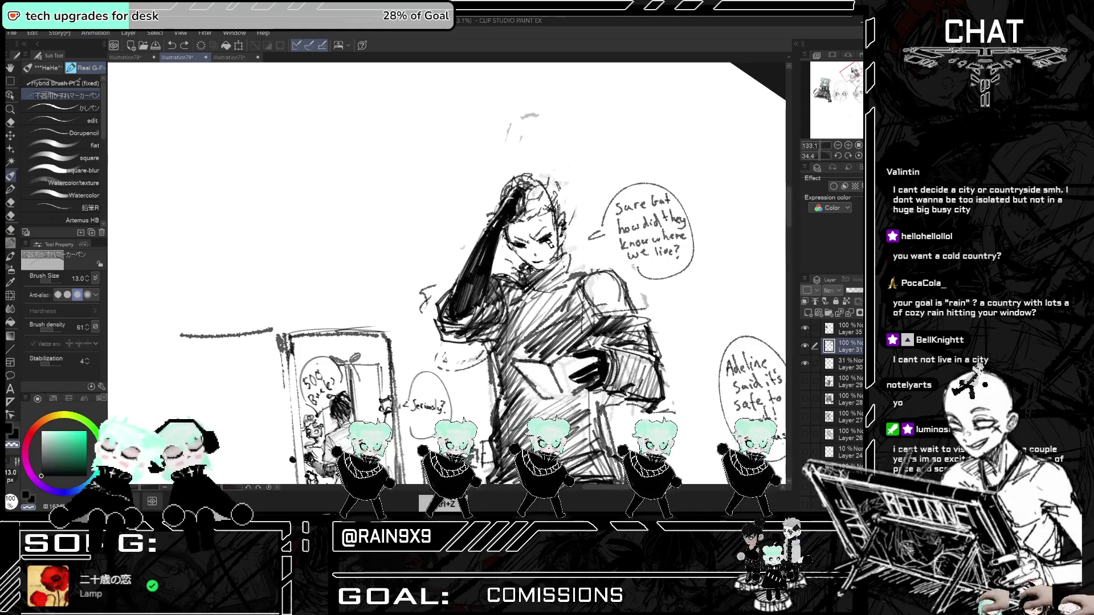
key("ctrl+z")
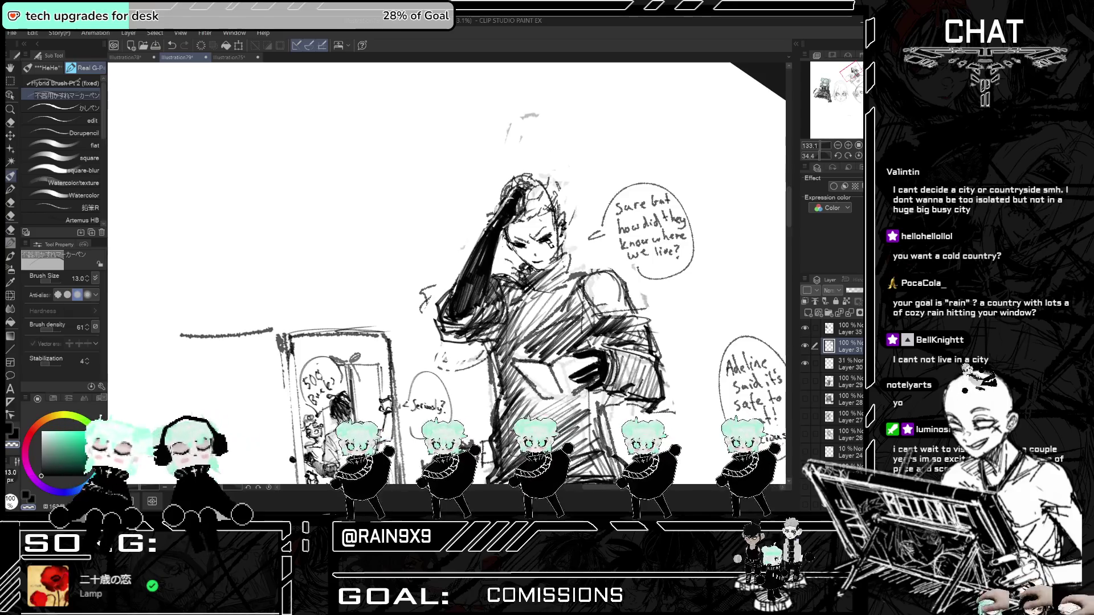
key("ctrl+z")
key("ctrl+z")
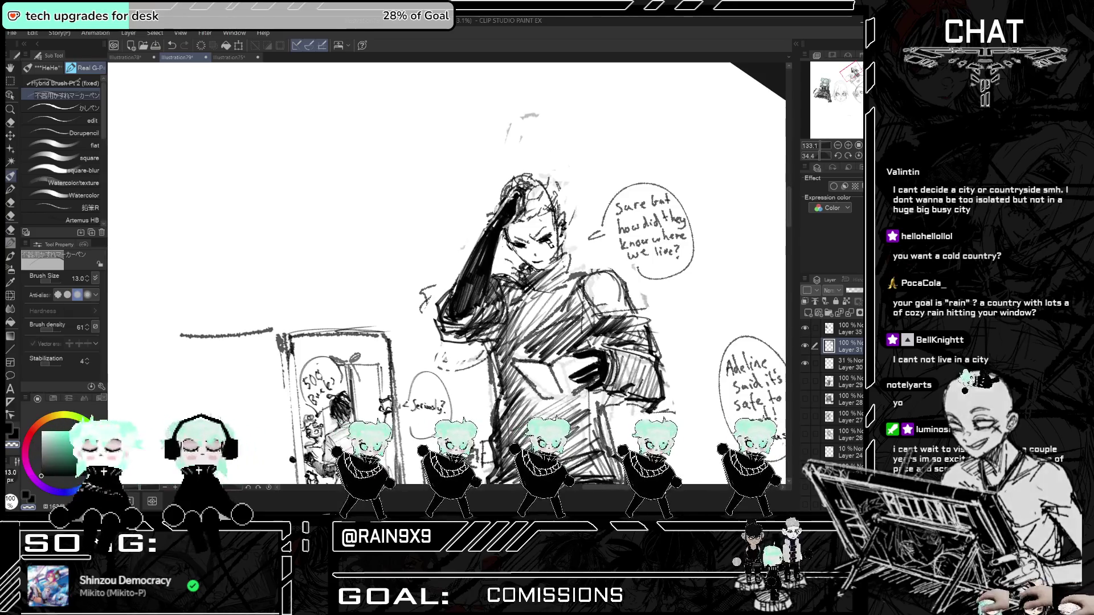
key("ctrl+z")
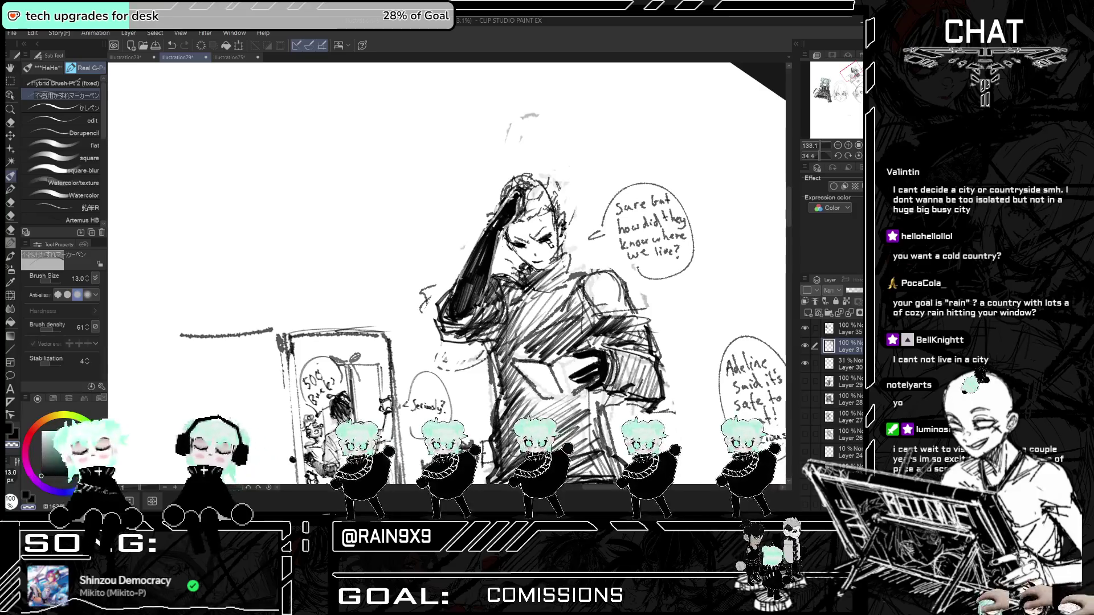
- Zoom out to the whole scene and mirror the view to check the drawing
key("ctrl+minus")
key("ctrl+minus")
key("ctrl+minus")
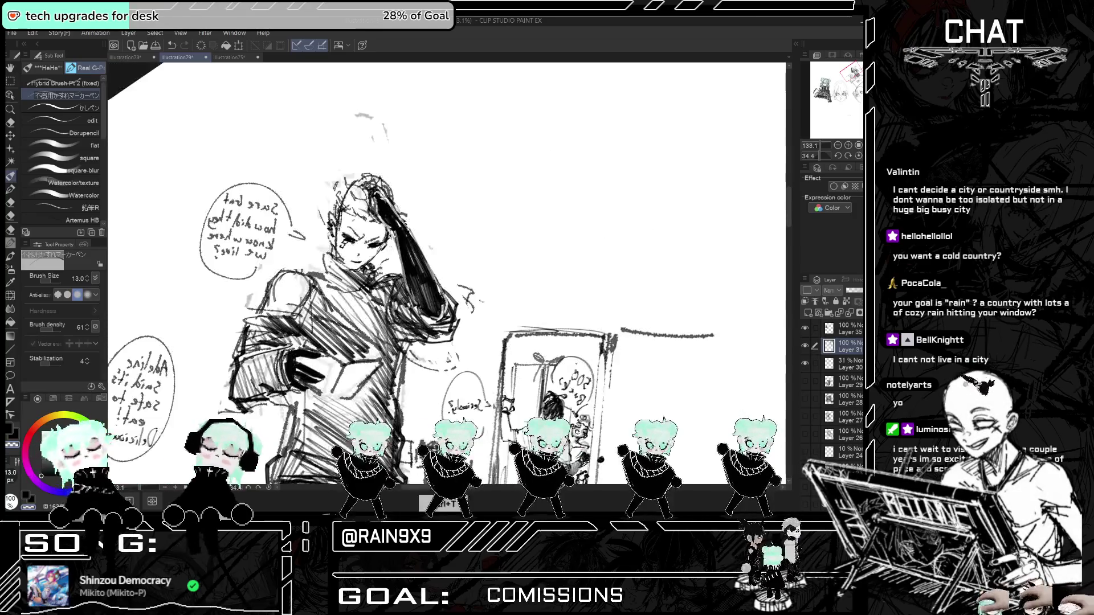
key("h")
key("h")
key("ctrl+plus")
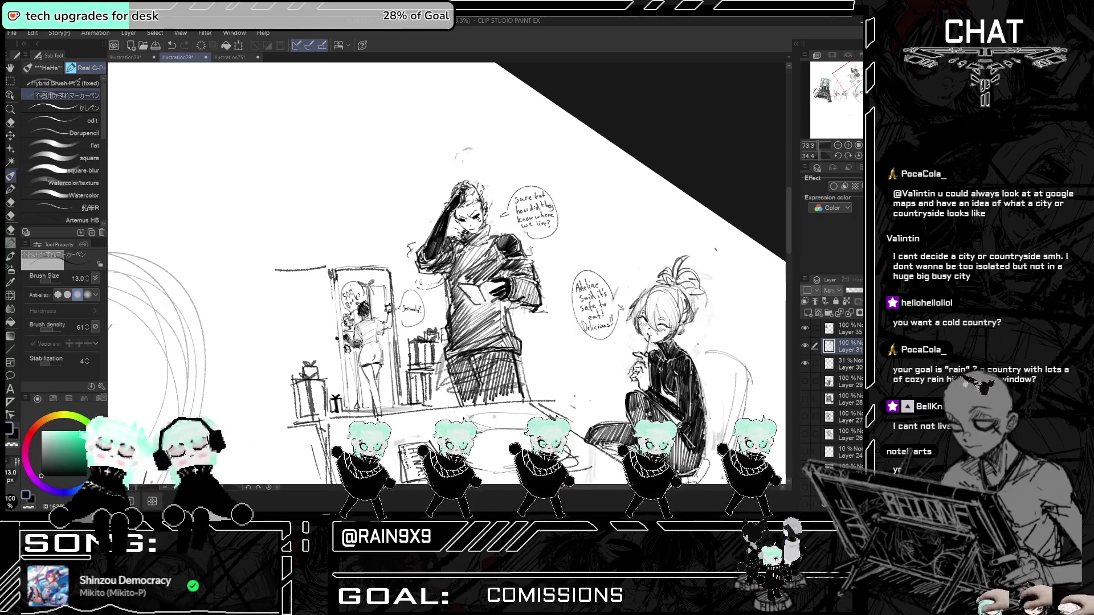
scroll(444, 273, "down", 3)
scroll(516, 253, "up", 3)
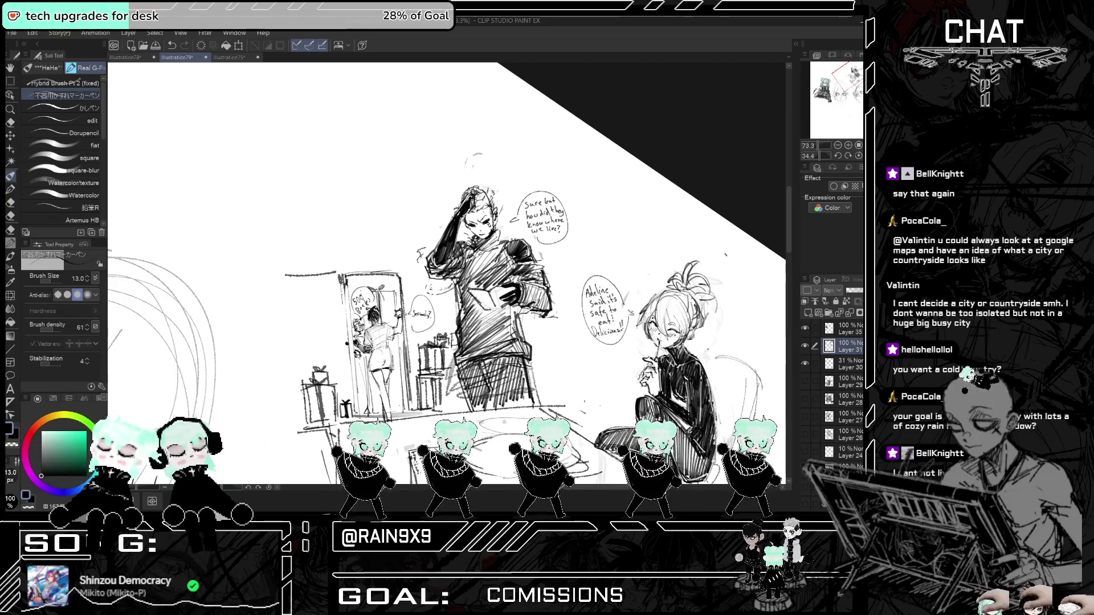
scroll(484, 285, "down", 3)
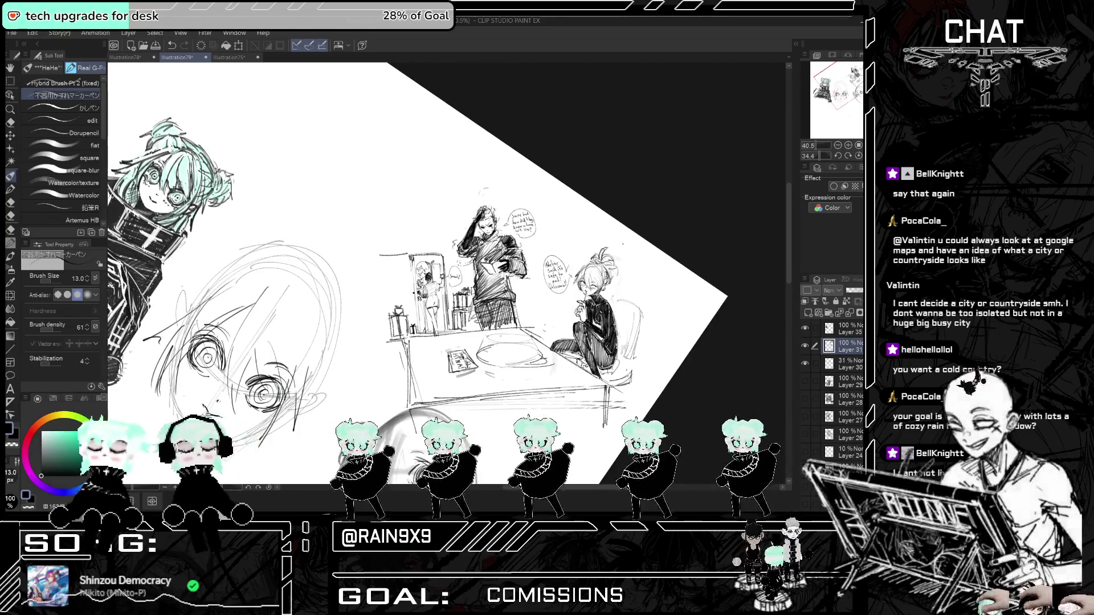
key("h")
key("h")
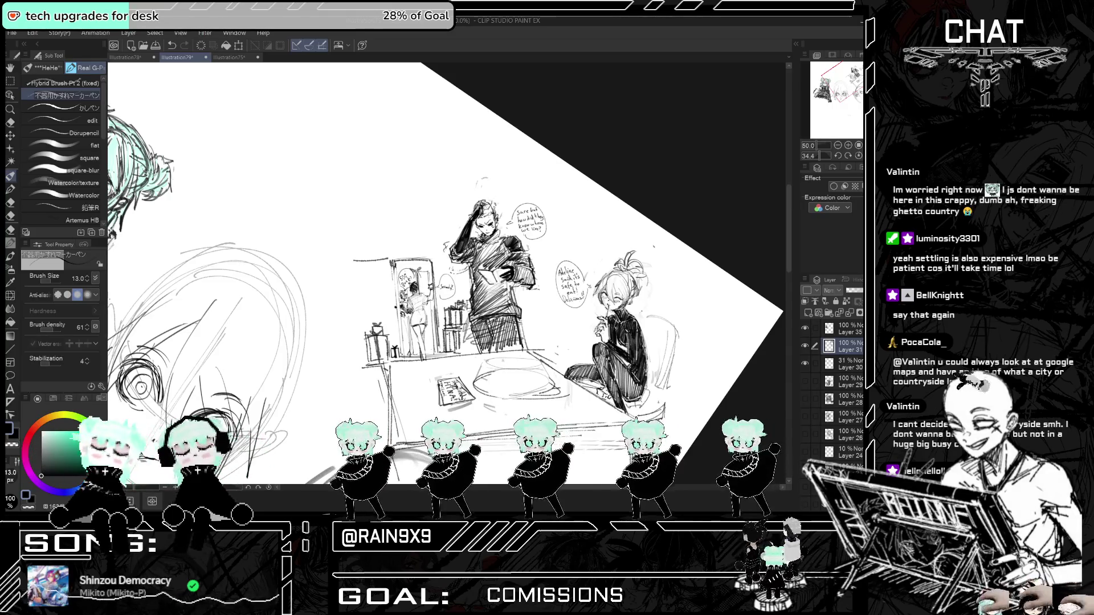
left_click(10, 122)
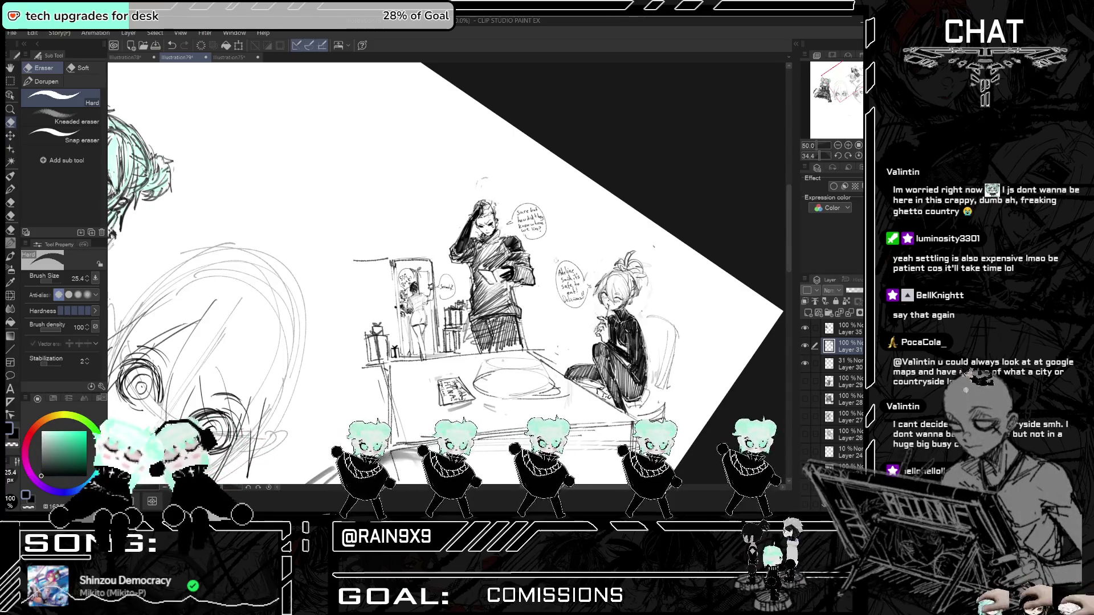
mouse_move(410, 302)
left_mouse_down()
mouse_move(422, 268)
mouse_move(479, 285)
mouse_move(421, 267)
mouse_move(354, 268)
left_mouse_up()
scroll(640, 298, "up", 1)
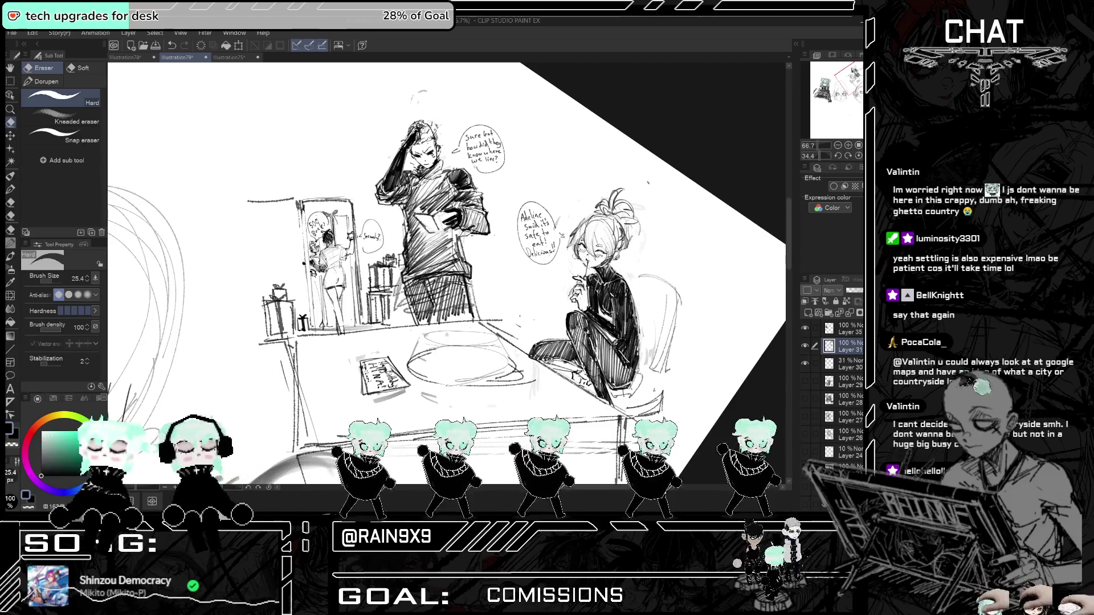
key("p")
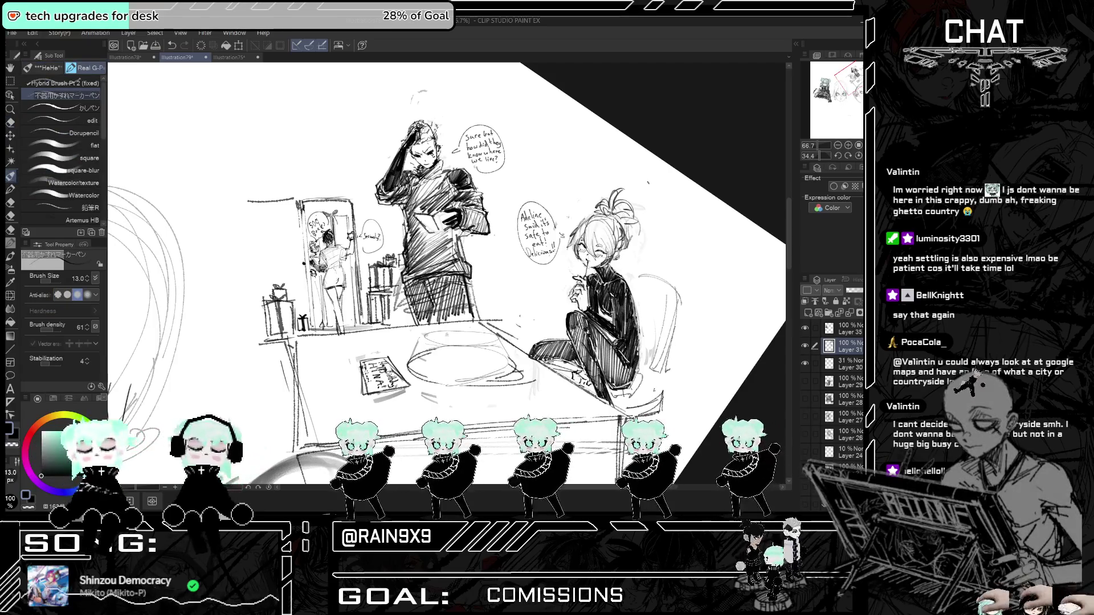